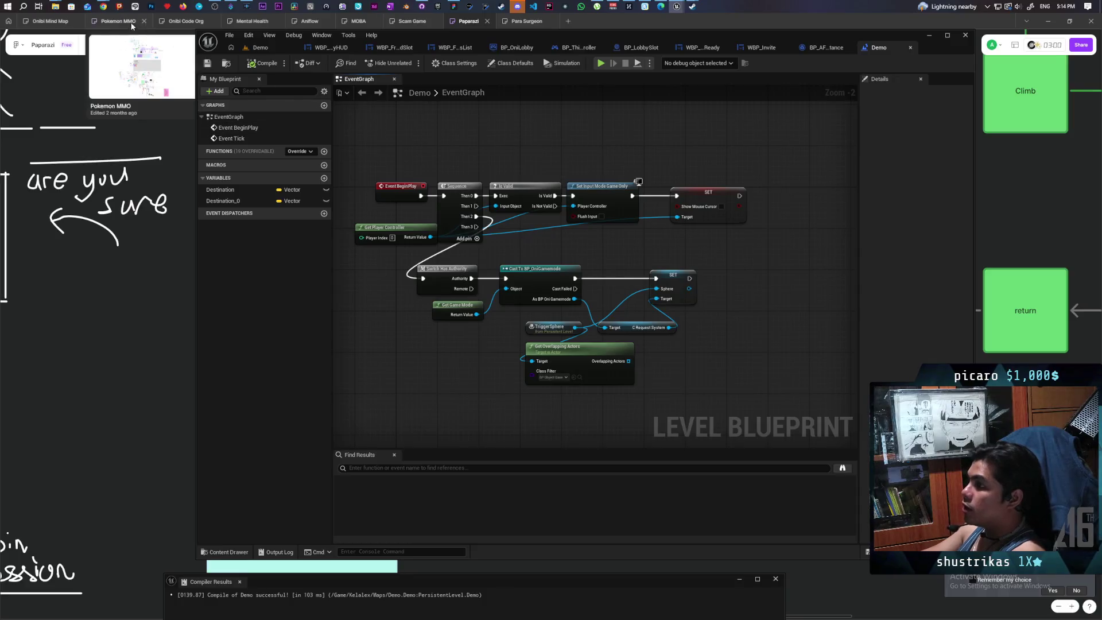
Step: Bring Chrome forward to the Gemini chat about comparing Steam IDs and focus the message box
mouse_move(105, 11)
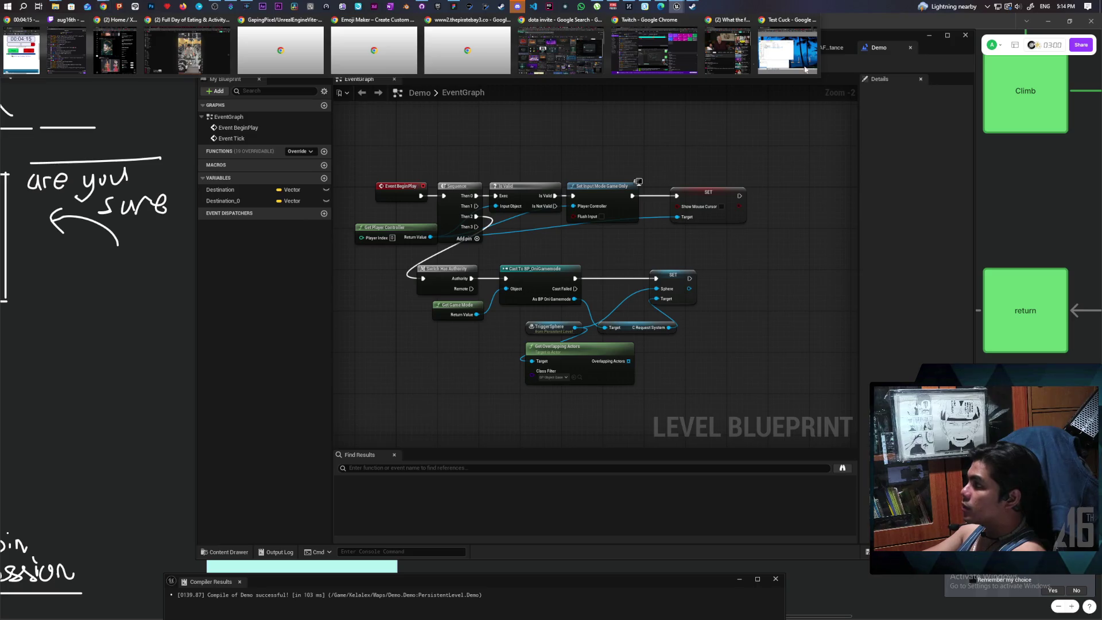
click(561, 50)
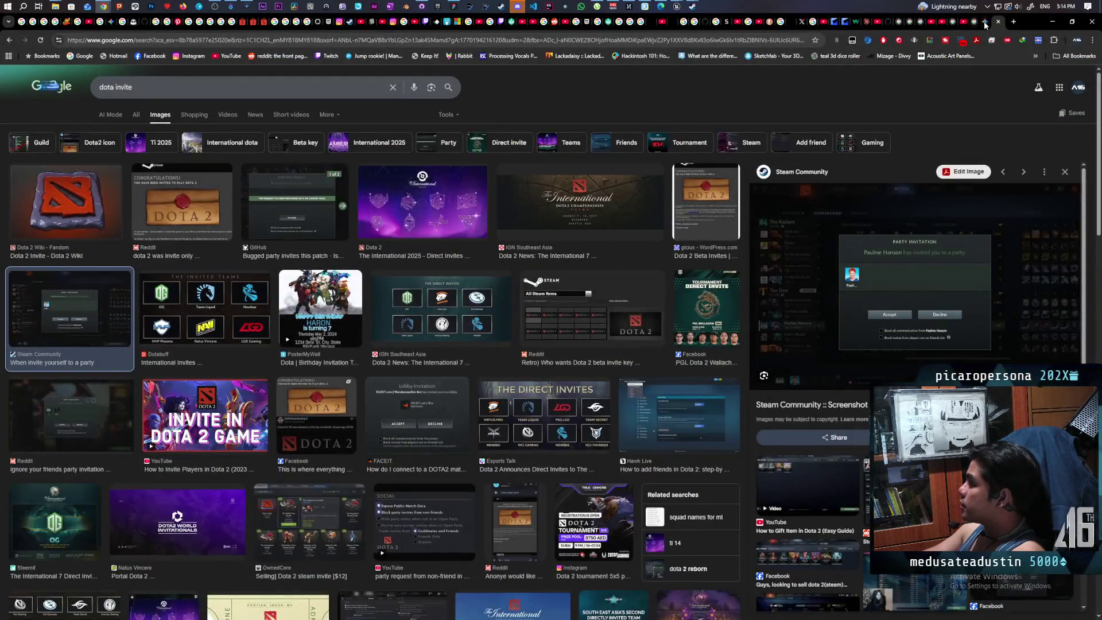
click(982, 23)
click(447, 571)
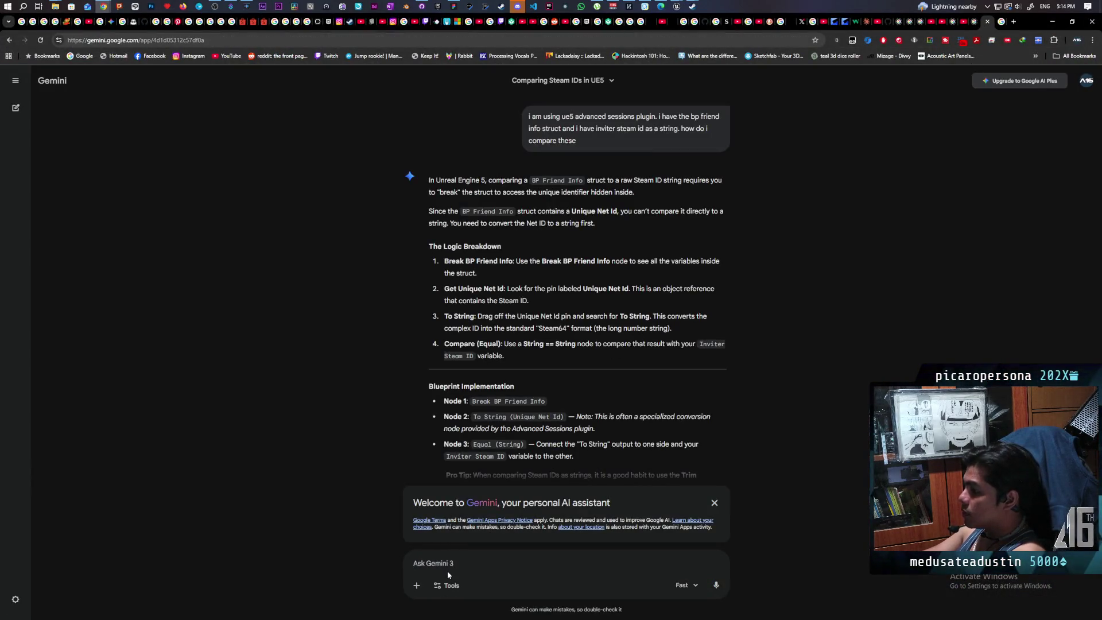
Step: Ask Gemini why NPC timers move slower and physics objects feel heavier on a standalone listen server
text(al)
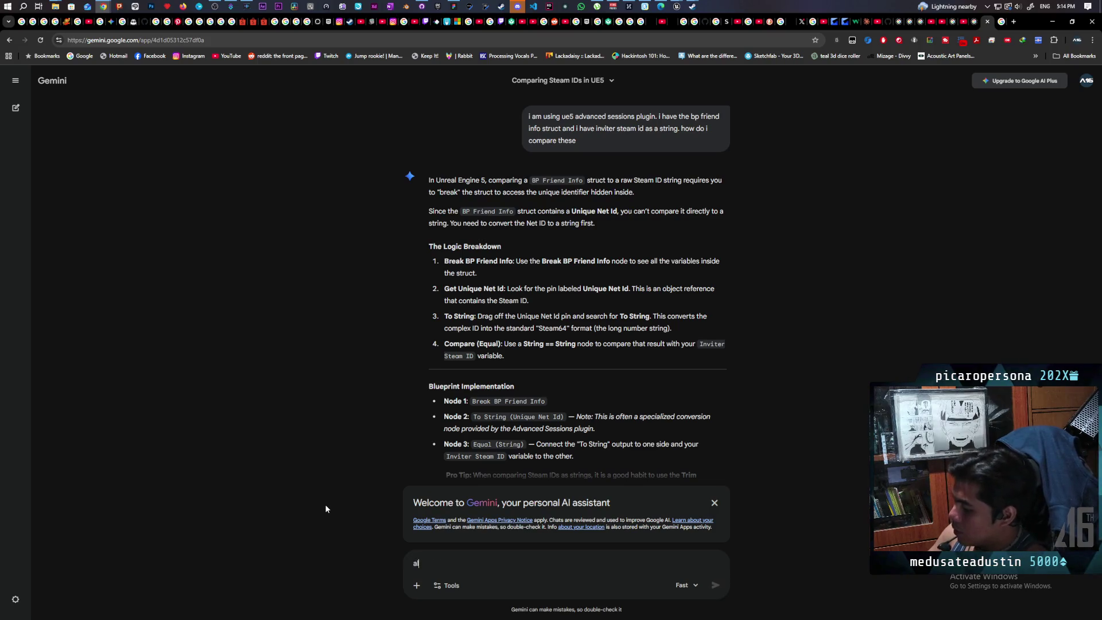
text(right thanks. btw)
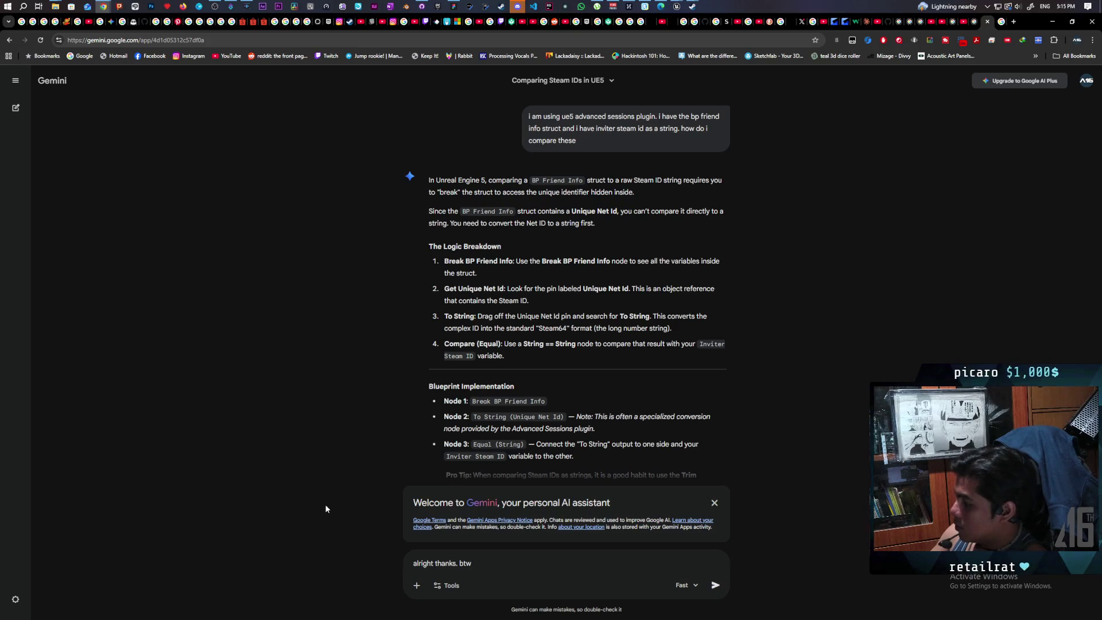
text( do you know why when i)
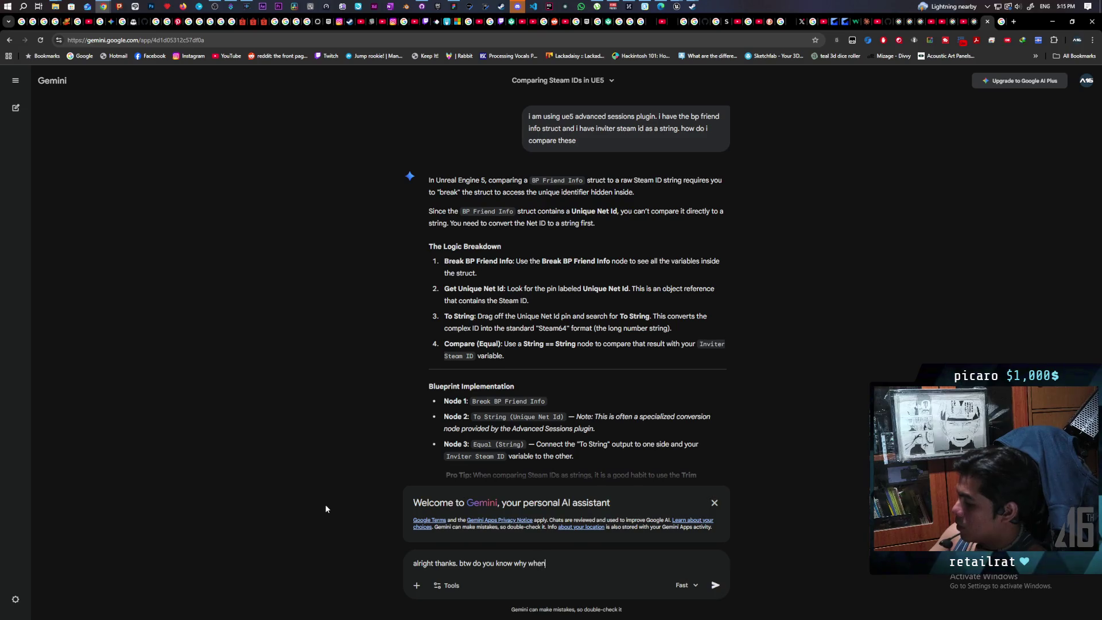
text('m testing )
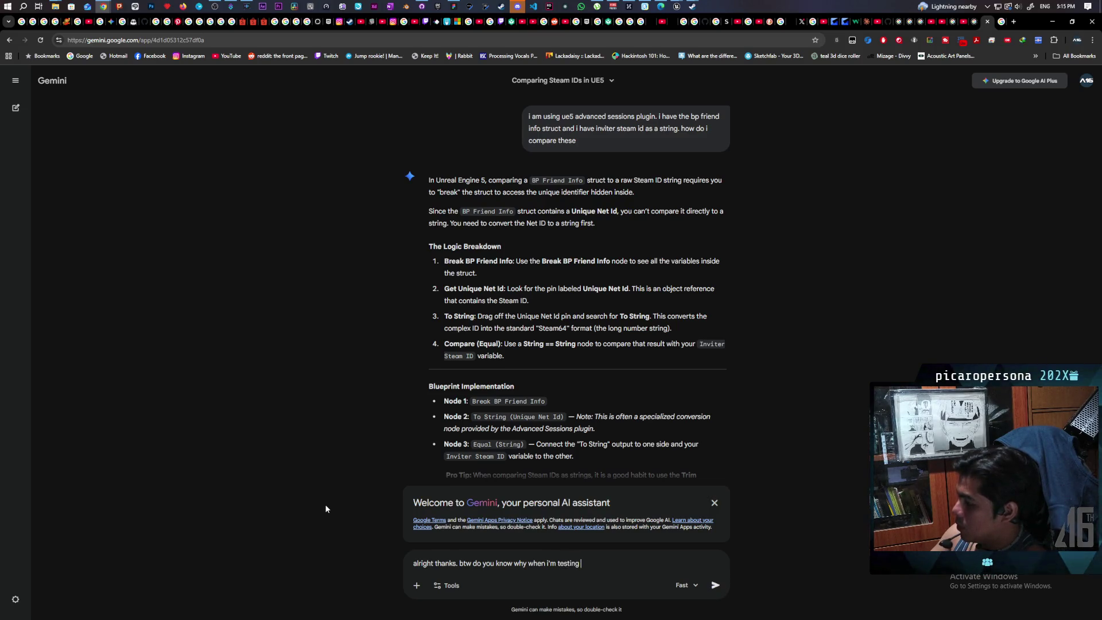
text(the map)
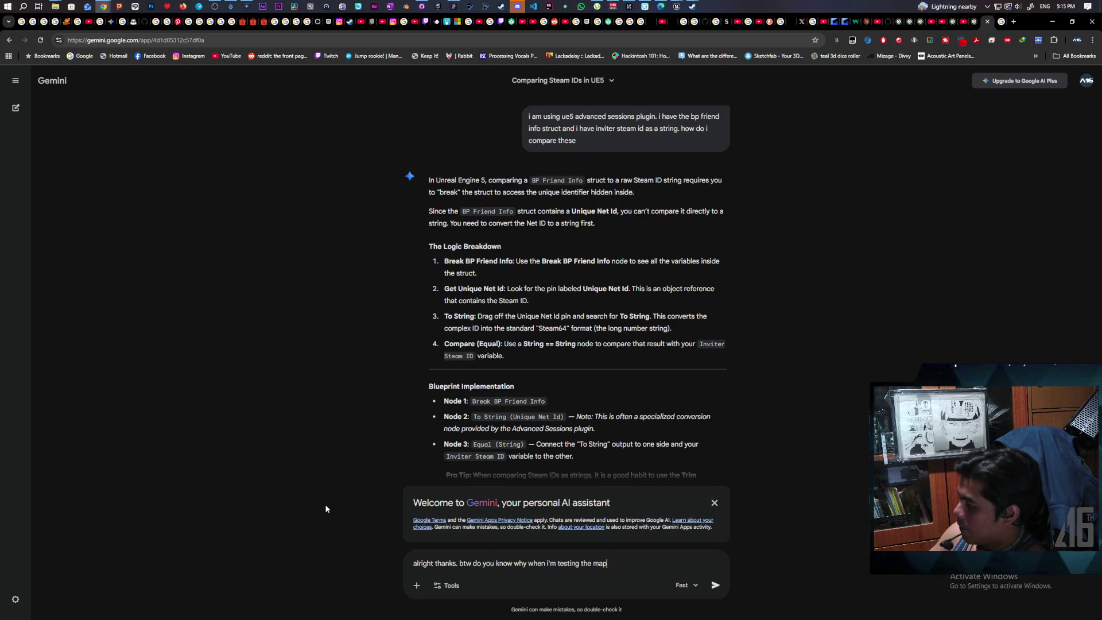
text(on standalone listen )
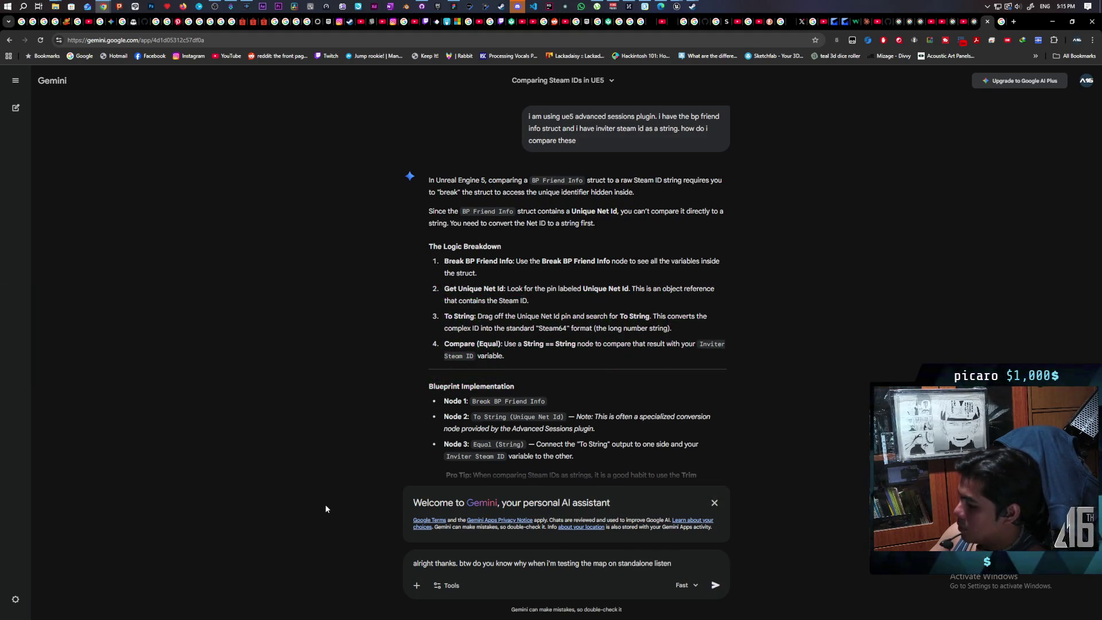
text(server)
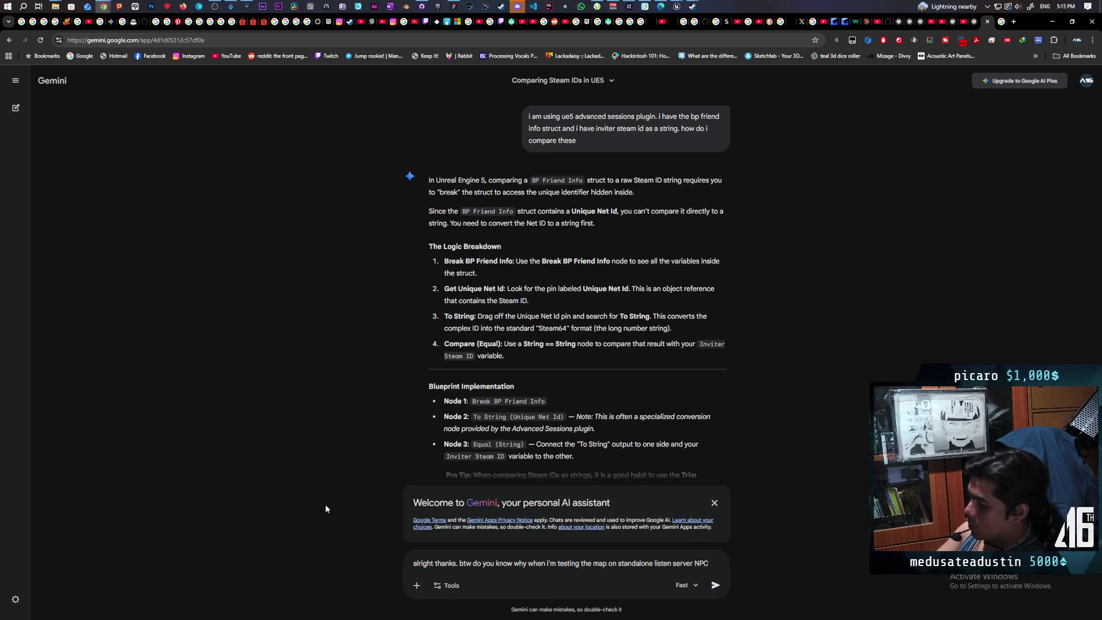
text(NPC timers seem to)
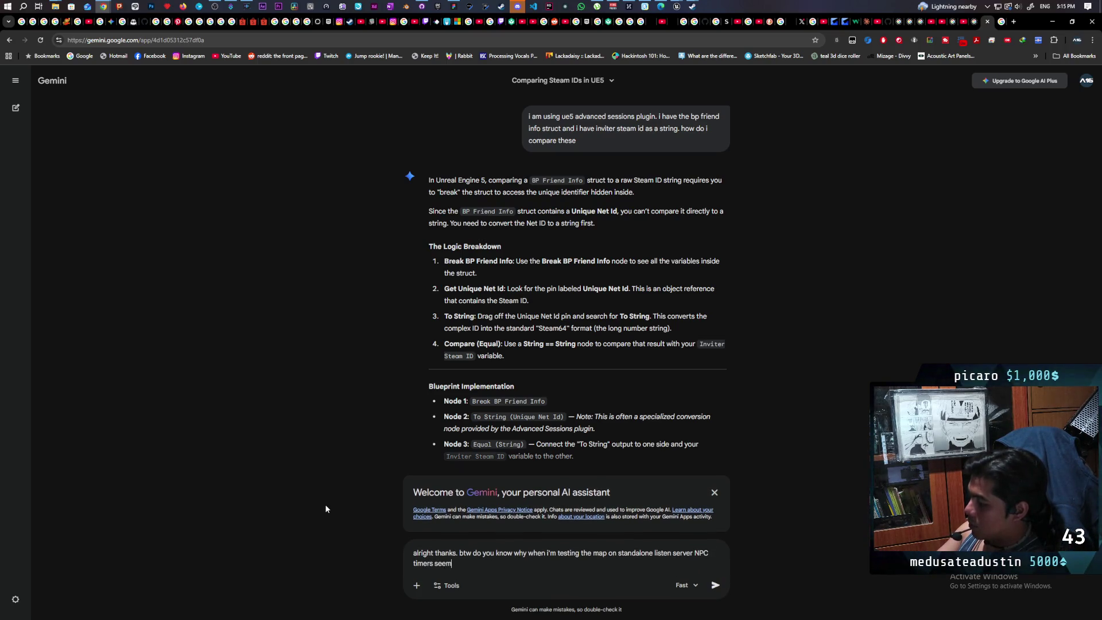
text( mover)
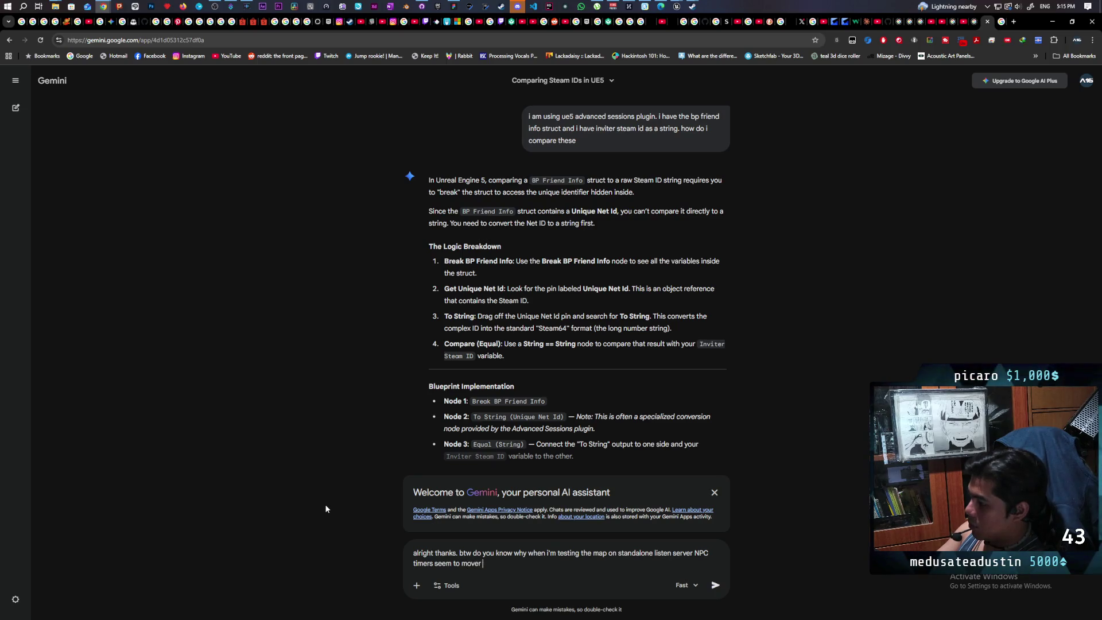
key(BackSpace)
text(slower and physics)
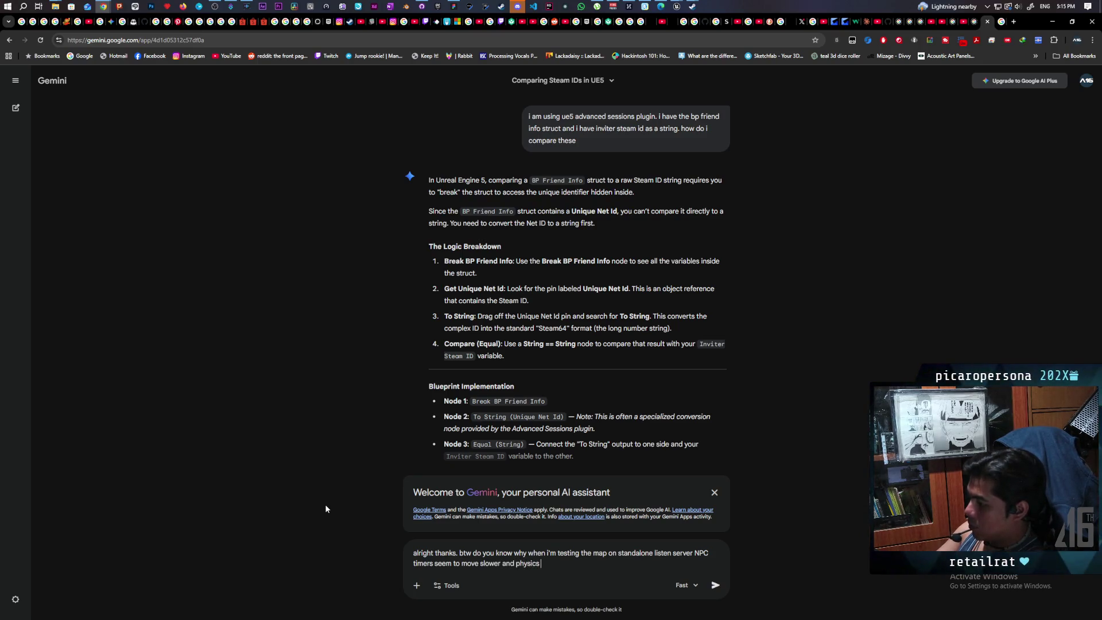
text( objects seems to be)
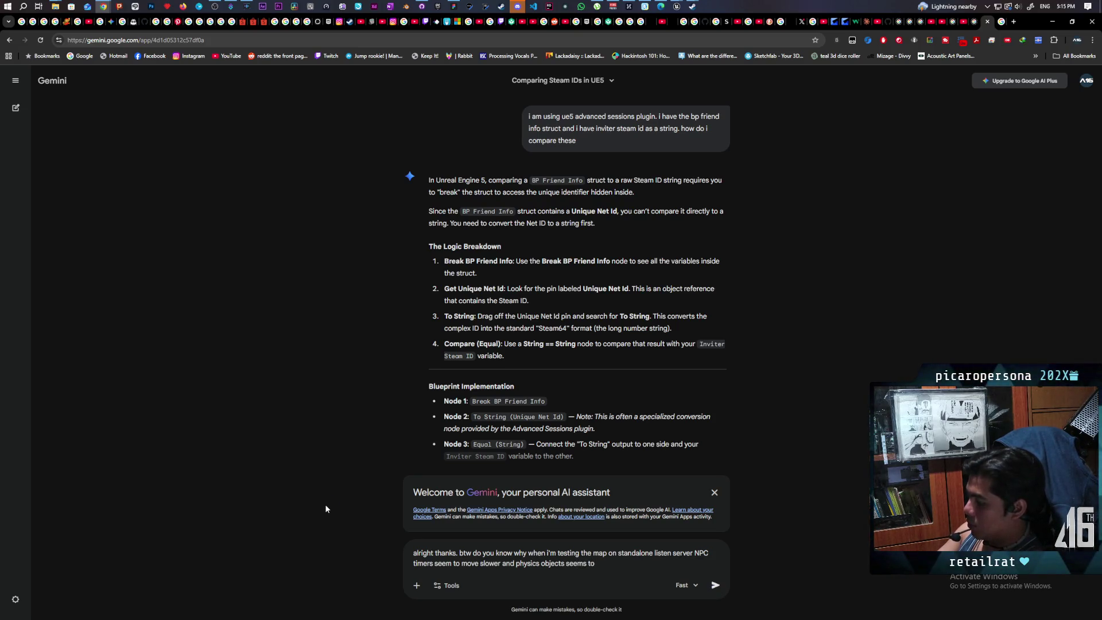
text( heavier )
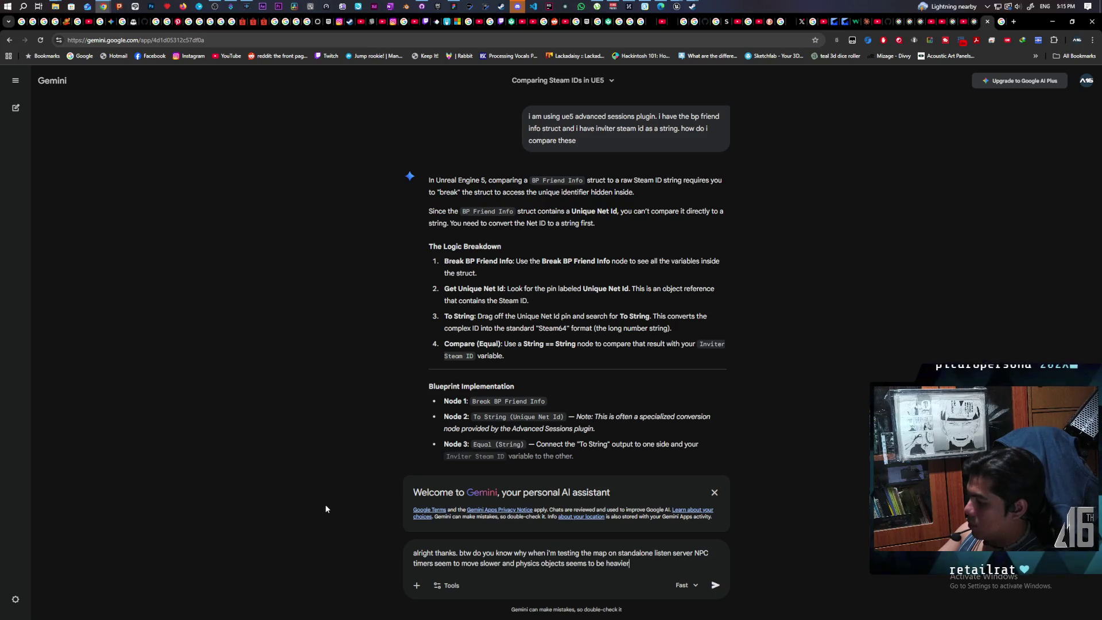
text(like )
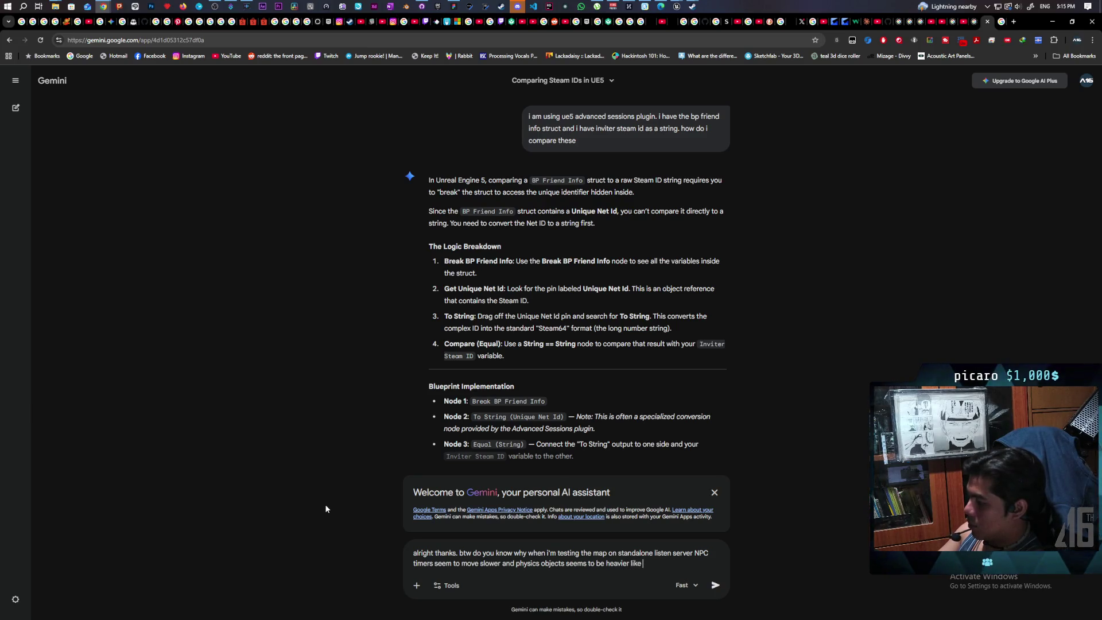
text(harder to move)
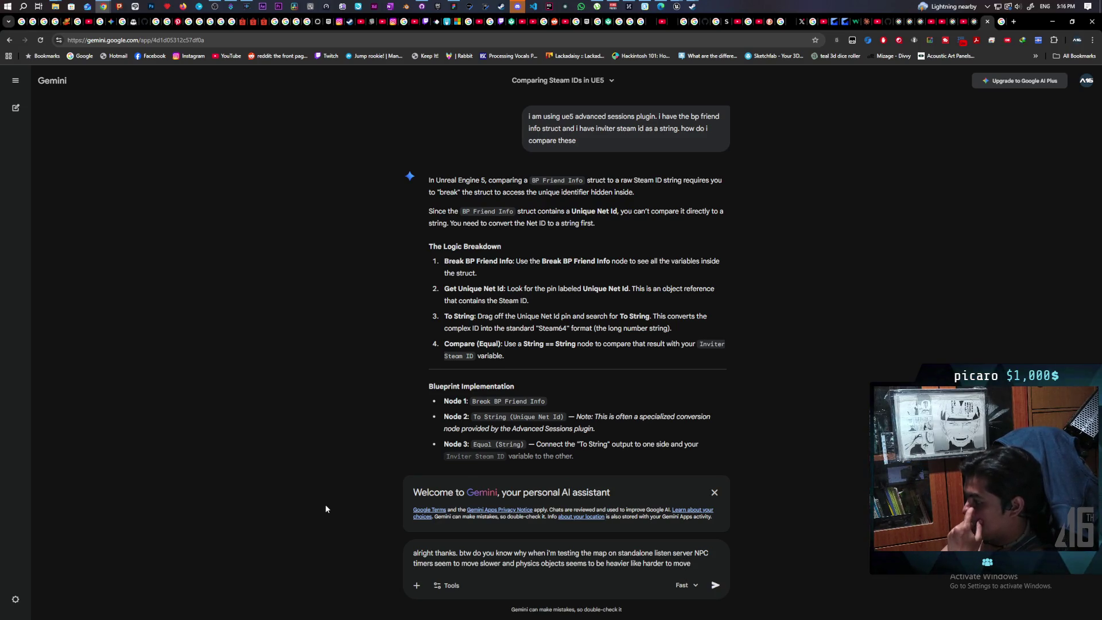
key(Return)
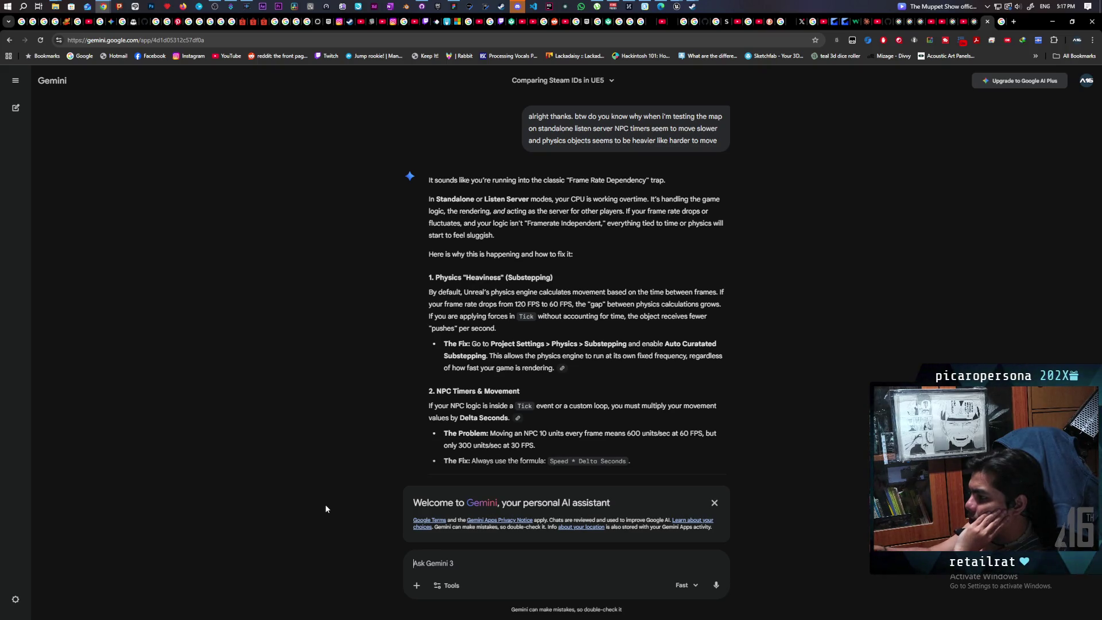
Step: Read down Gemini's reply on physics substepping, Delta Seconds and the Server Tick Rate table
scroll(364, 389, down, 4)
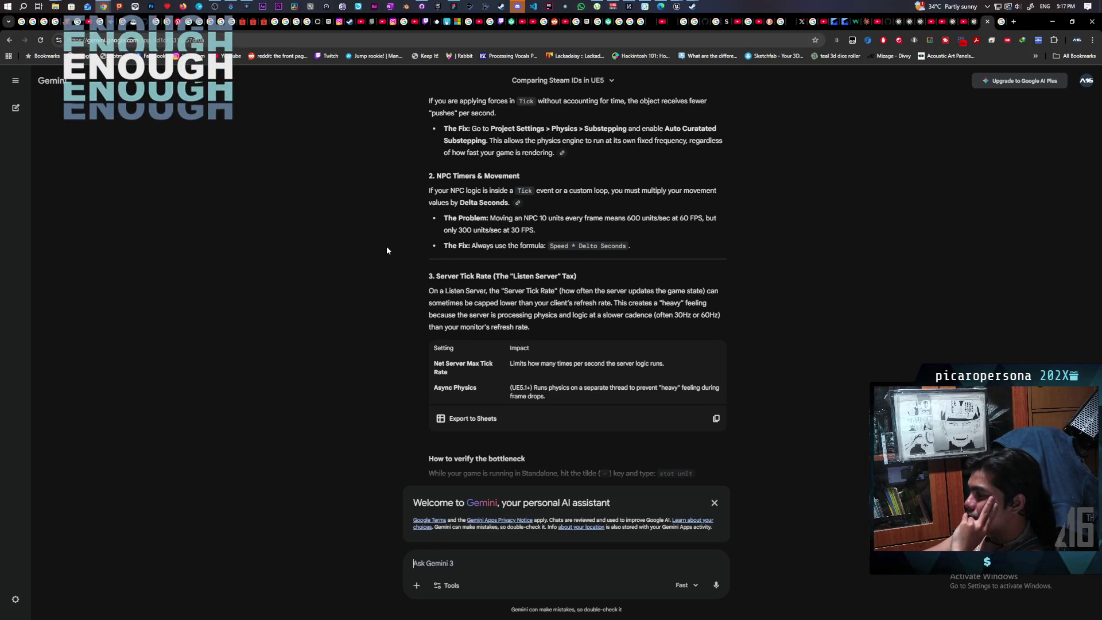
scroll(378, 259, down, 3)
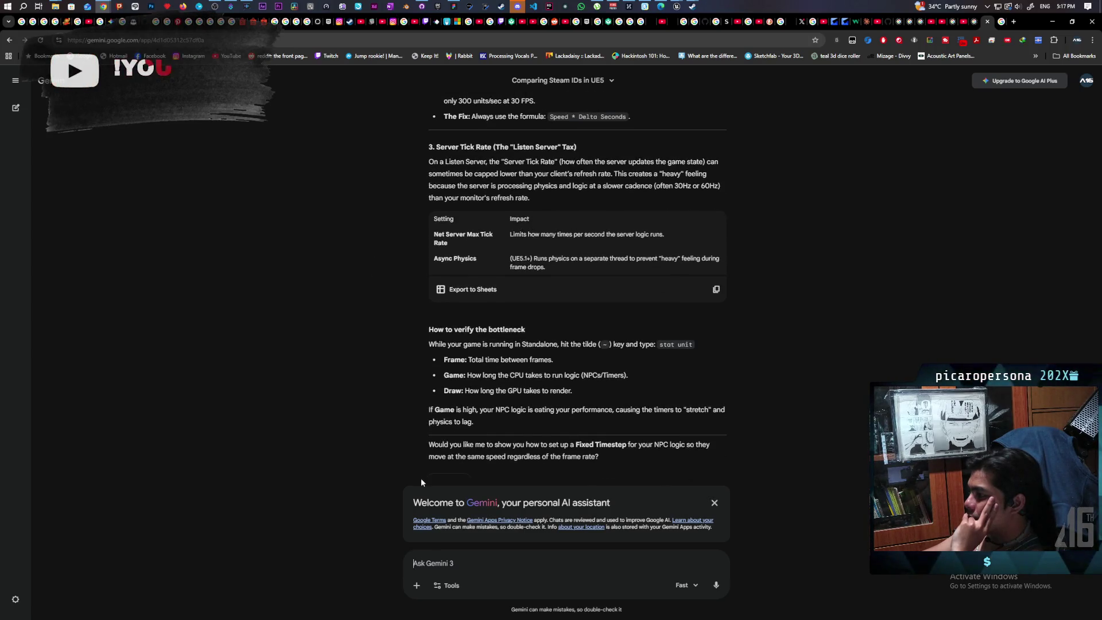
Step: Reply to Gemini that everything mentioned is already tied to delta time, with no frame drops
text(all these thing)
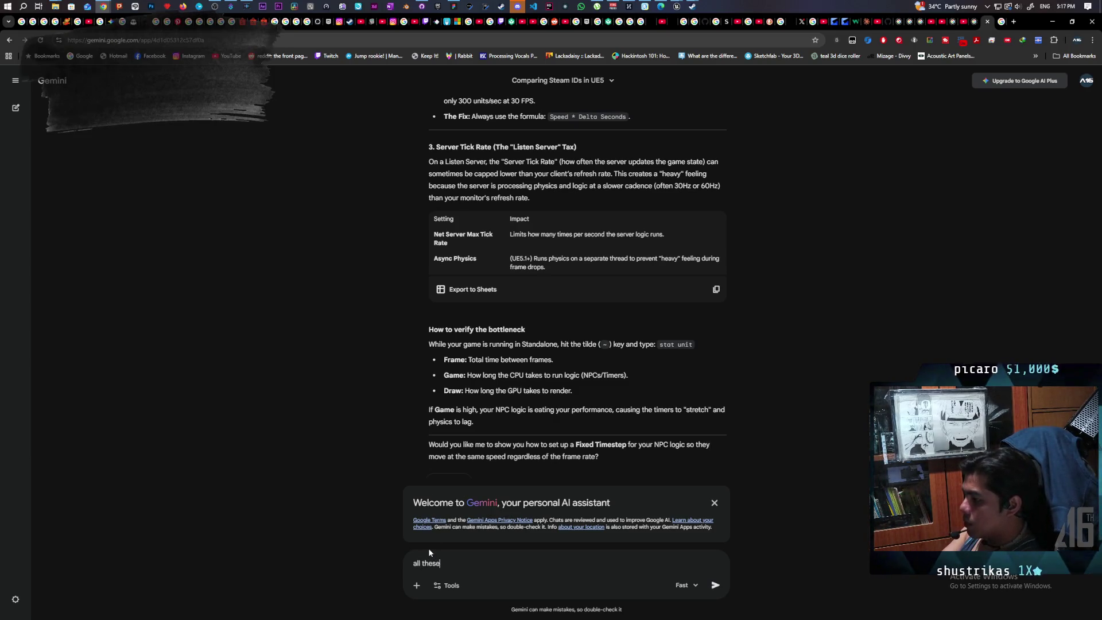
text(s you)
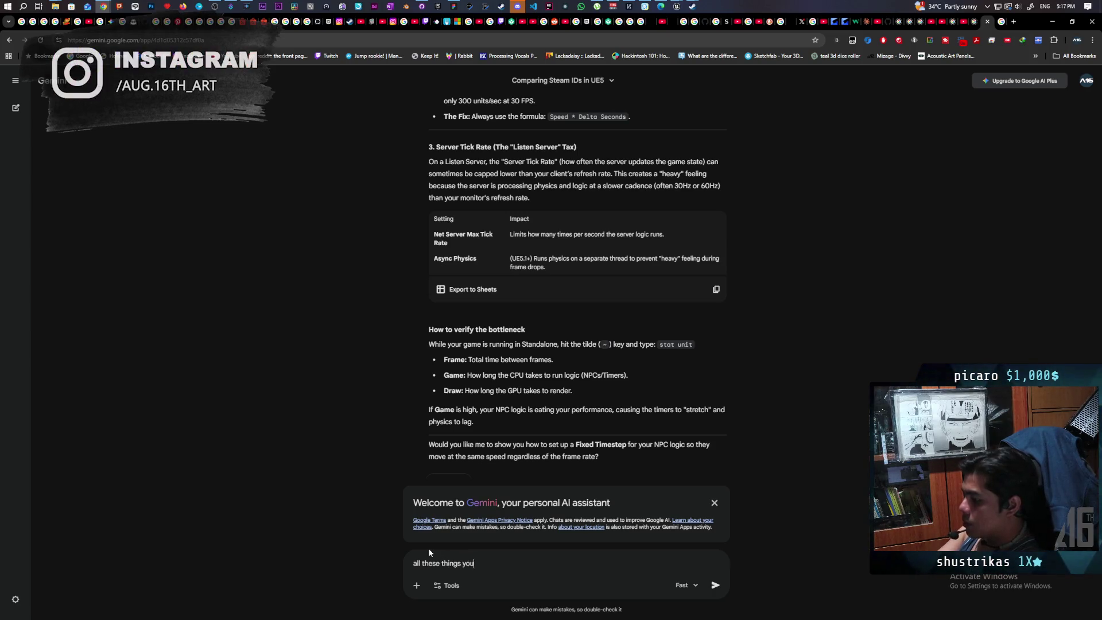
text(re mentioning )
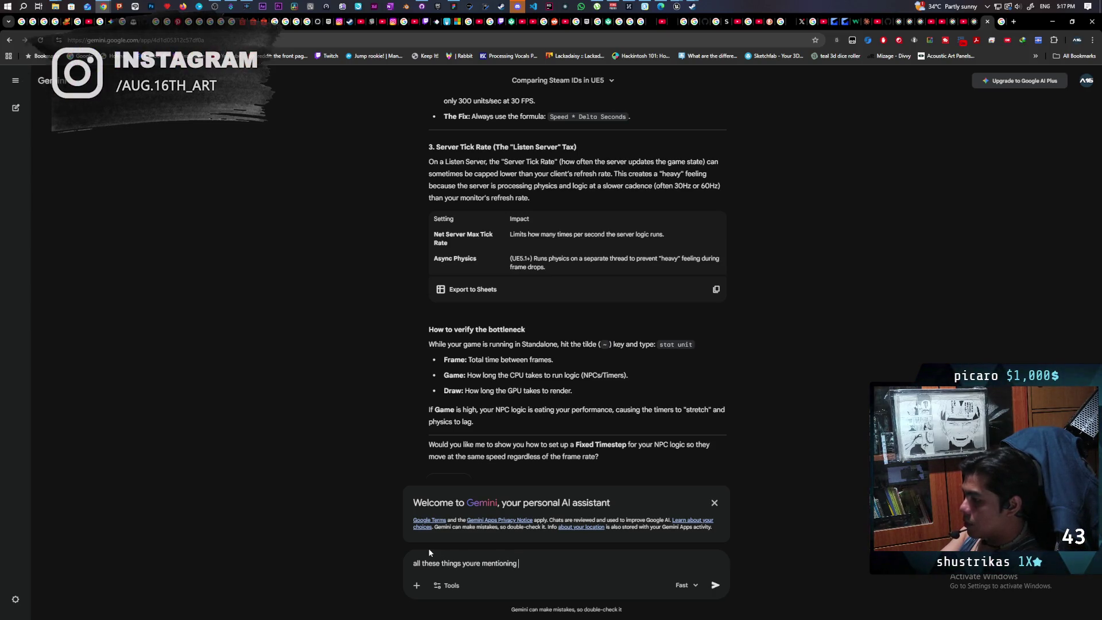
text(are already )
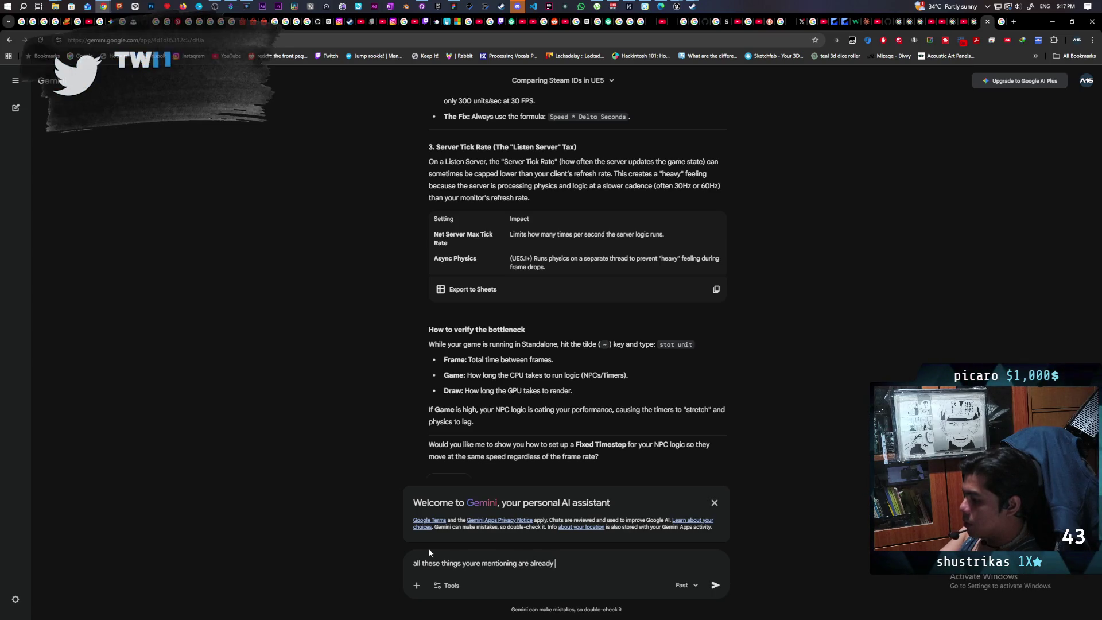
text(tied to d)
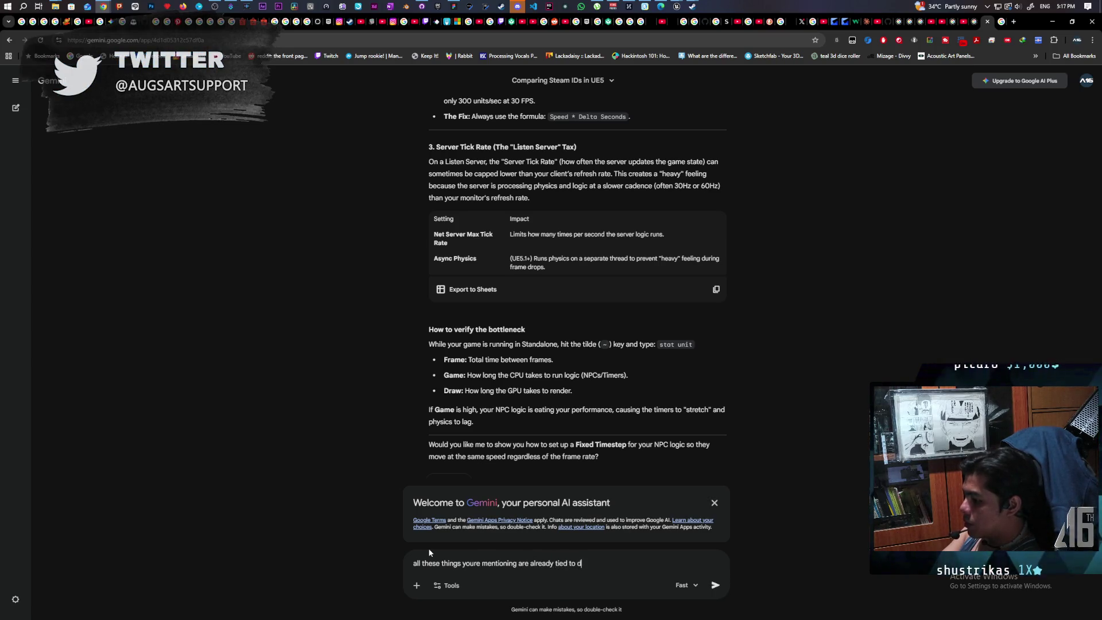
text(elta time )
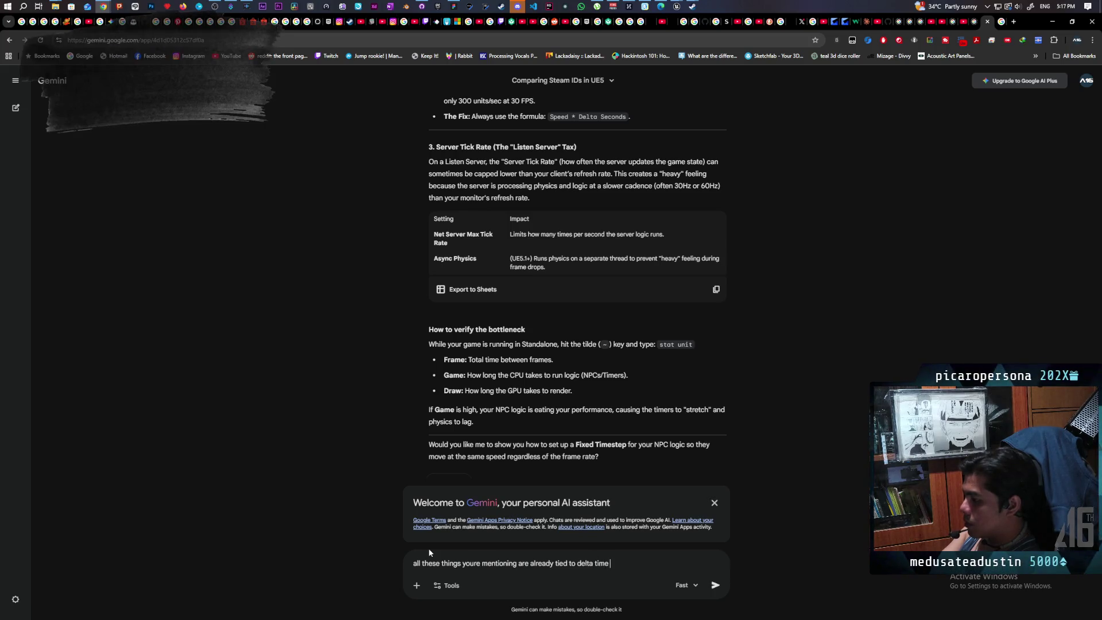
text(and not to )
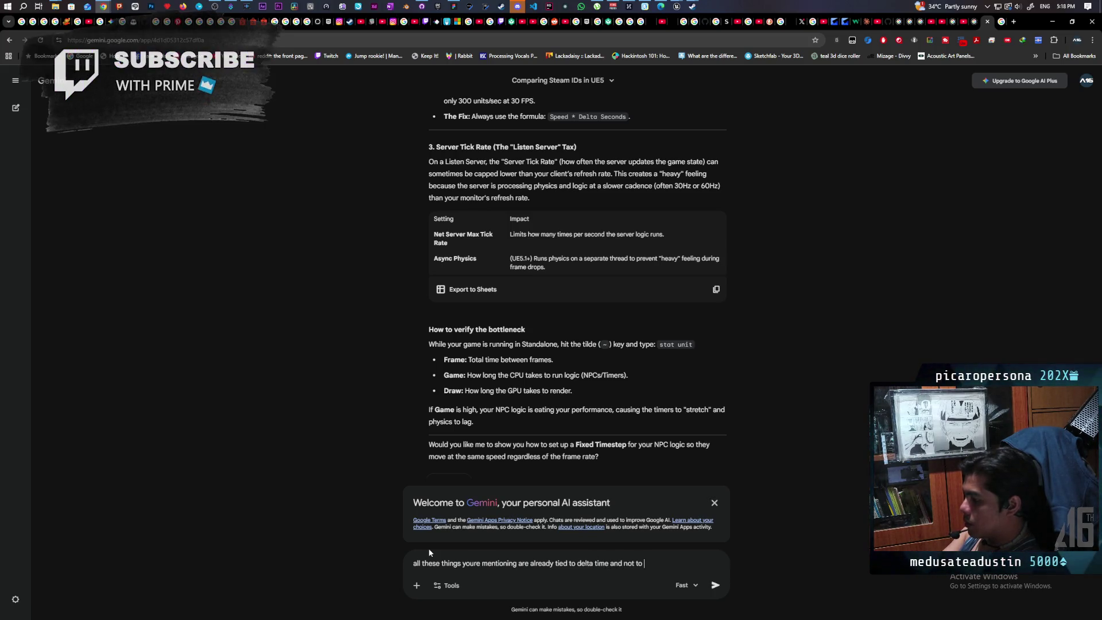
text(mention im not )
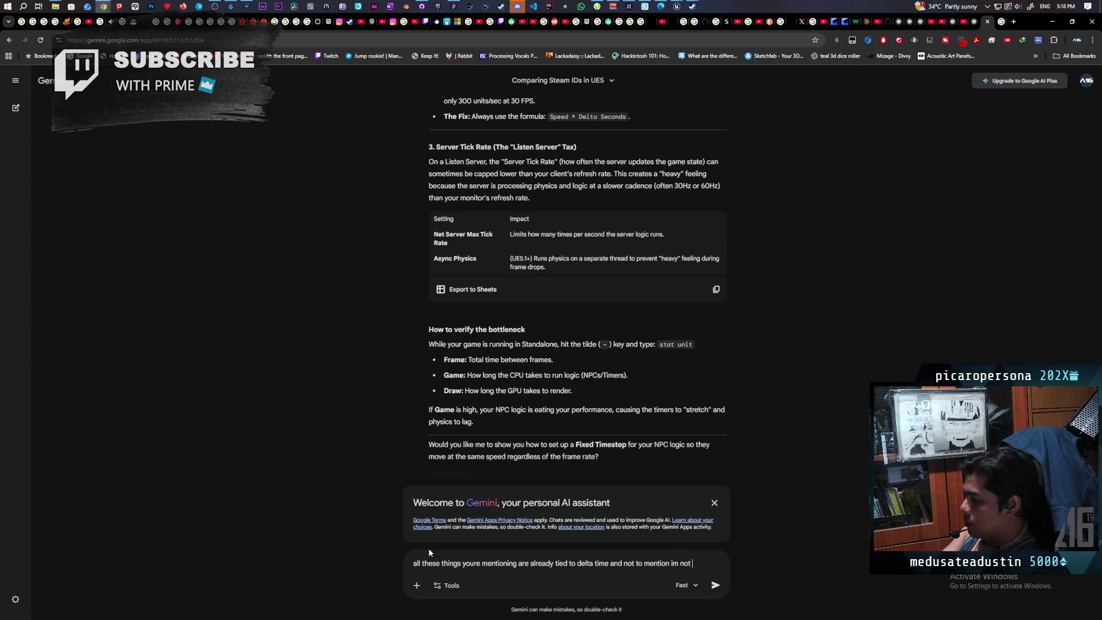
text(getting f)
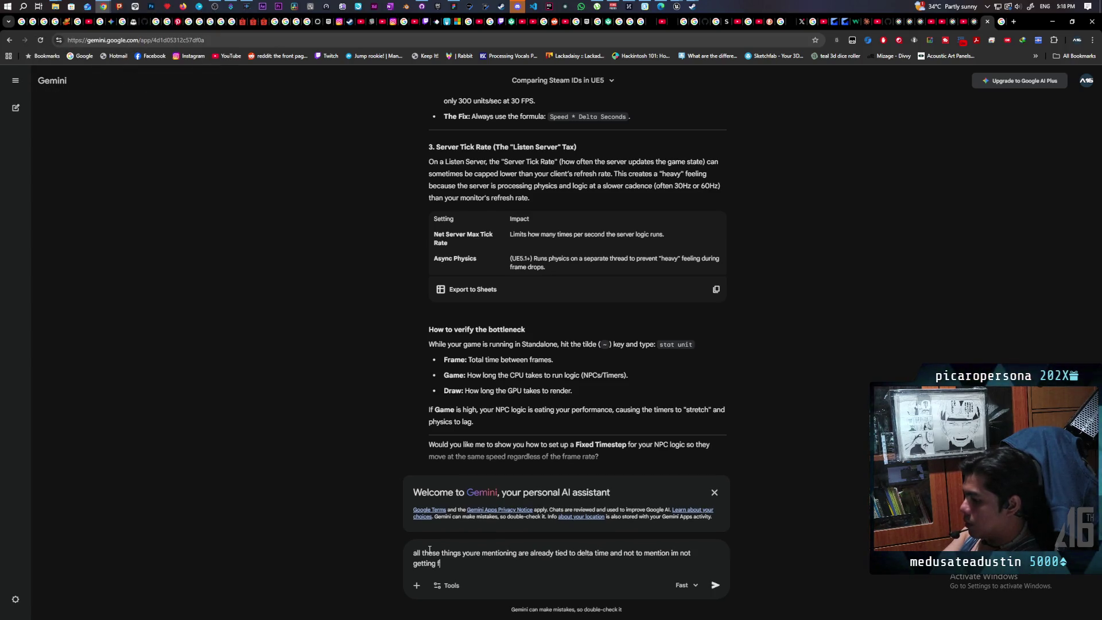
text(rame drops)
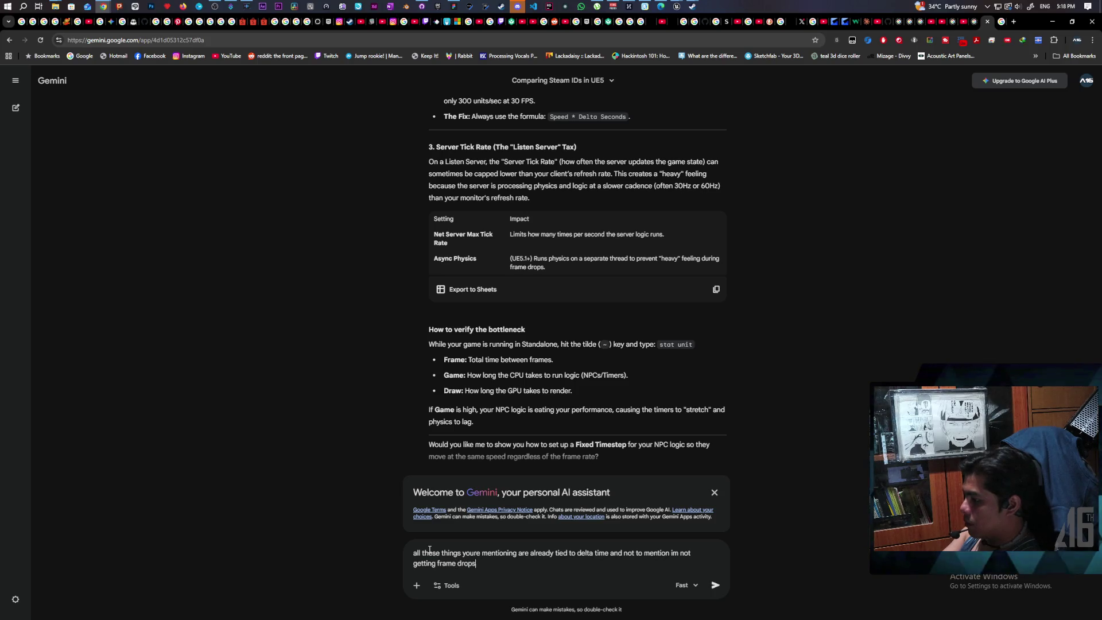
key(Return)
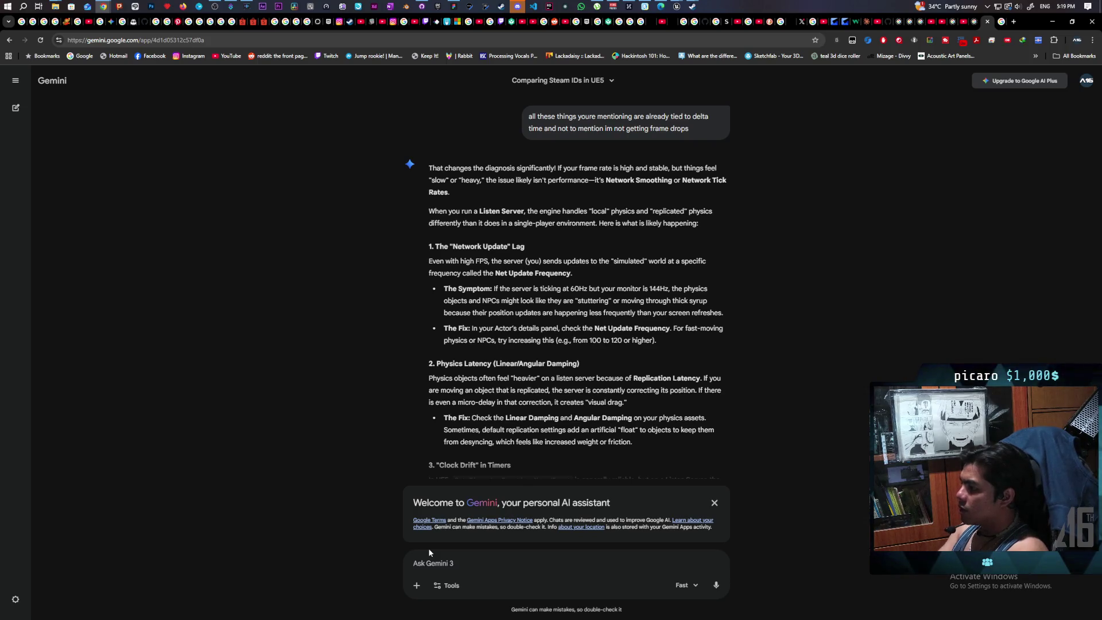
Step: Read Gemini's answer down to the Quick Test section and start a reply with 'so one of the'
scroll(592, 387, down, 2)
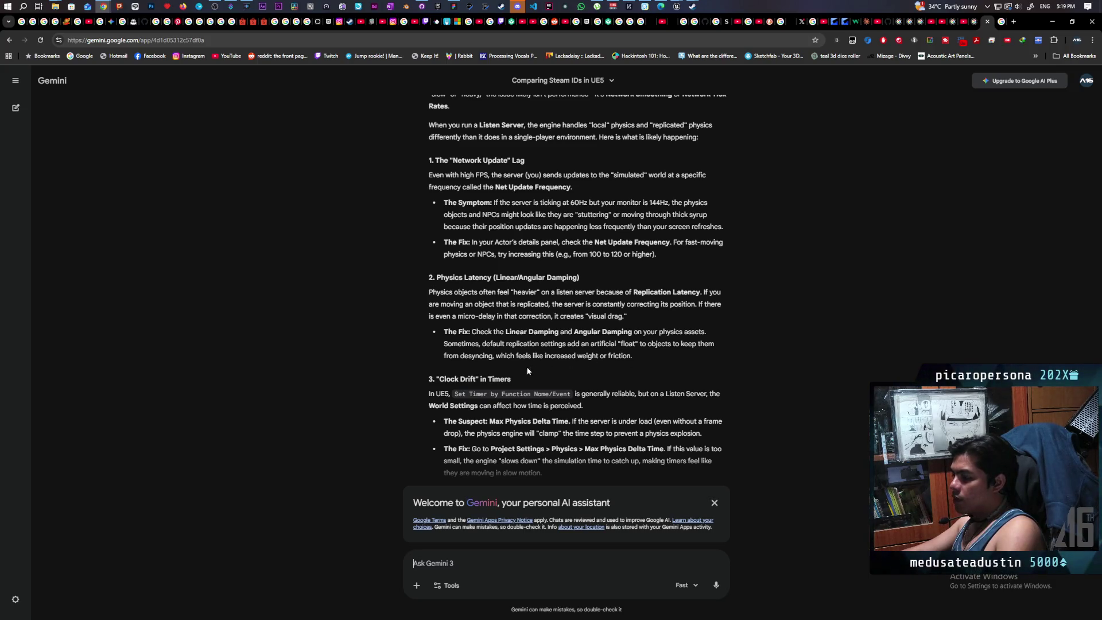
scroll(538, 367, down, 2)
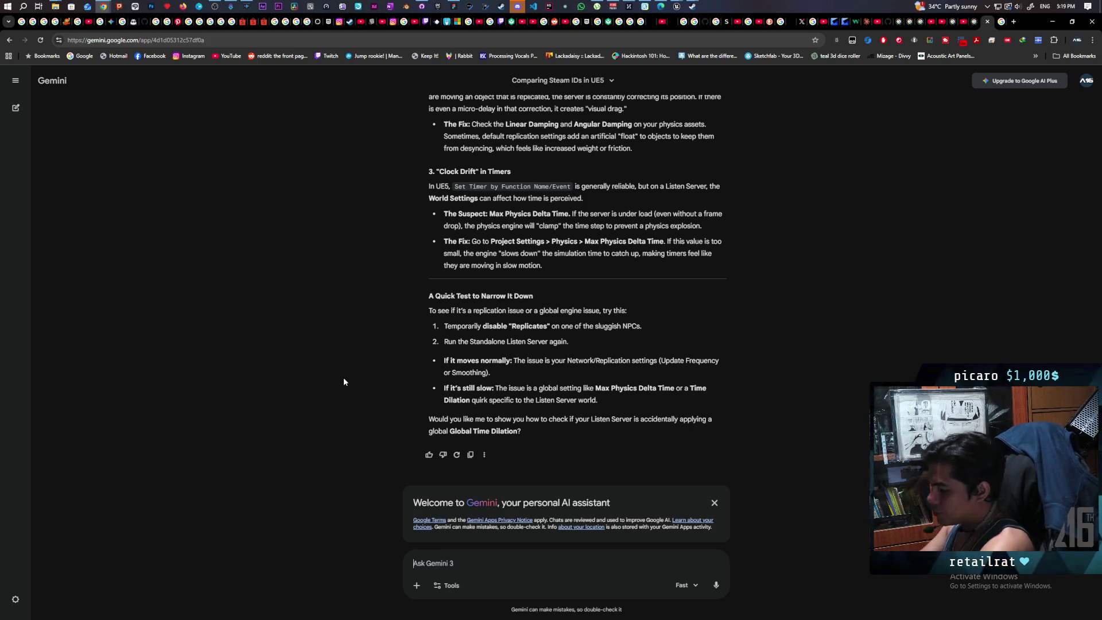
text(so)
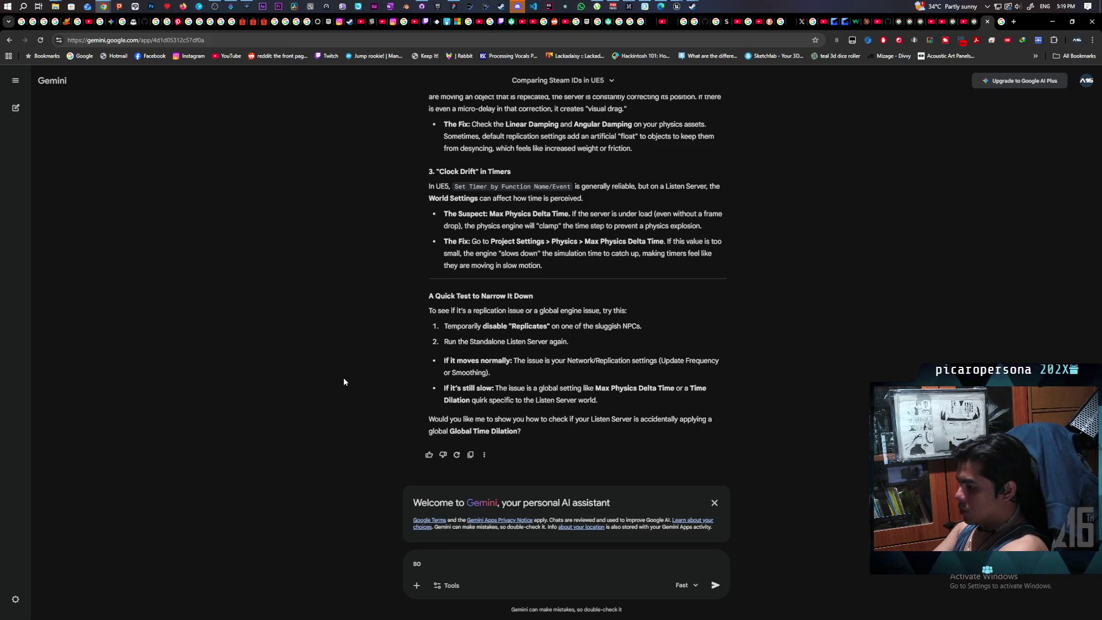
text( one of the mos)
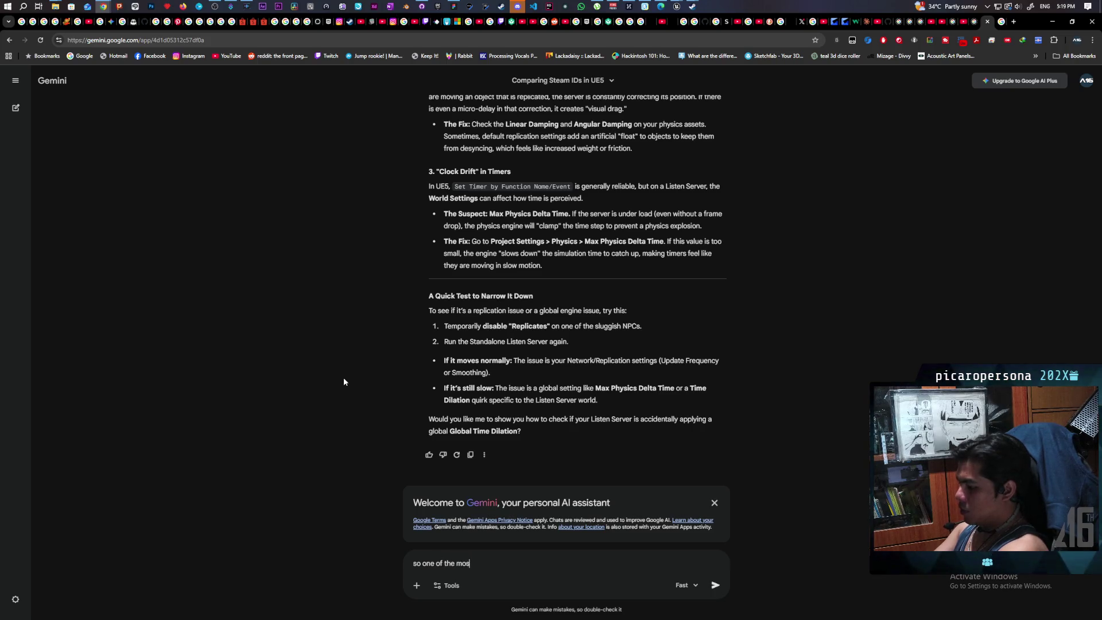
Step: Tell Gemini the slow timer updates on tick with Interp To Constant and lags on listen server
key(BackSpace)
key(BackSpace)
key(BackSpace)
key(BackSpace)
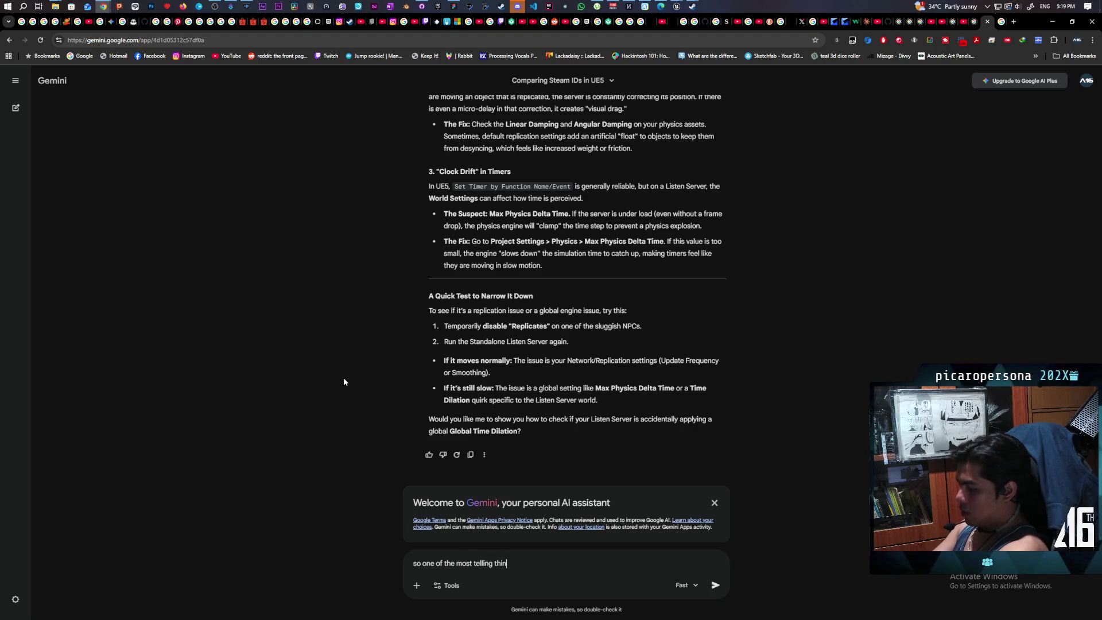
text(gs that s)
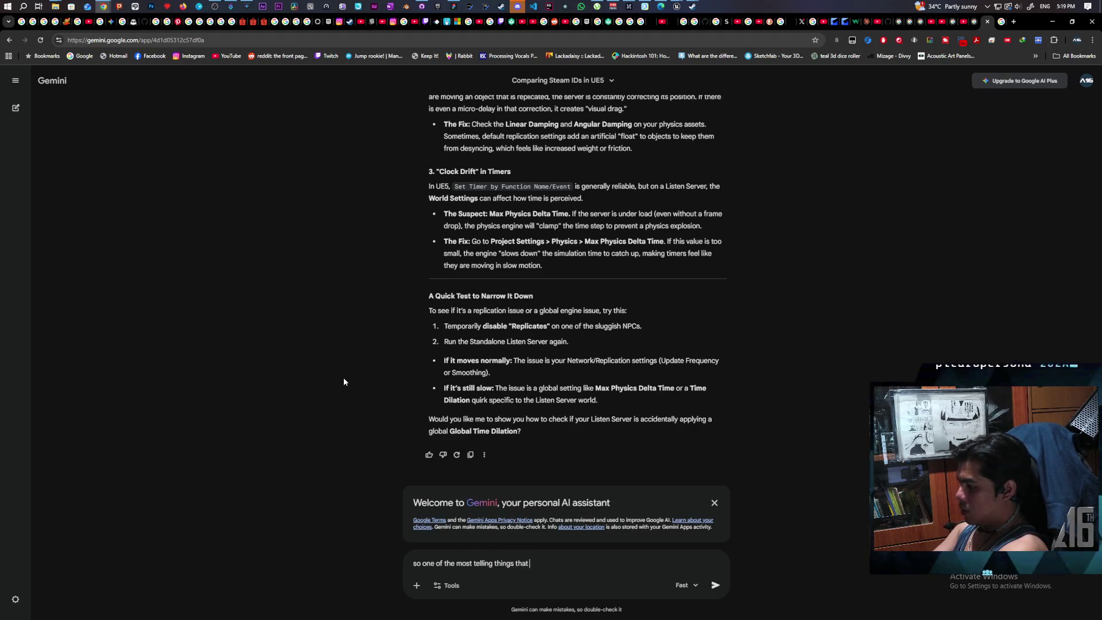
key(BackSpace)
text(timers )
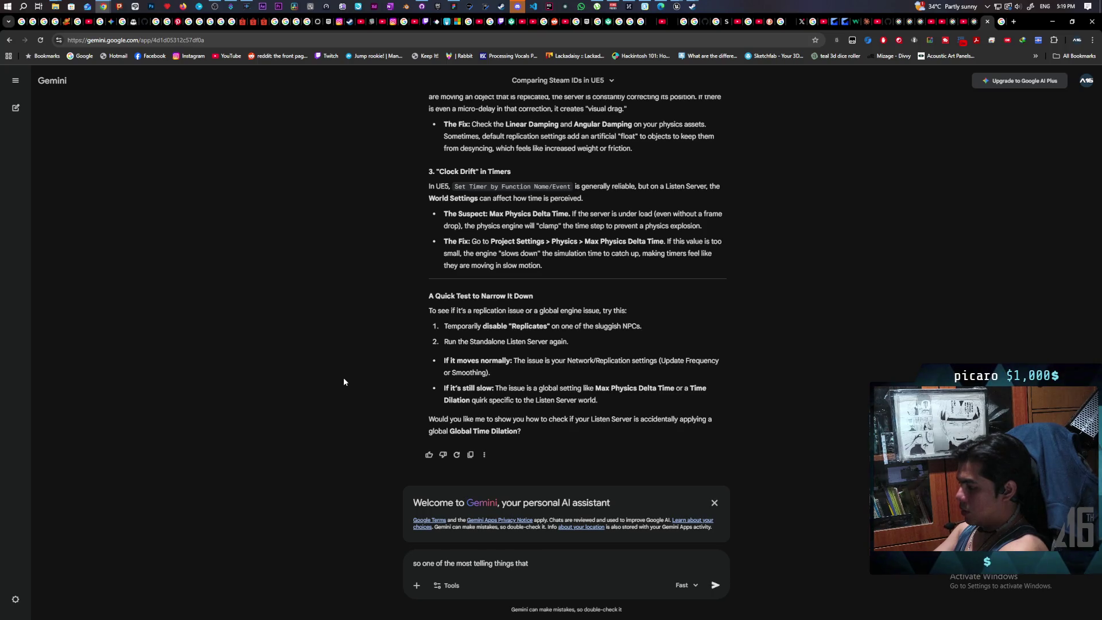
text(are slow is th)
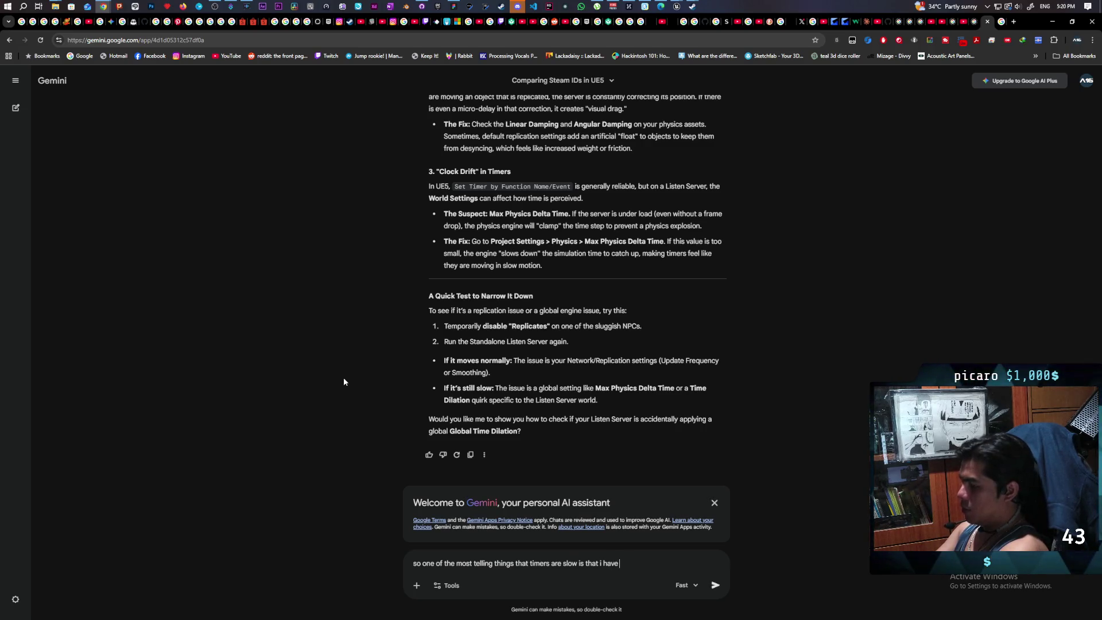
text(at i have a)
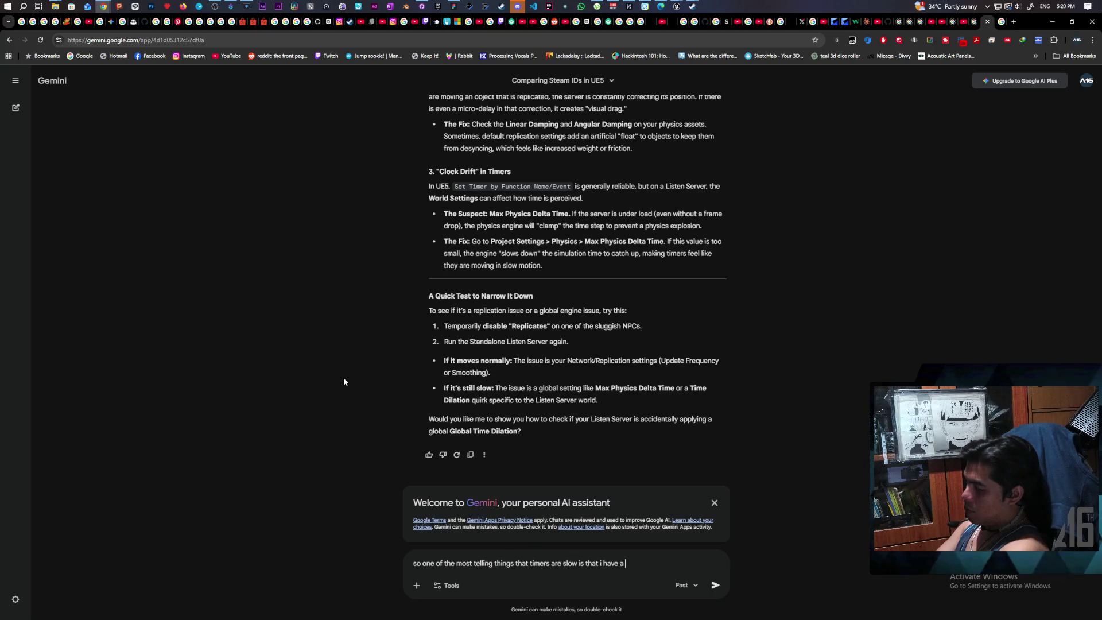
text( a timer)
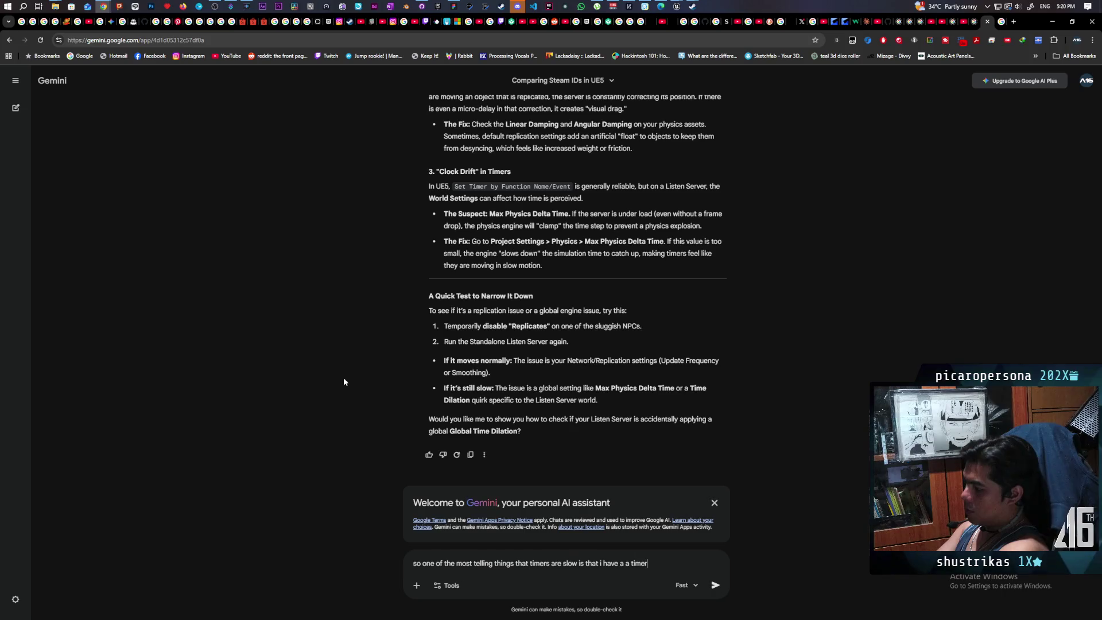
text( updating on tick)
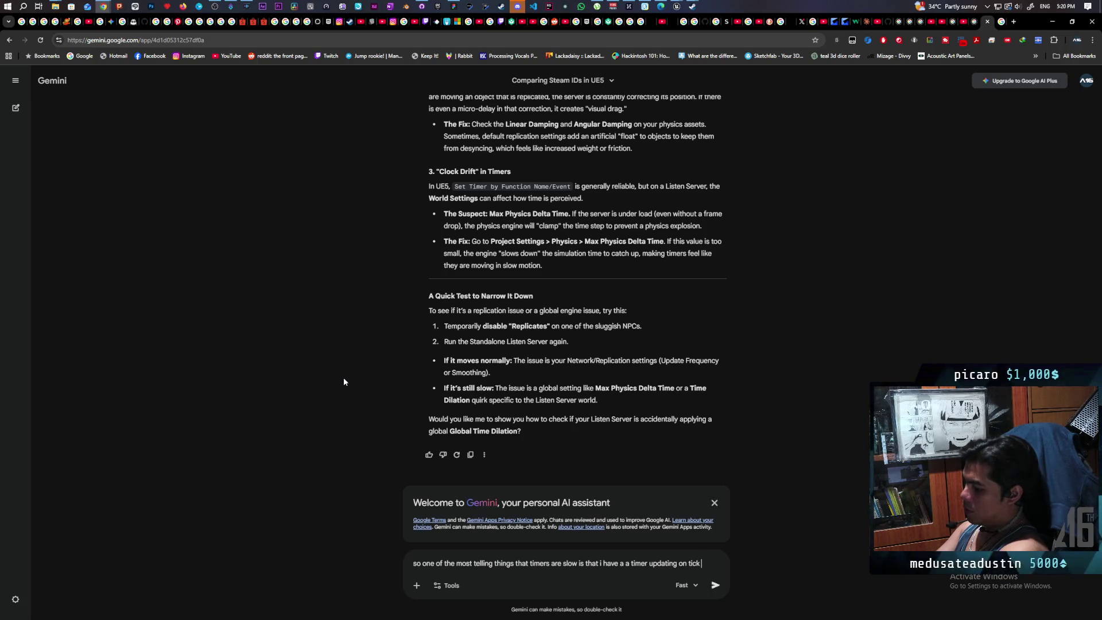
text( with interp to constant.)
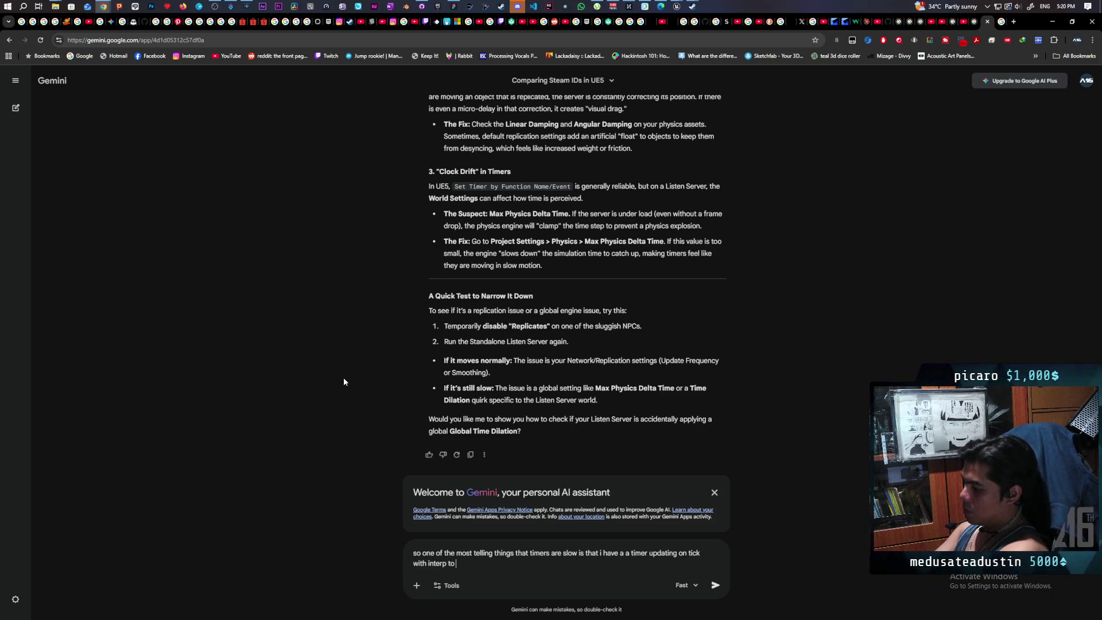
text( and)
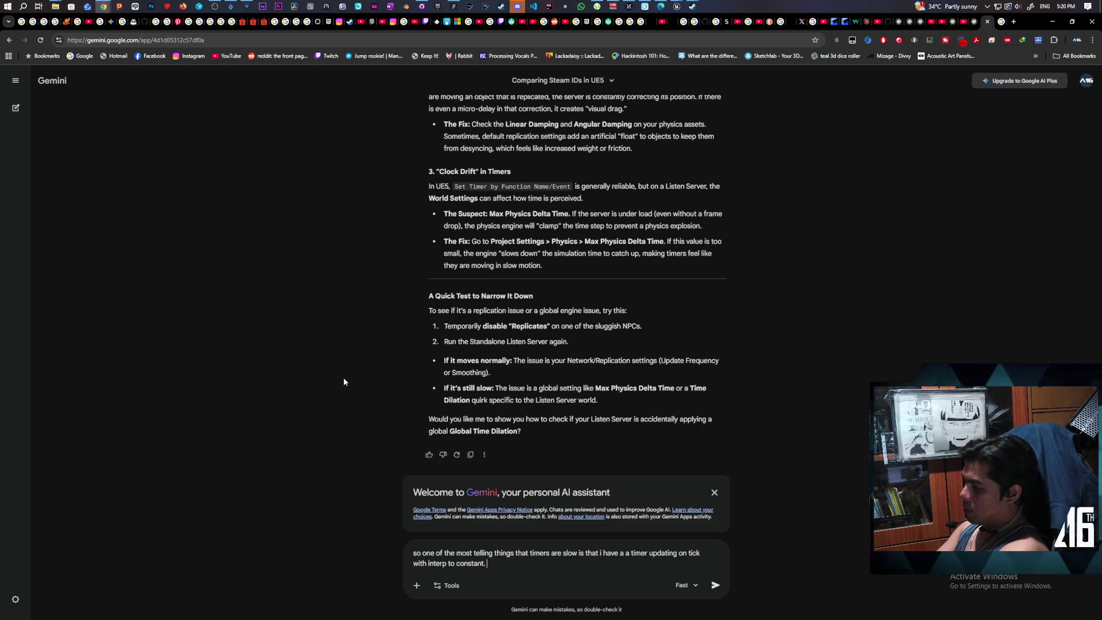
text( t)
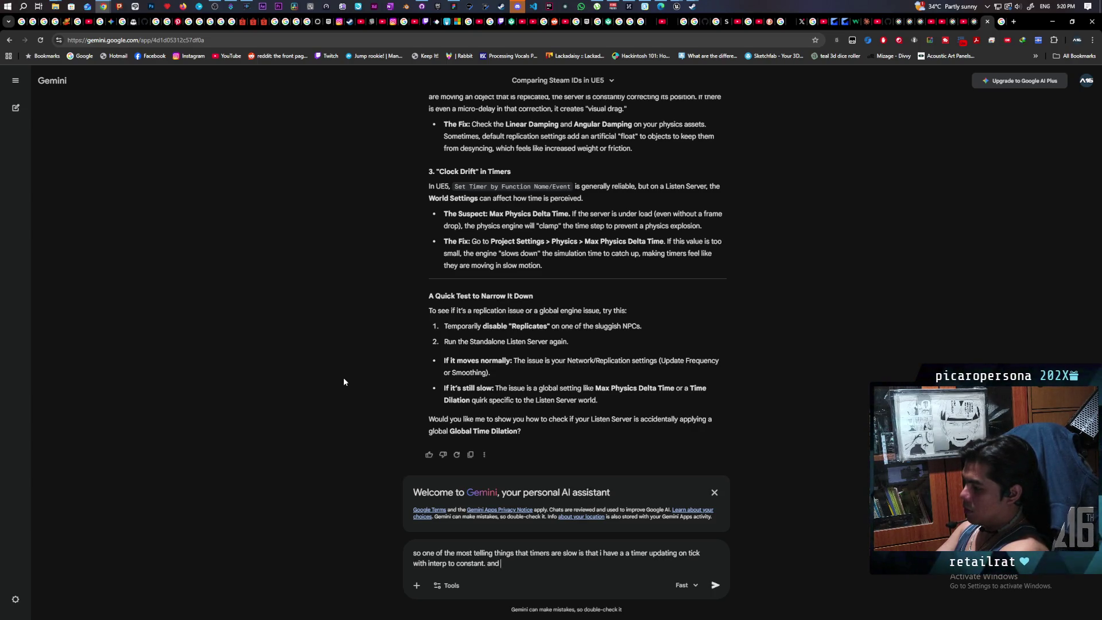
text(he rate it updates is sig)
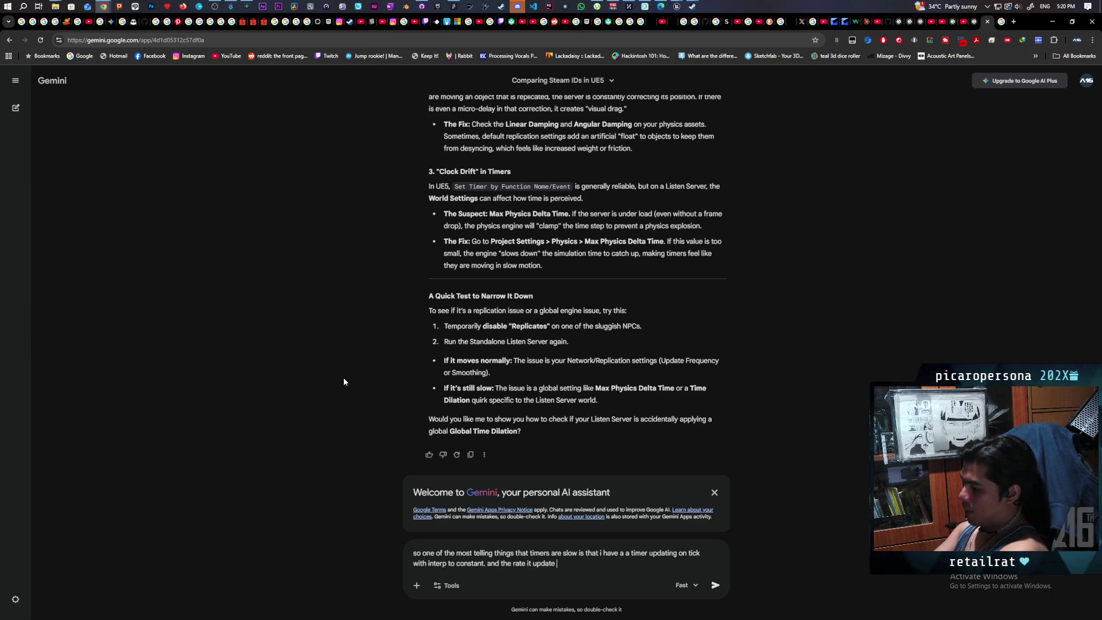
text(nificantly slower on listen server)
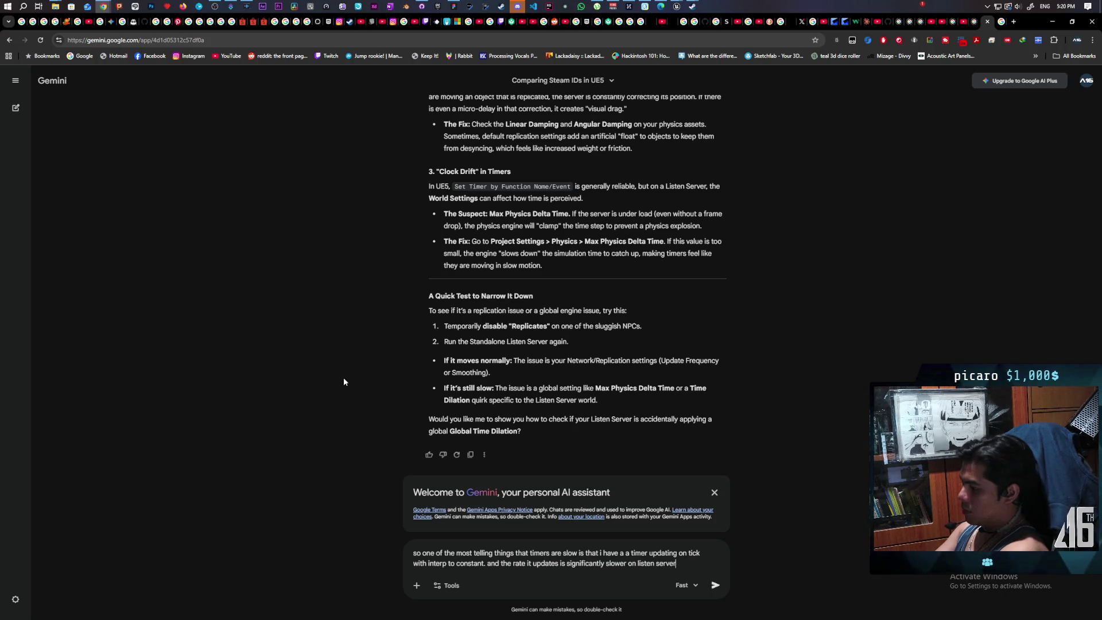
key(Return)
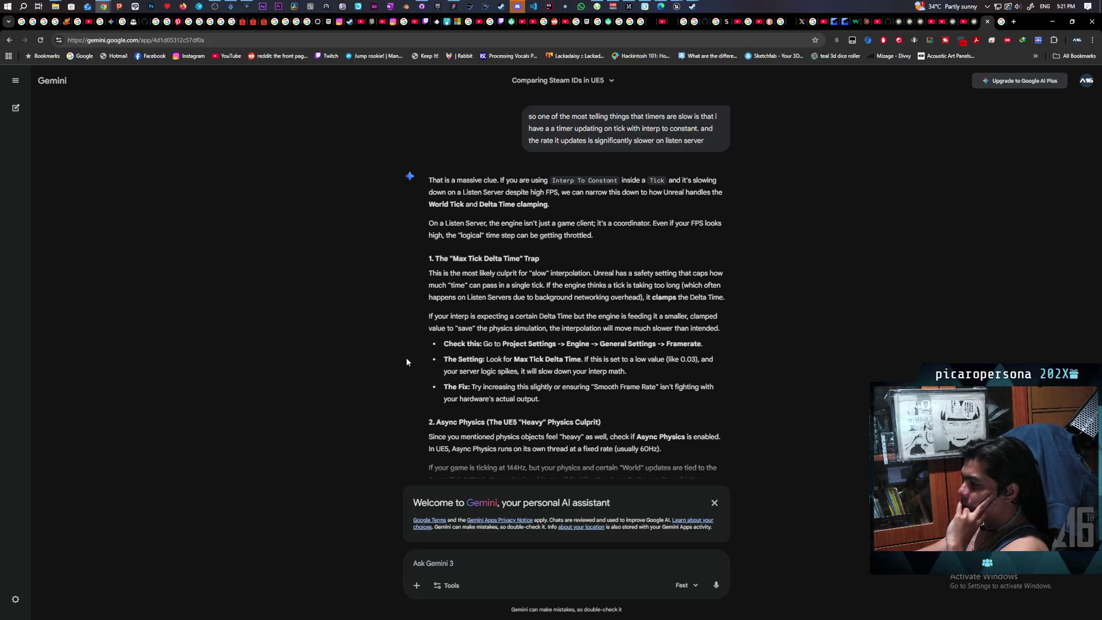
Step: Read Gemini's reply on Max Tick Delta Time, Async Physics and NetServerMaxTickRate of 120
scroll(414, 359, down, 2)
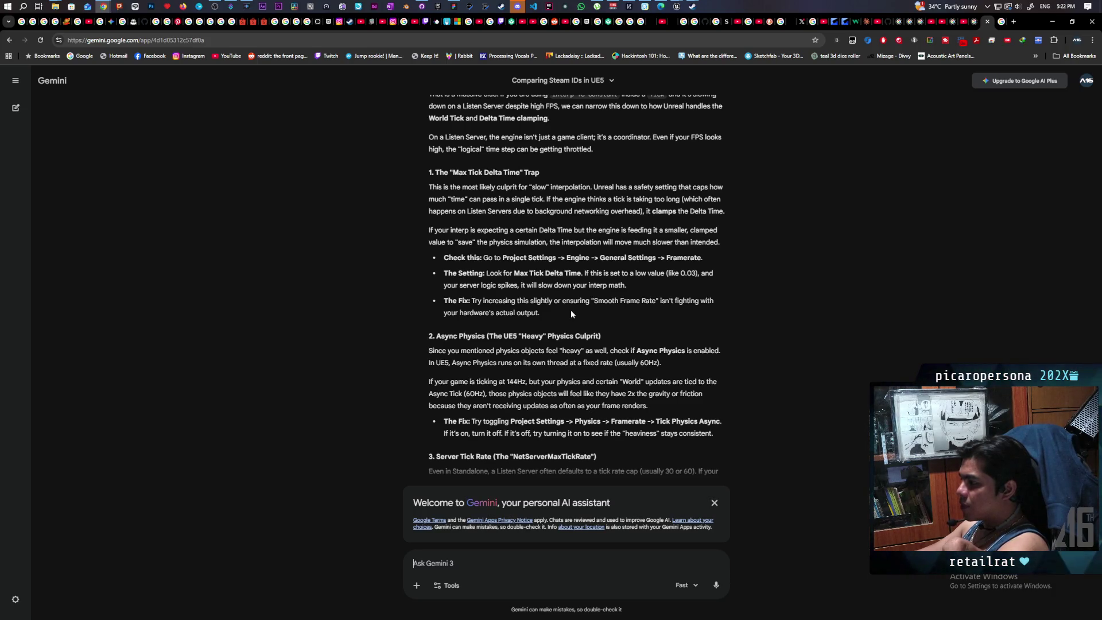
scroll(571, 309, down, 2)
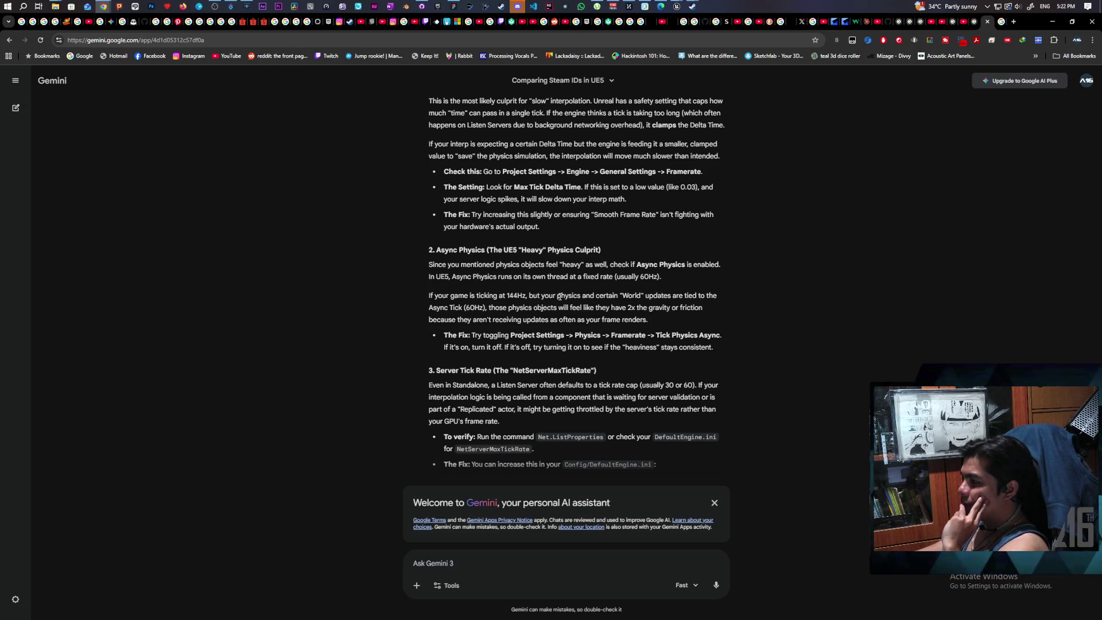
scroll(559, 297, down, 2)
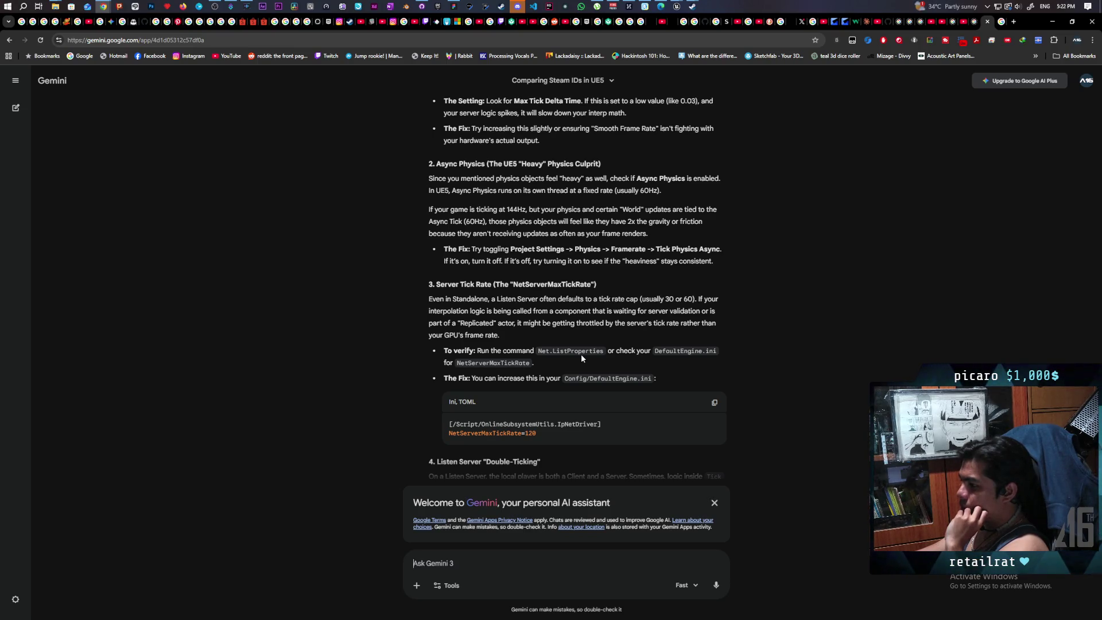
Step: Open Notepad++ and search DefaultEngine.ini for the netserver setting
click(22, 7)
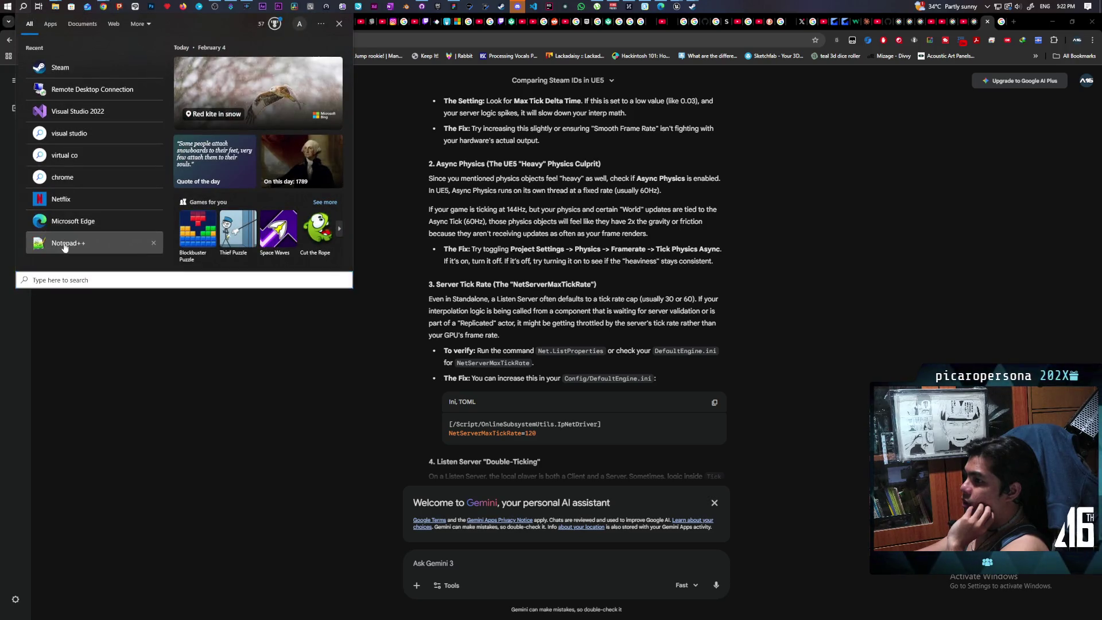
click(65, 246)
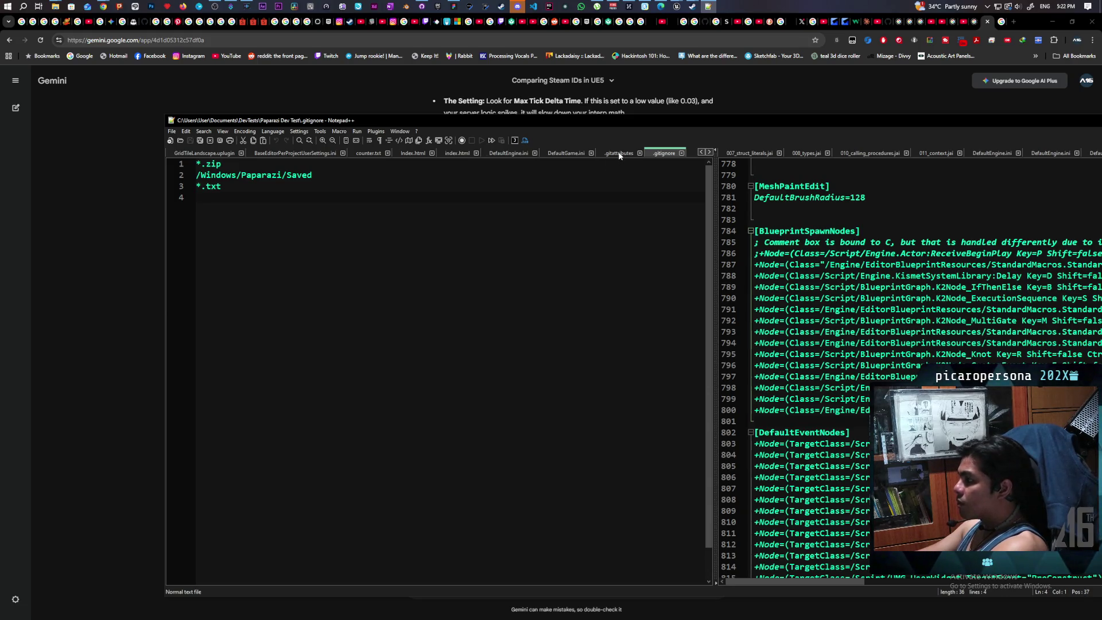
click(569, 153)
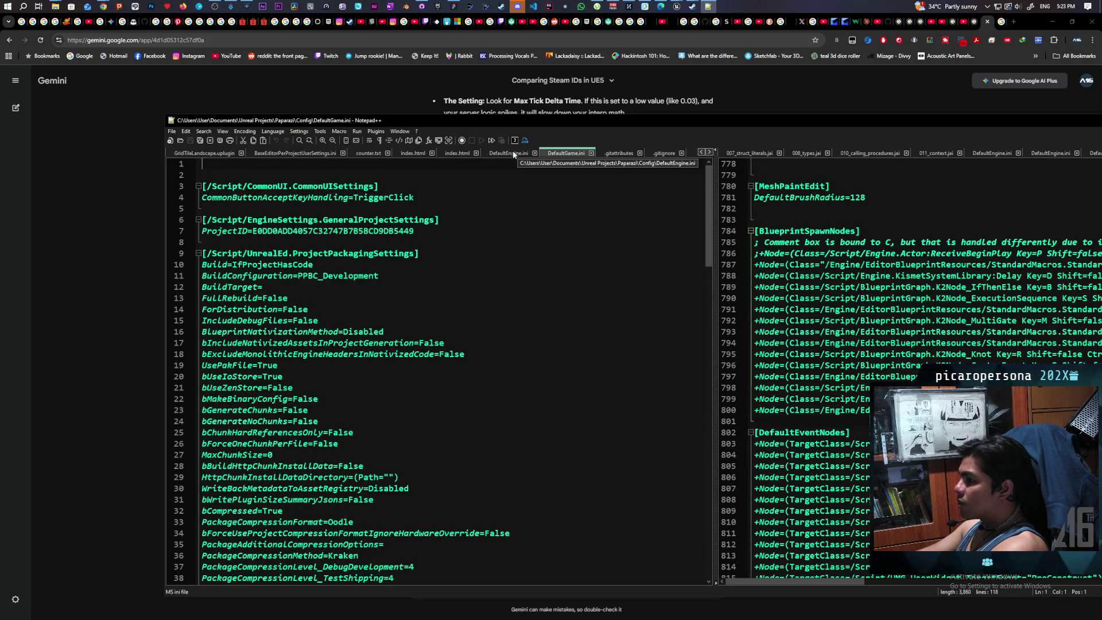
click(506, 154)
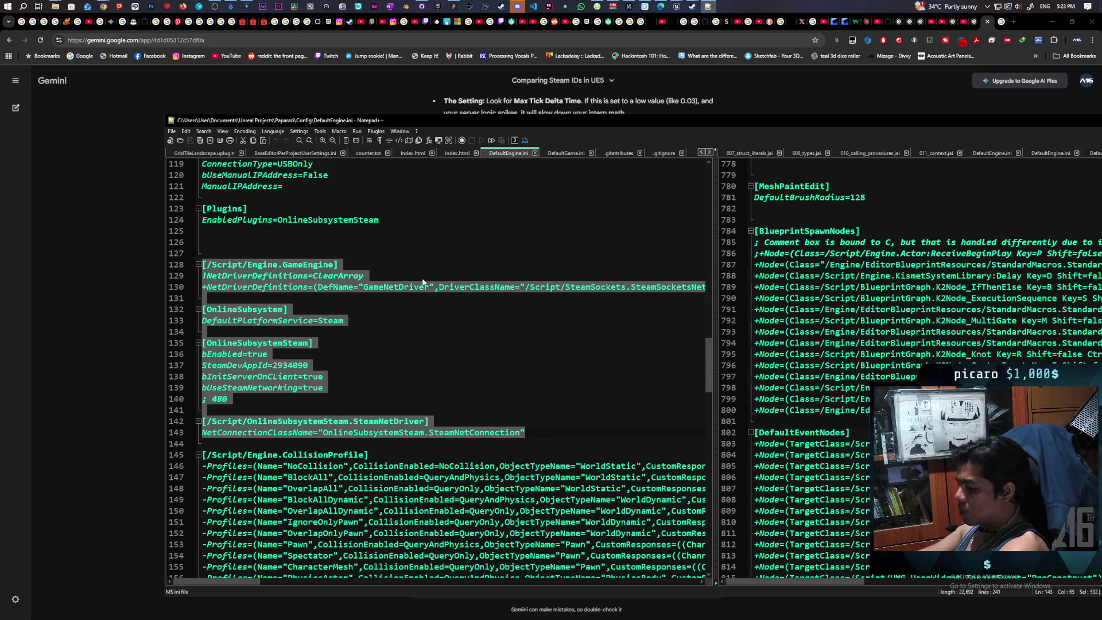
key(ctrl+f)
text(netserver)
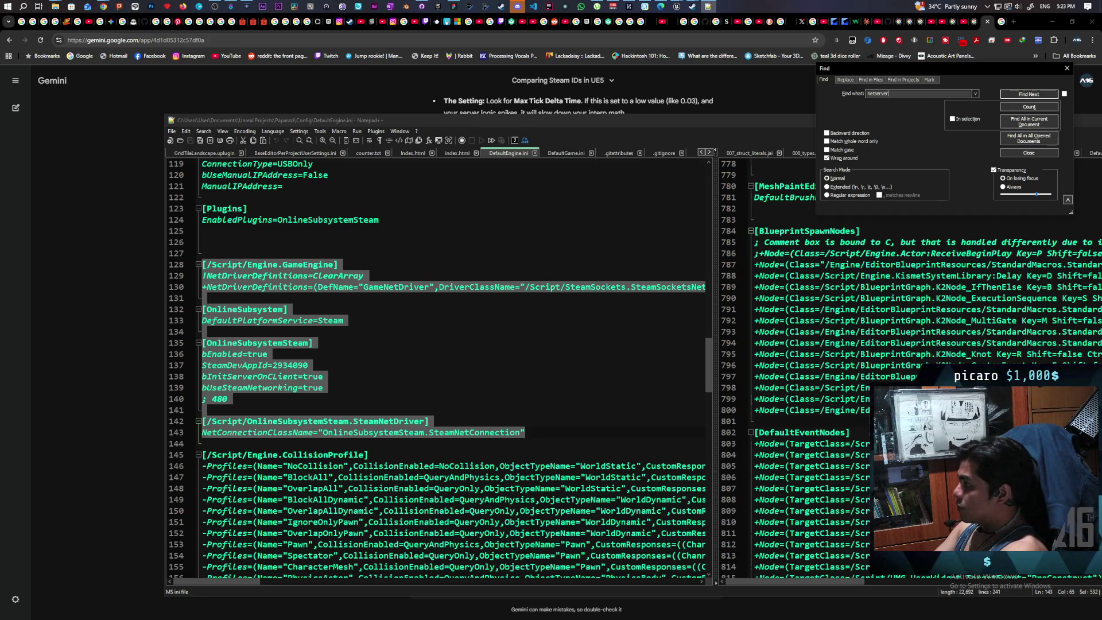
key(Return)
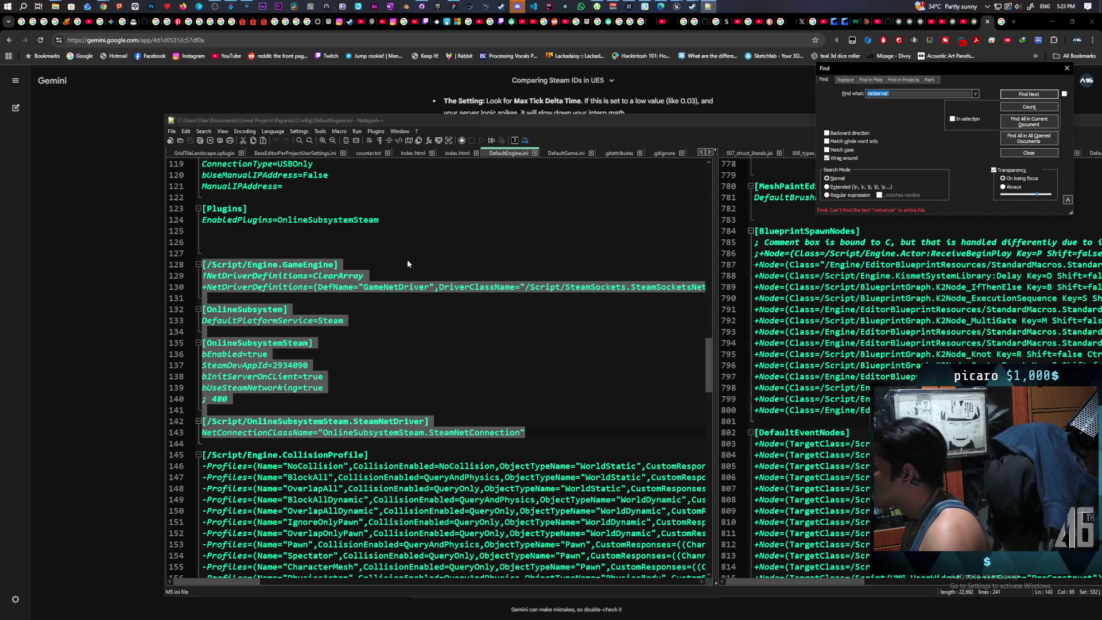
Step: Close the Find dialog and minimize Notepad++ to return to the Gemini page
click(1066, 69)
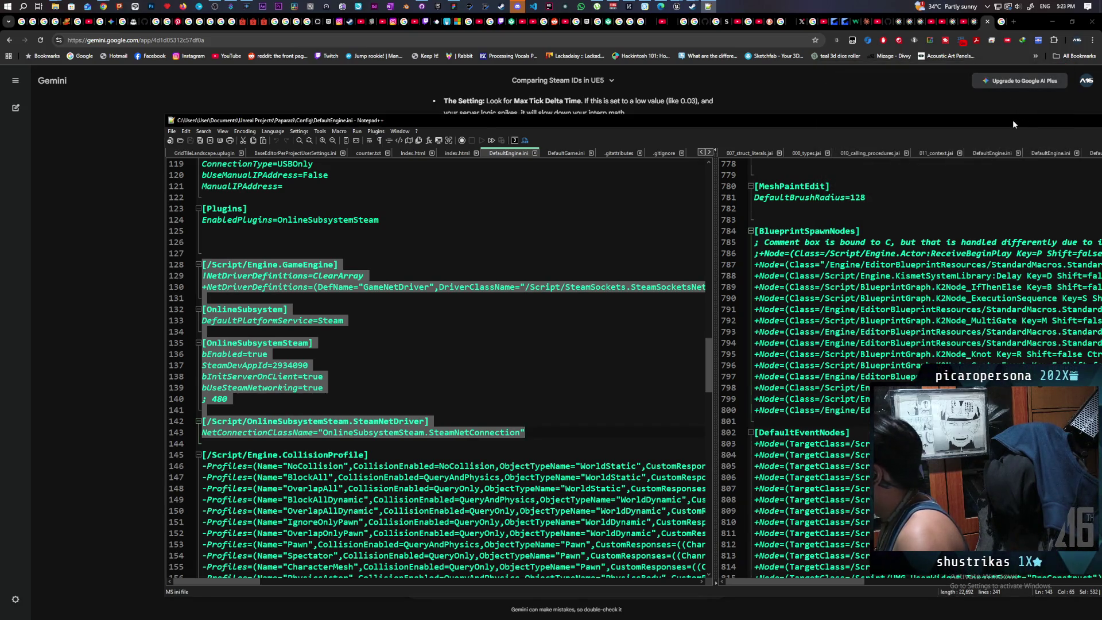
drag(1013, 124, 940, 132)
click(313, 94)
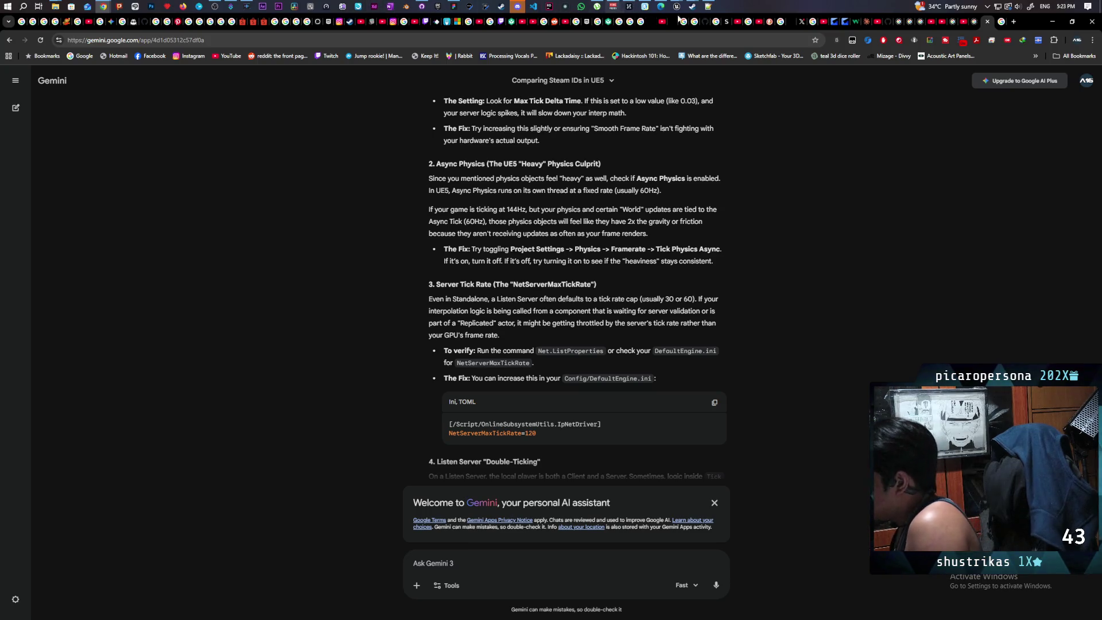
Step: Open Unreal's Project Settings and search it for 'net server'
mouse_move(677, 6)
click(637, 52)
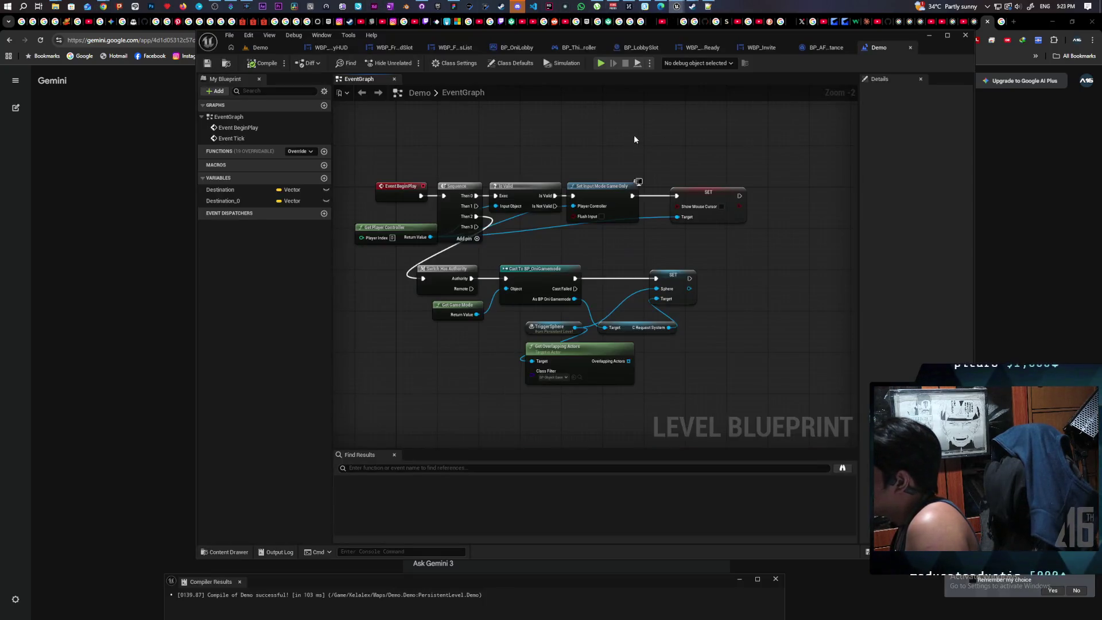
click(248, 35)
click(305, 141)
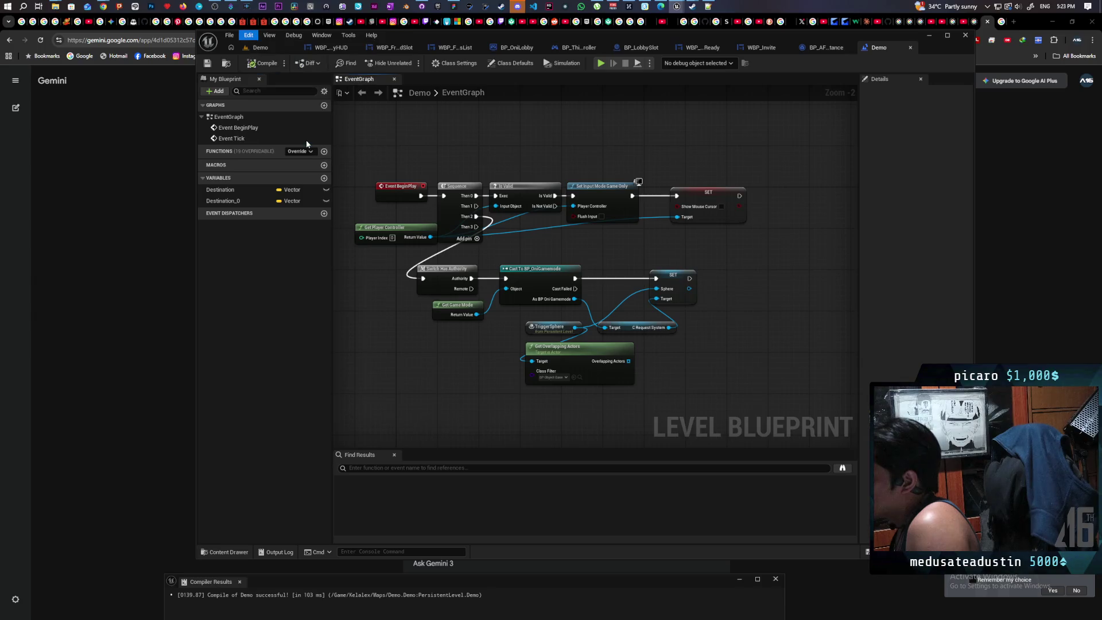
text(net server)
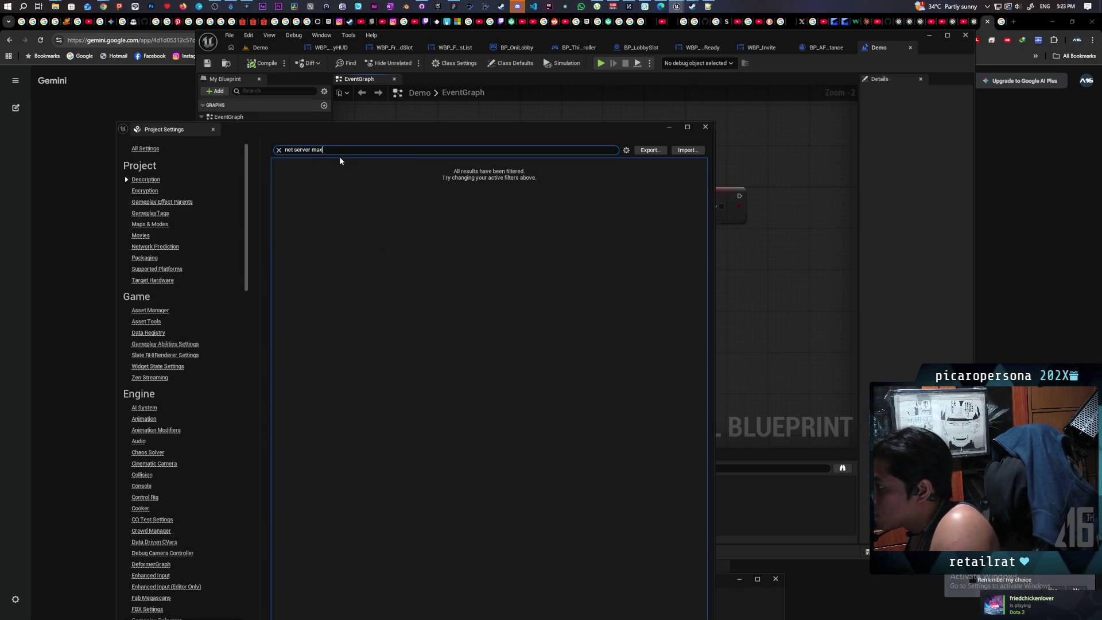
Step: Search Project Settings for 'max tick' and then 'tick rat' settings
text(max tick)
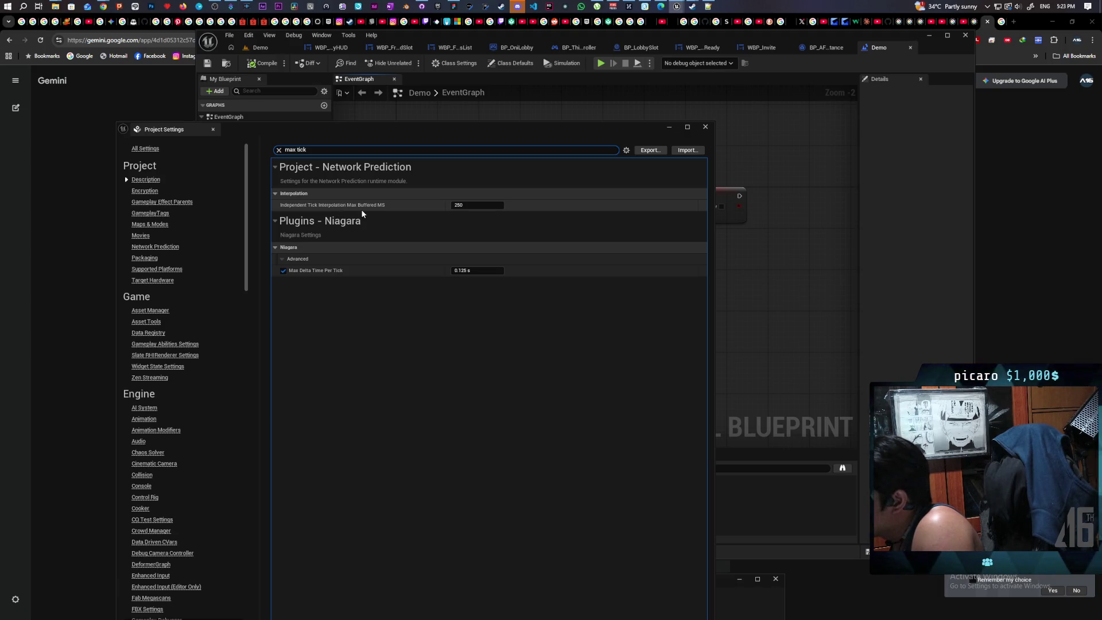
mouse_move(308, 209)
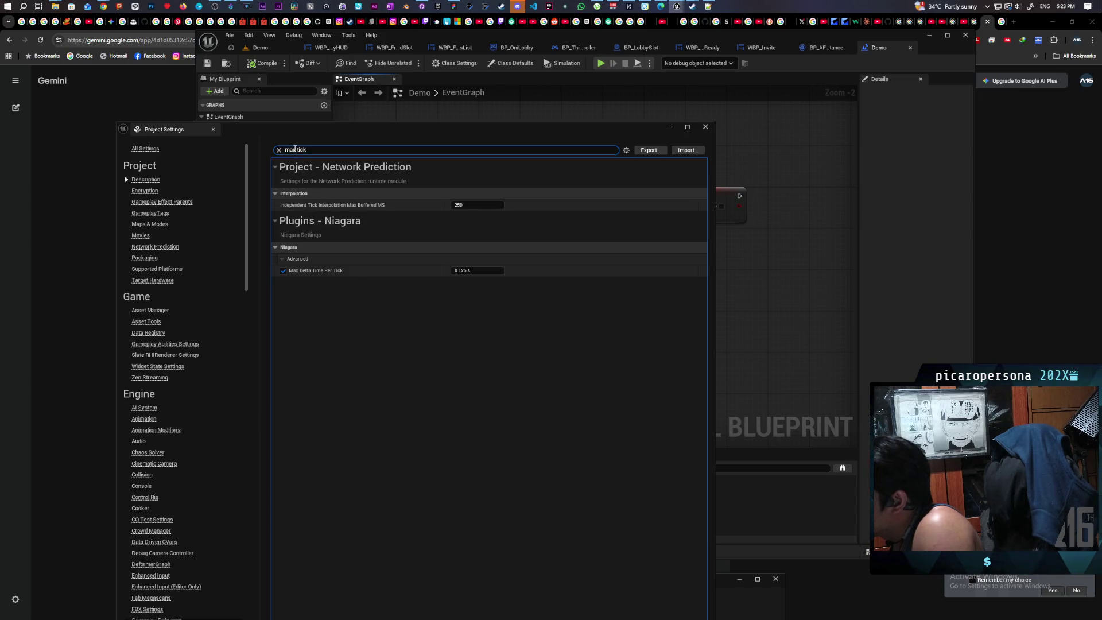
key(ctrl+a)
text(tc)
key(BackSpace)
text(ick rat)
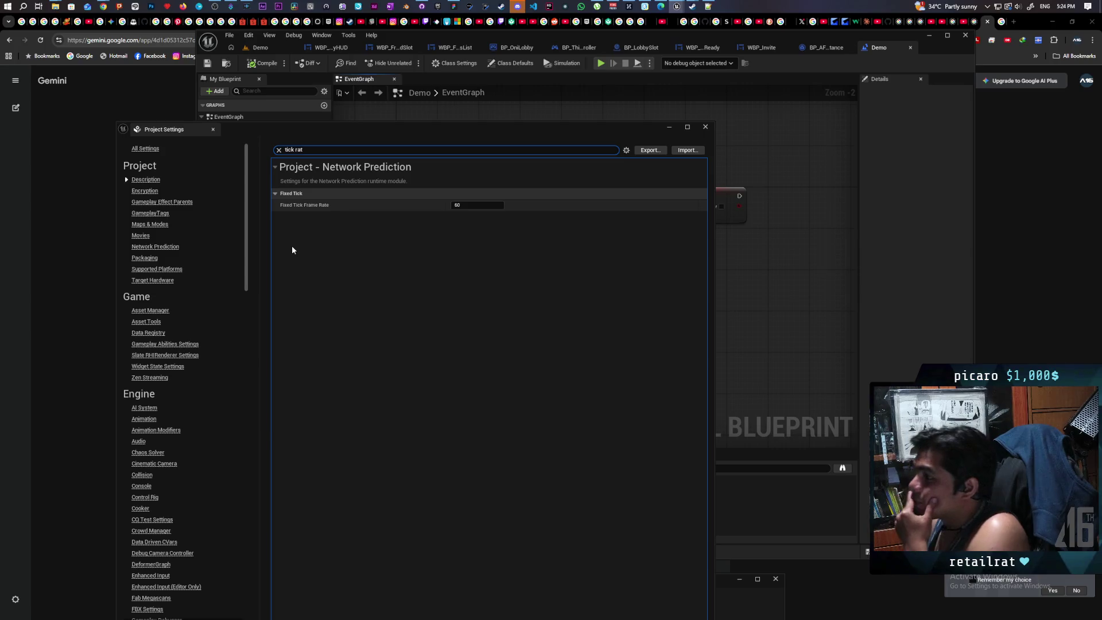
Step: Enable Use Fixed Frame Rate and set Fixed Frame Rate to 60
key(ctrl+a)
text(t)
text(ixed fram)
text(e)
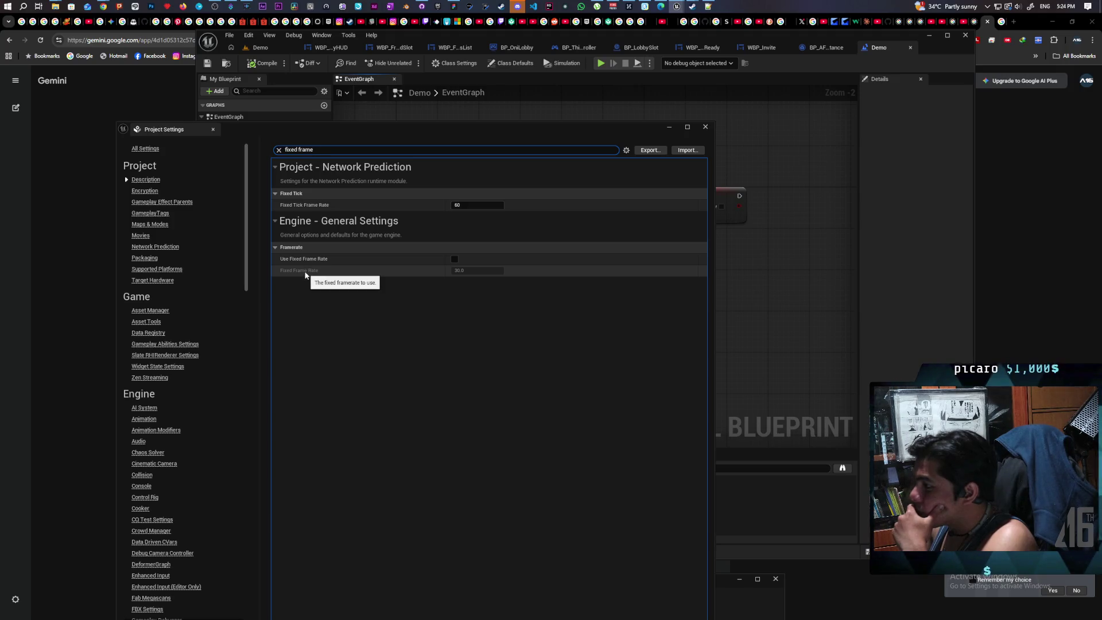
click(455, 259)
click(471, 270)
text(60)
key(Return)
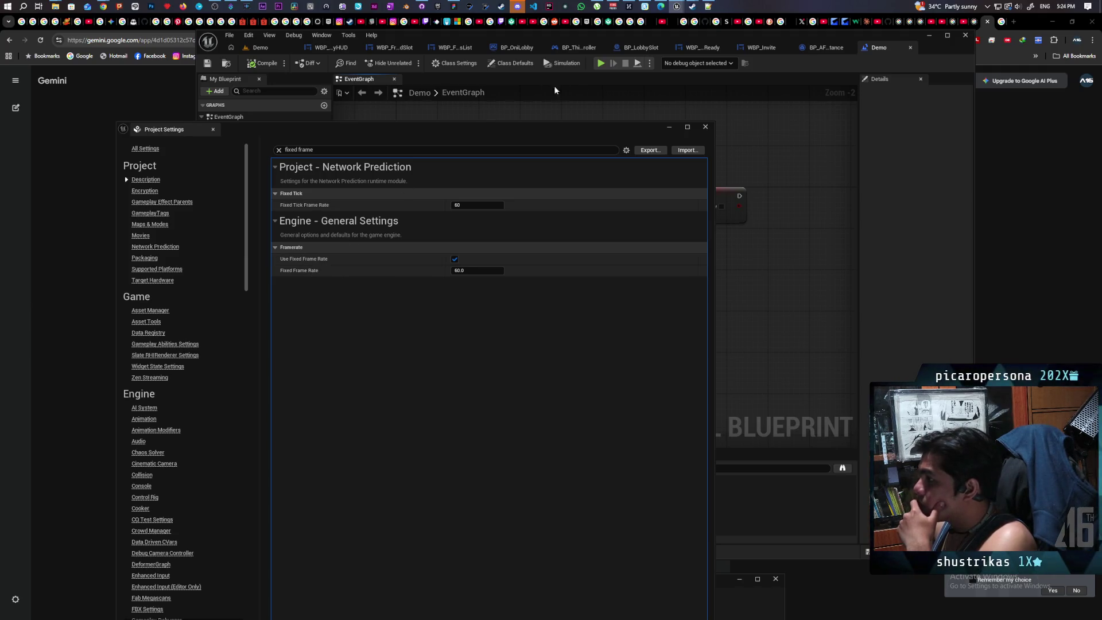
click(601, 64)
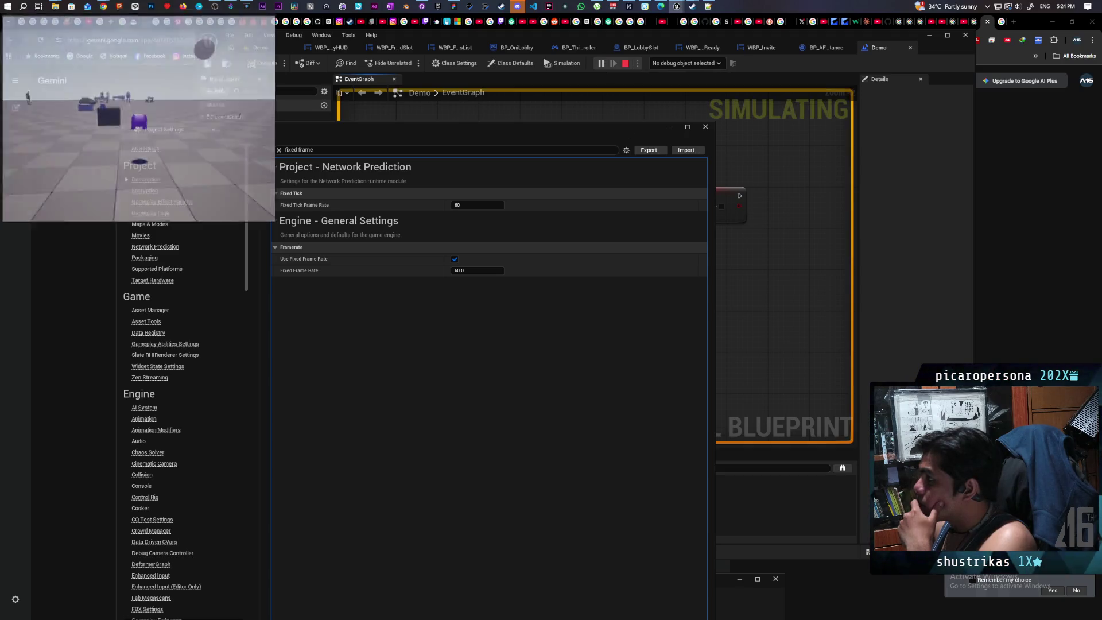
key(grave)
text(stat fps)
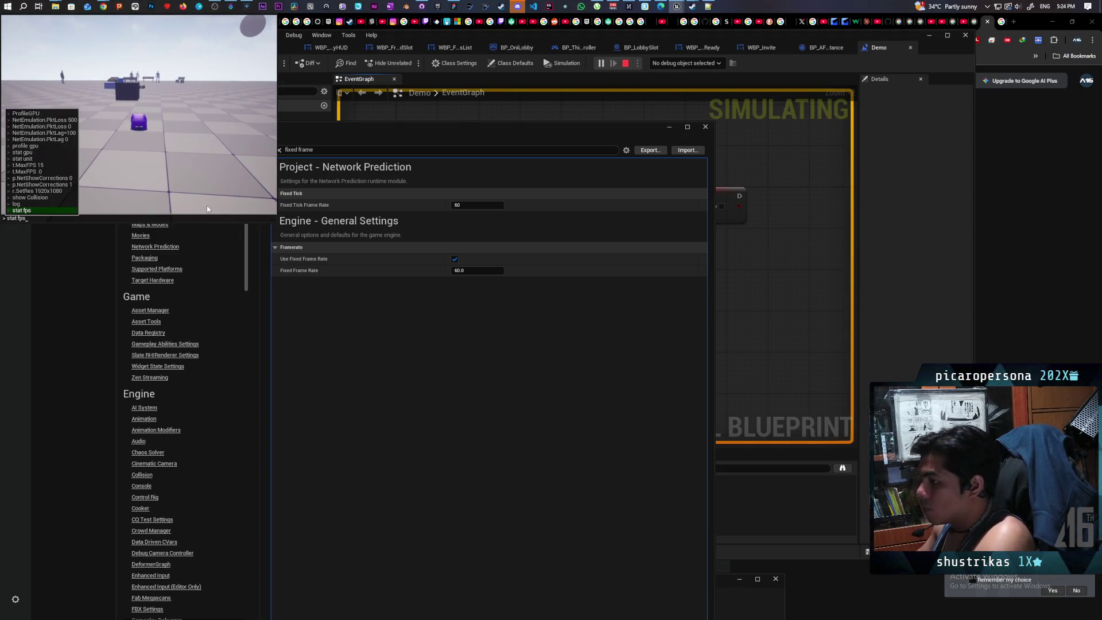
key(Return)
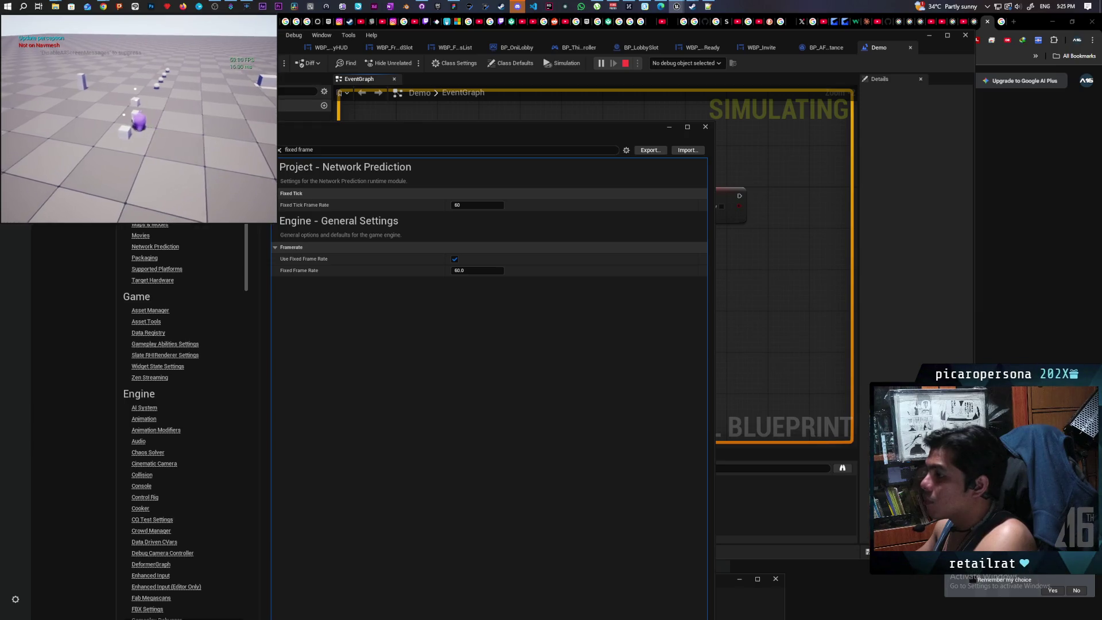
key(Escape)
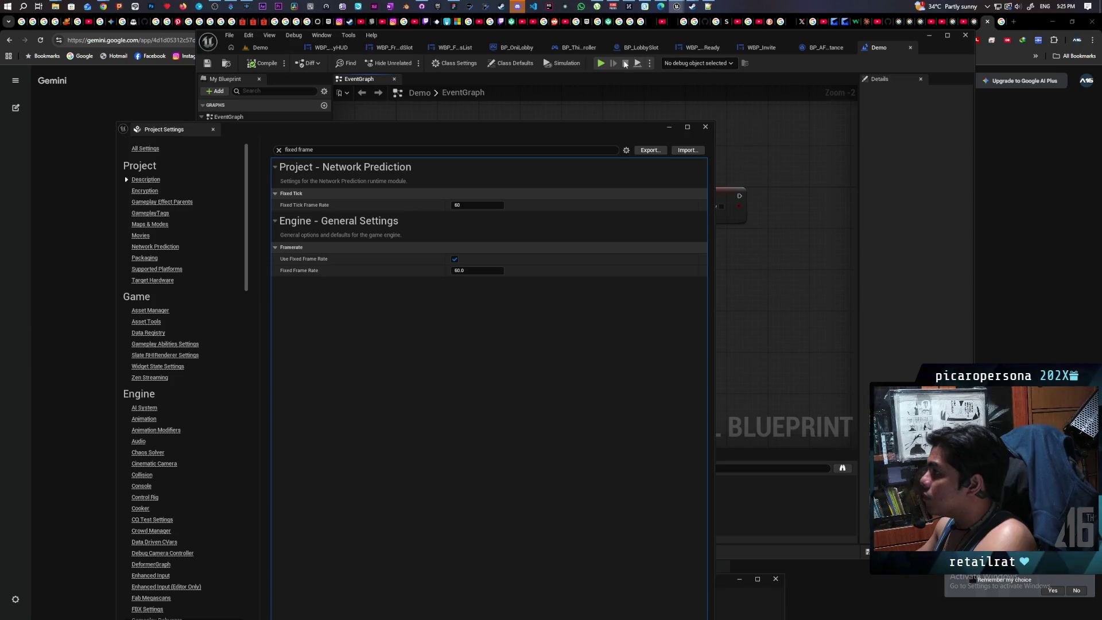
click(650, 63)
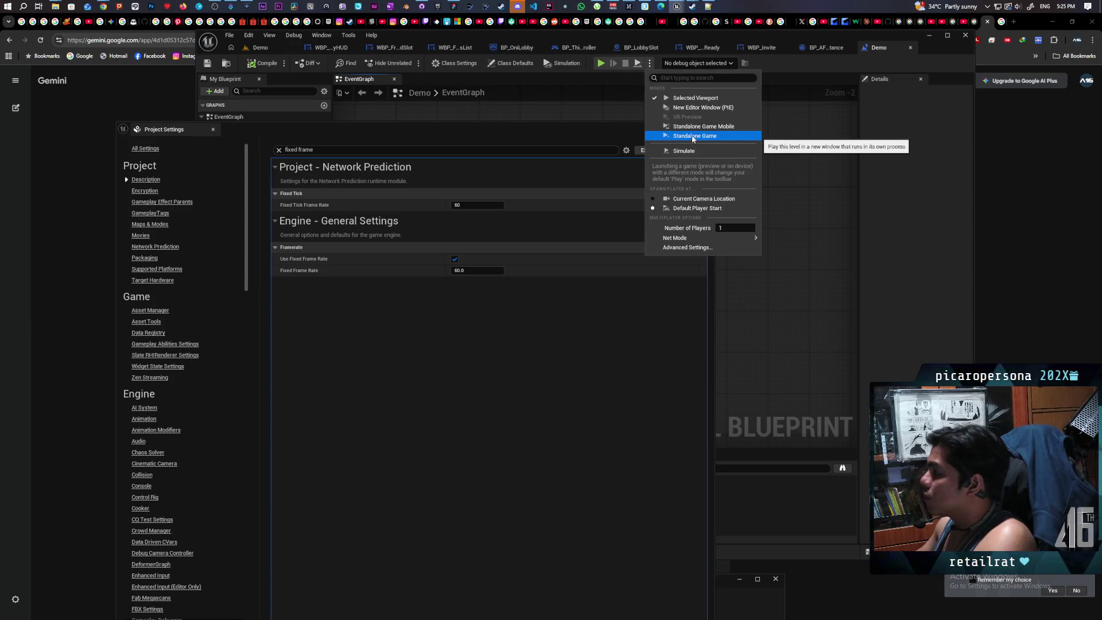
Step: From the Demo level, load Startup_Map via File > Favorite Levels
click(261, 47)
click(229, 35)
mouse_move(319, 91)
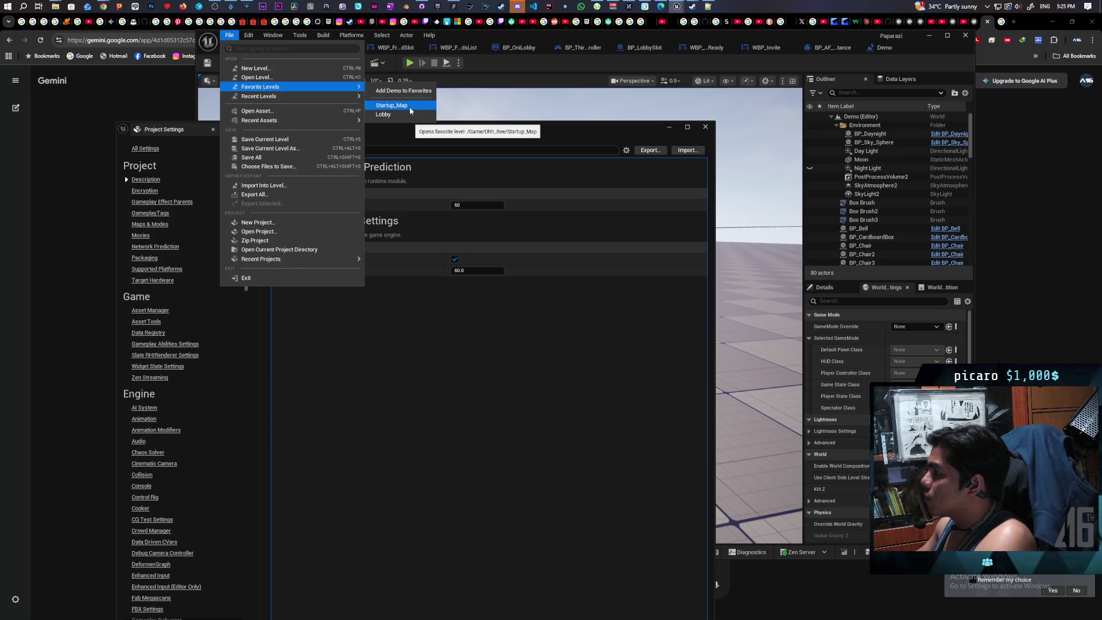
click(410, 107)
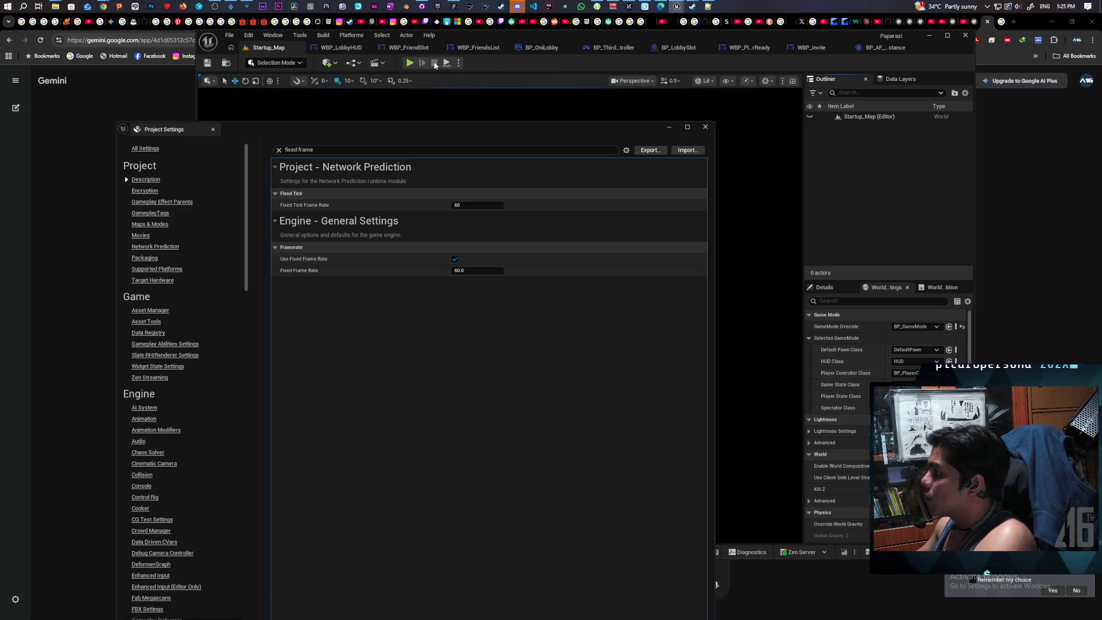
click(459, 63)
click(496, 135)
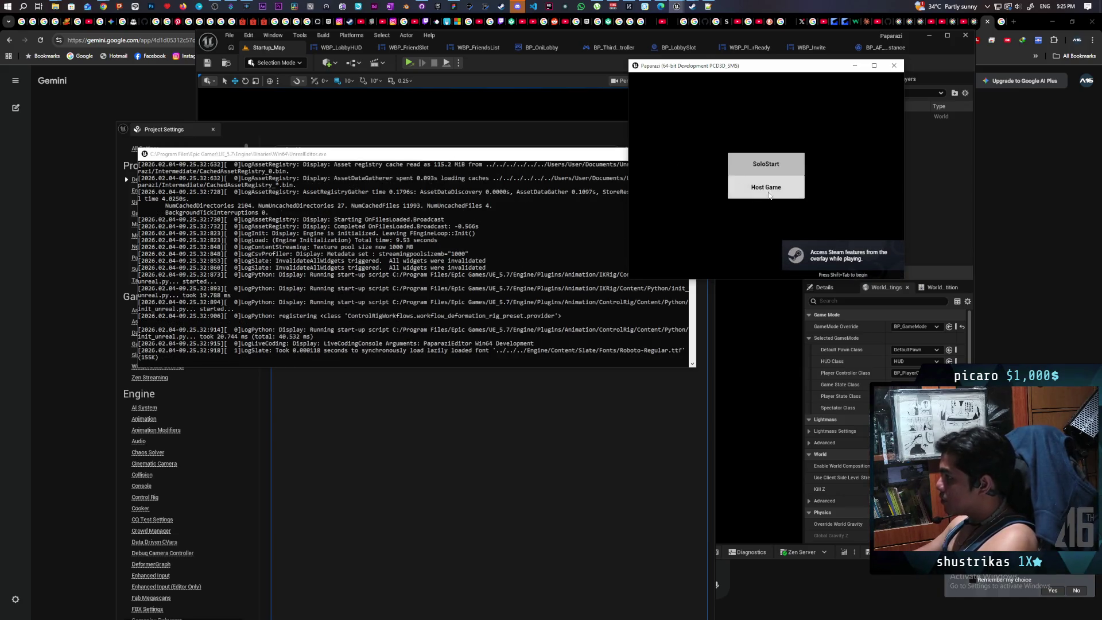
click(766, 187)
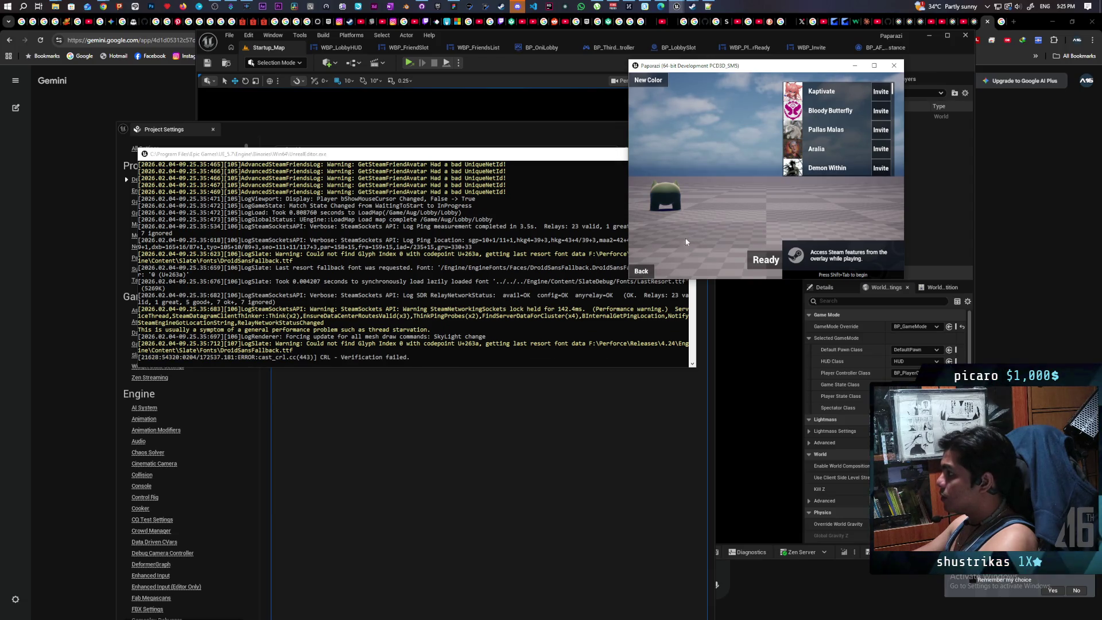
click(766, 260)
click(873, 256)
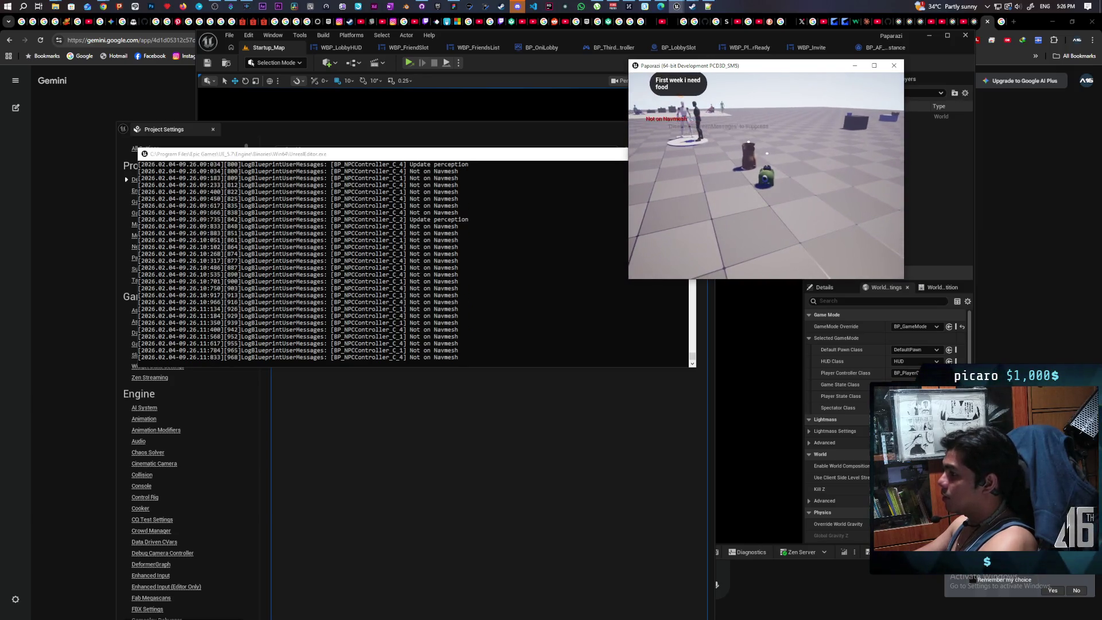
key(Escape)
click(763, 200)
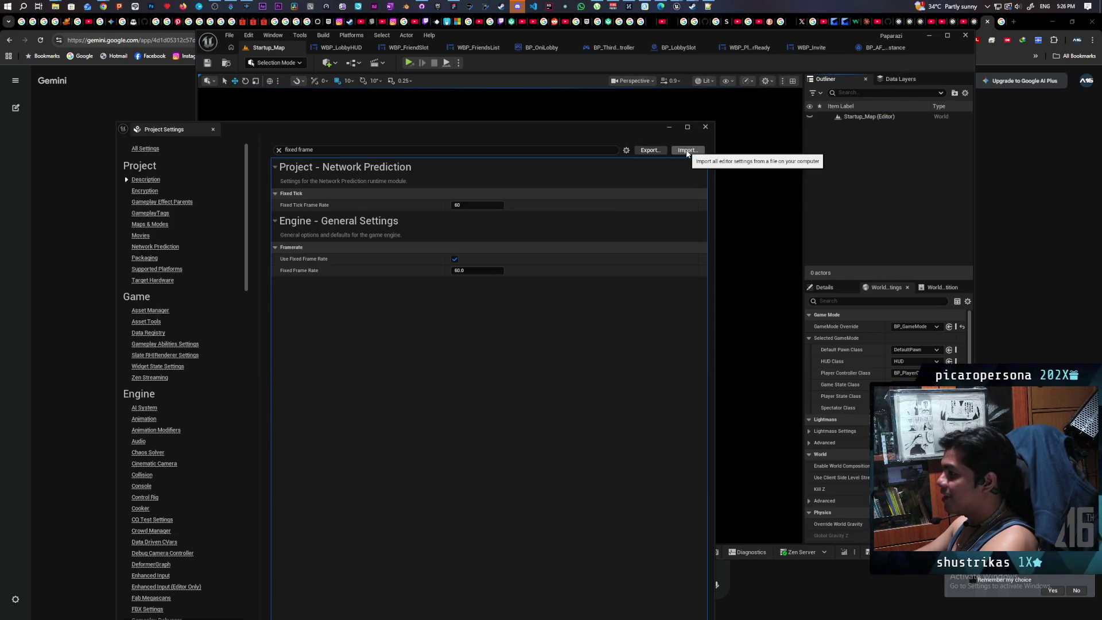
Step: Close Project Settings and package the project for Windows into the confirmed output folder
click(706, 127)
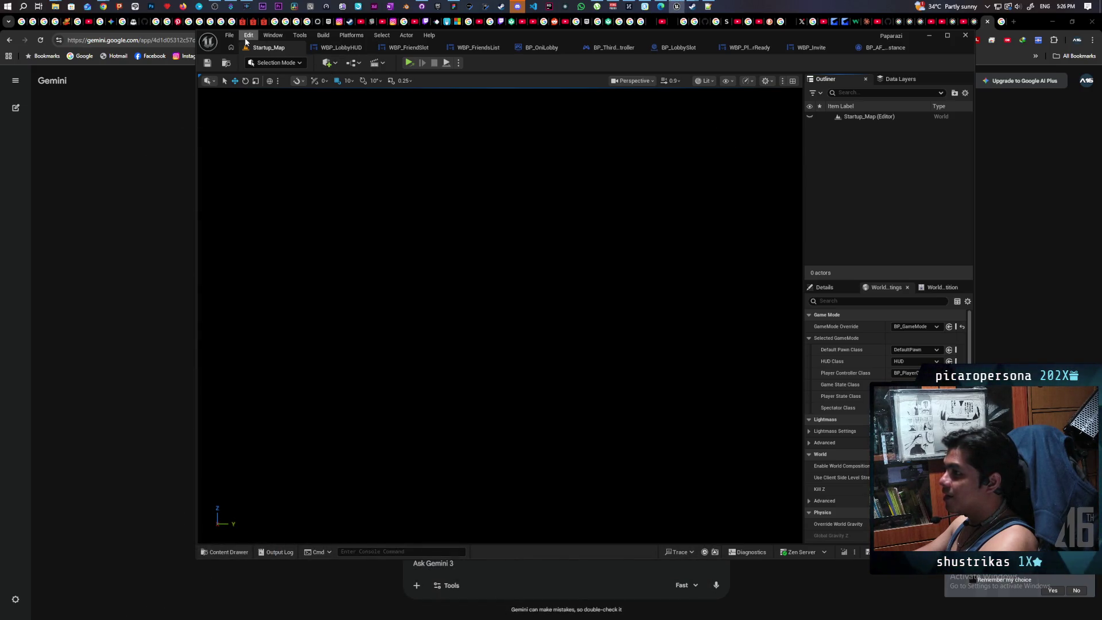
click(352, 36)
mouse_move(387, 129)
click(451, 143)
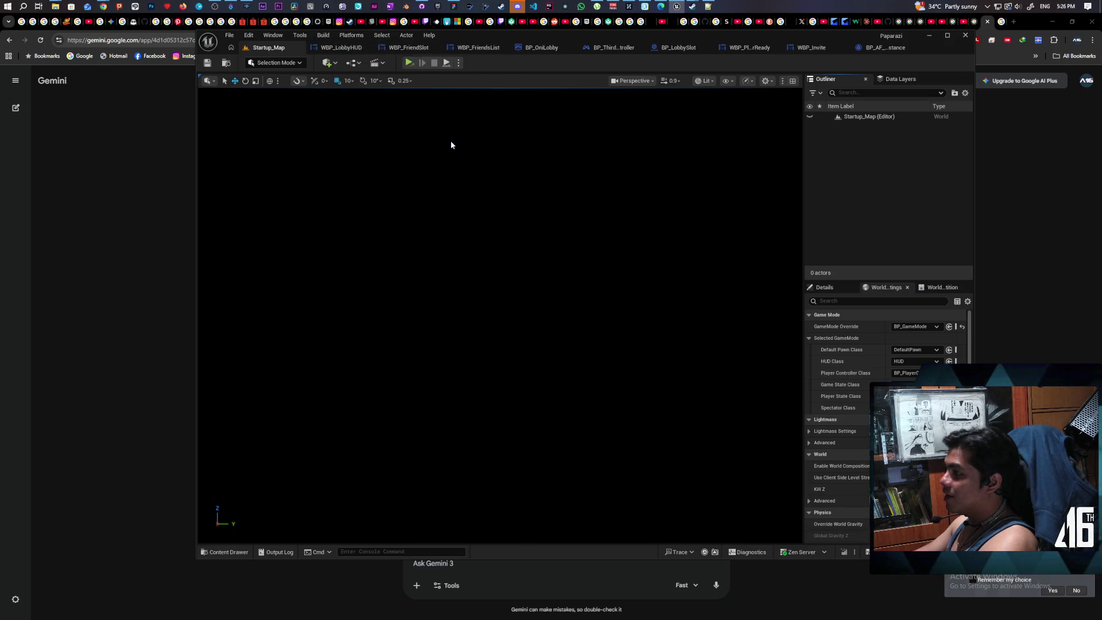
click(633, 325)
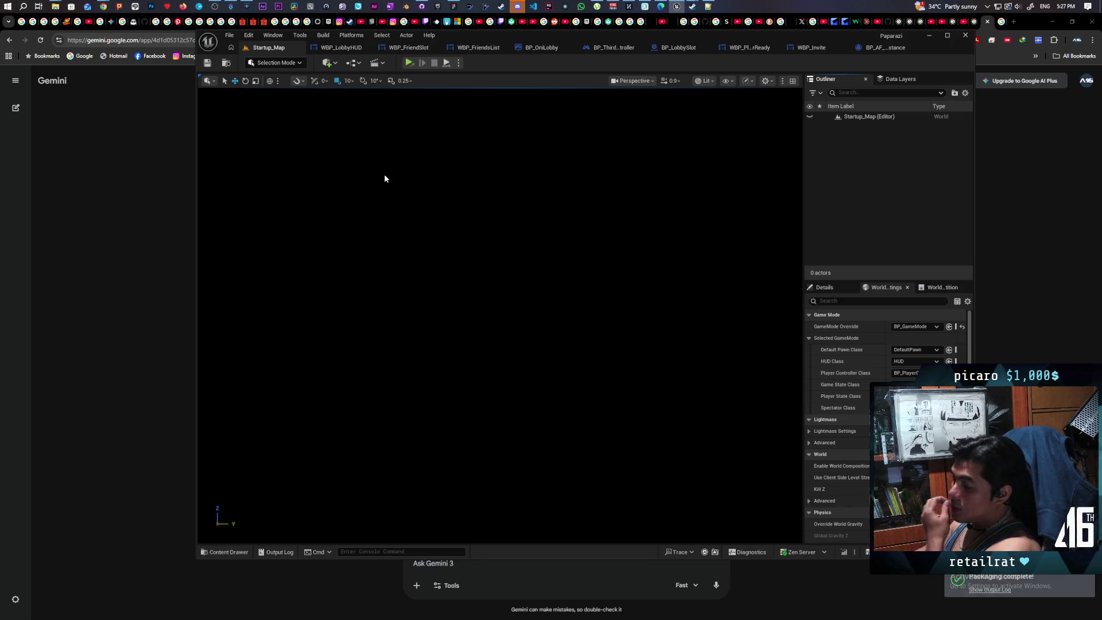
click(422, 6)
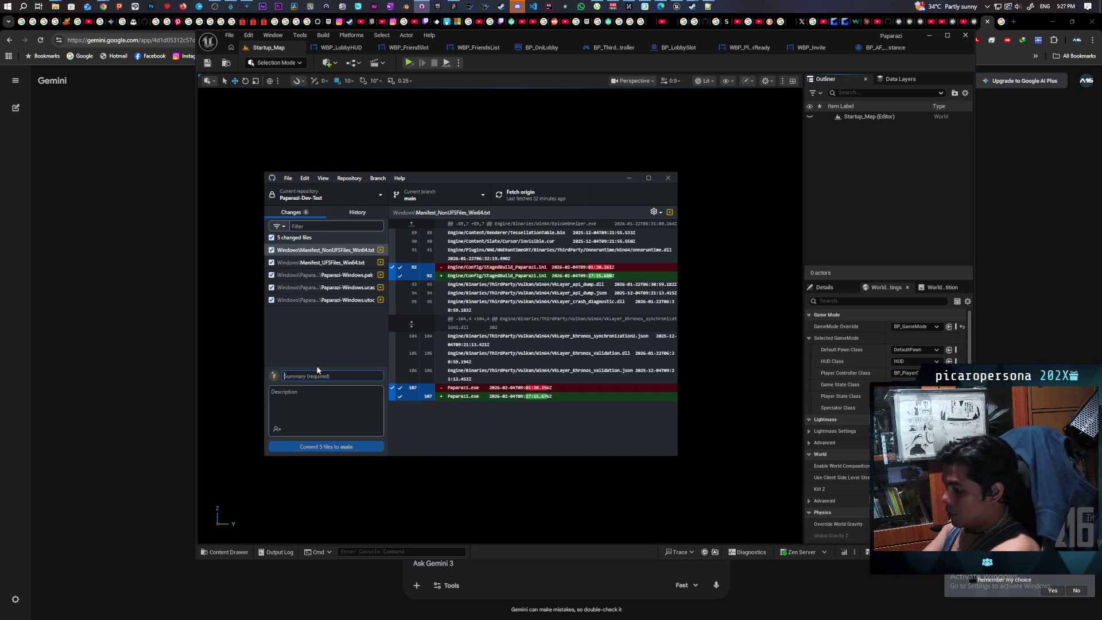
Step: Commit the five packaged files to main as 'framerate limit' with a 'to see if this fixes every' description
text(u)
text(ramerate )
text(limit)
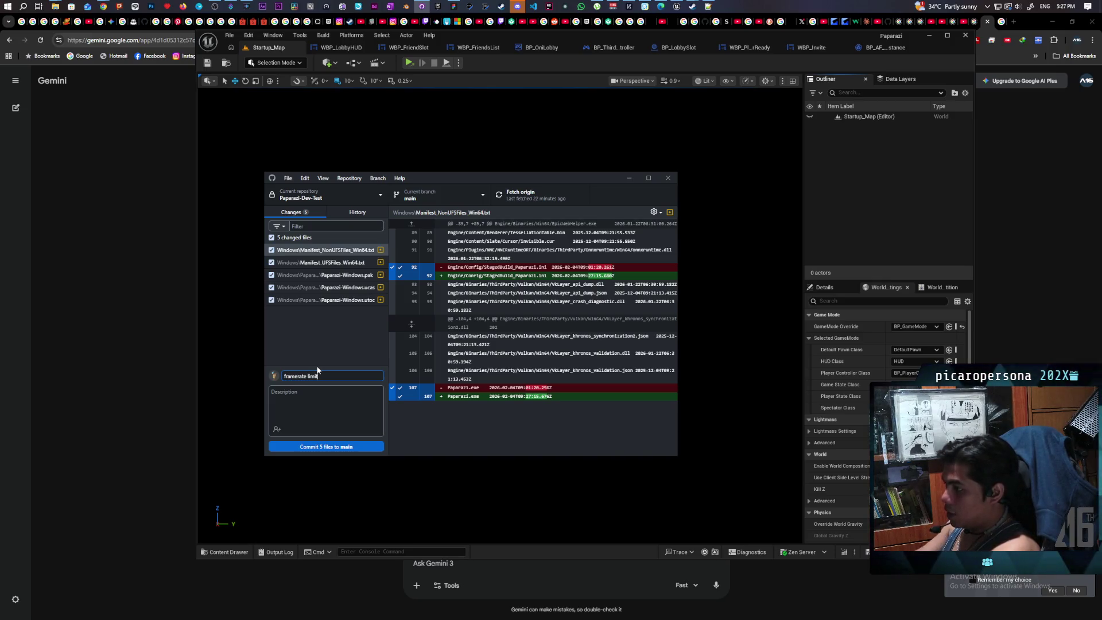
click(319, 412)
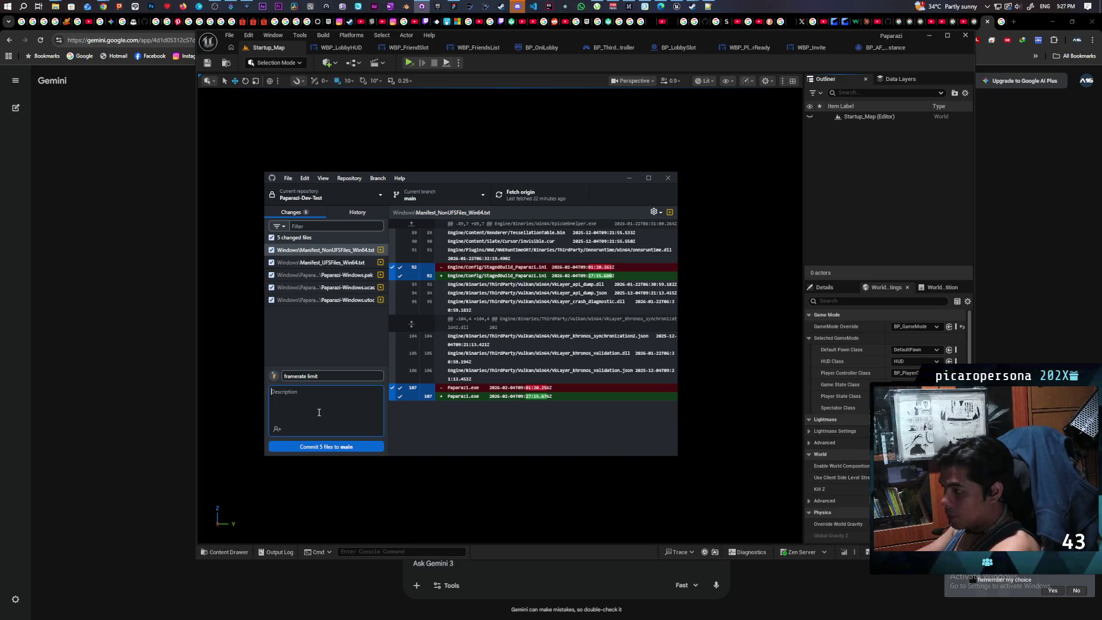
text(trying to see if this fixes everything being slow)
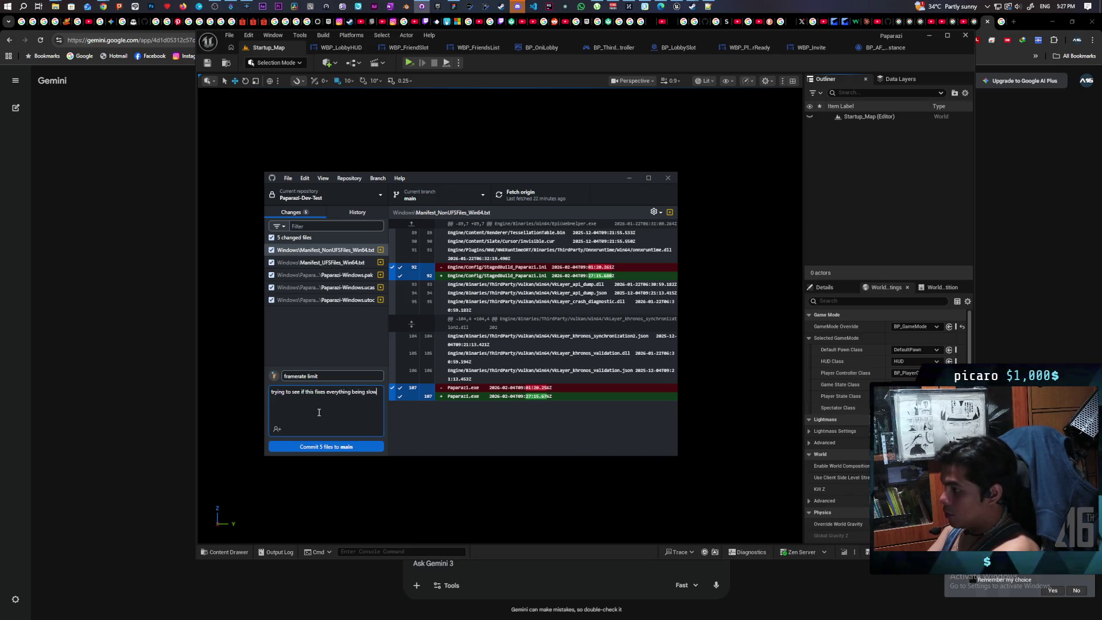
click(319, 446)
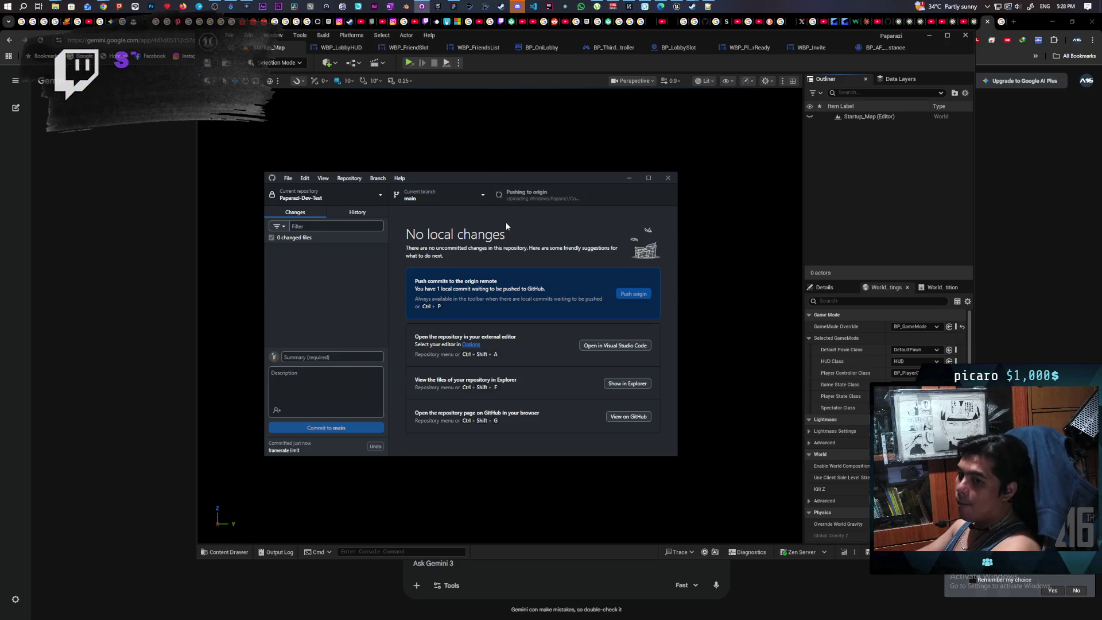
Step: On the remote PC, pull the latest commit in GitHub Desktop and launch the Paparazi build
mouse_move(108, 5)
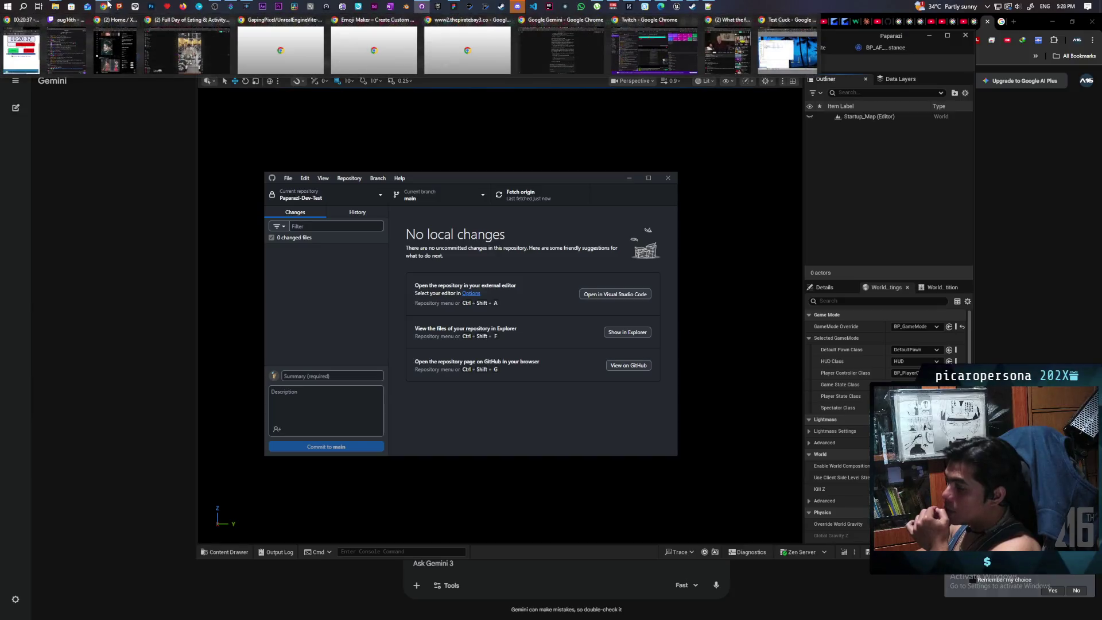
click(788, 51)
click(258, 445)
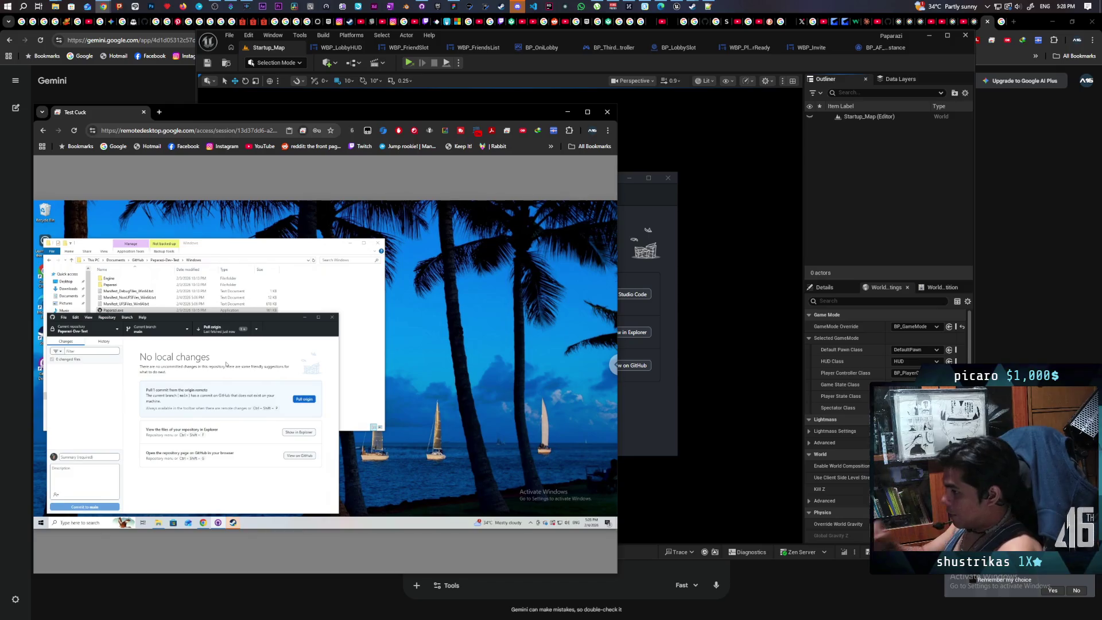
key(ctrl+shift+p)
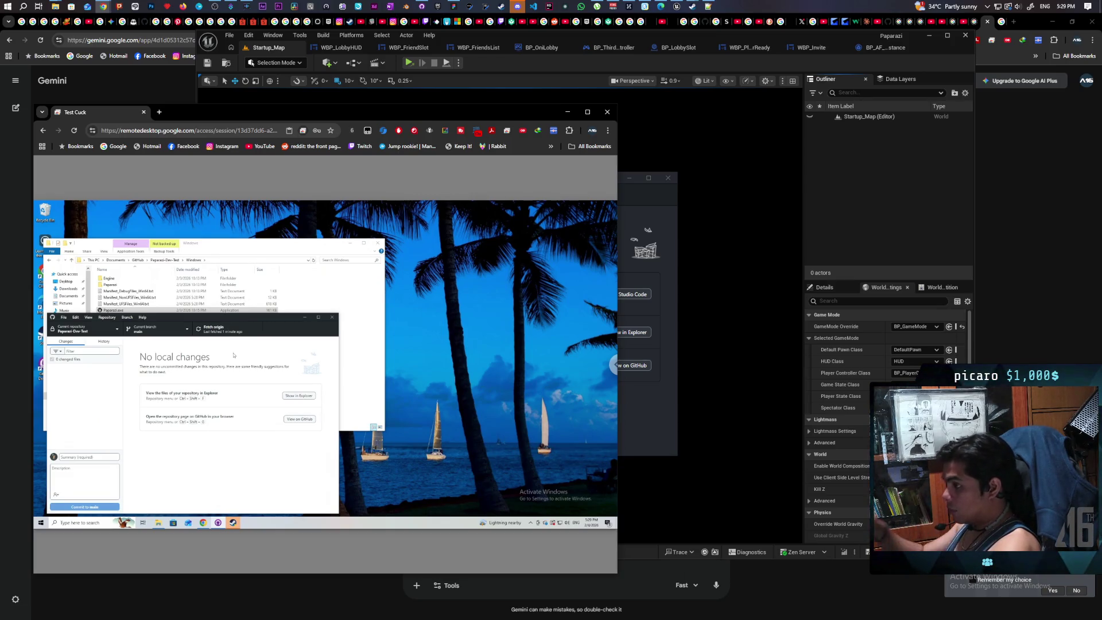
click(357, 300)
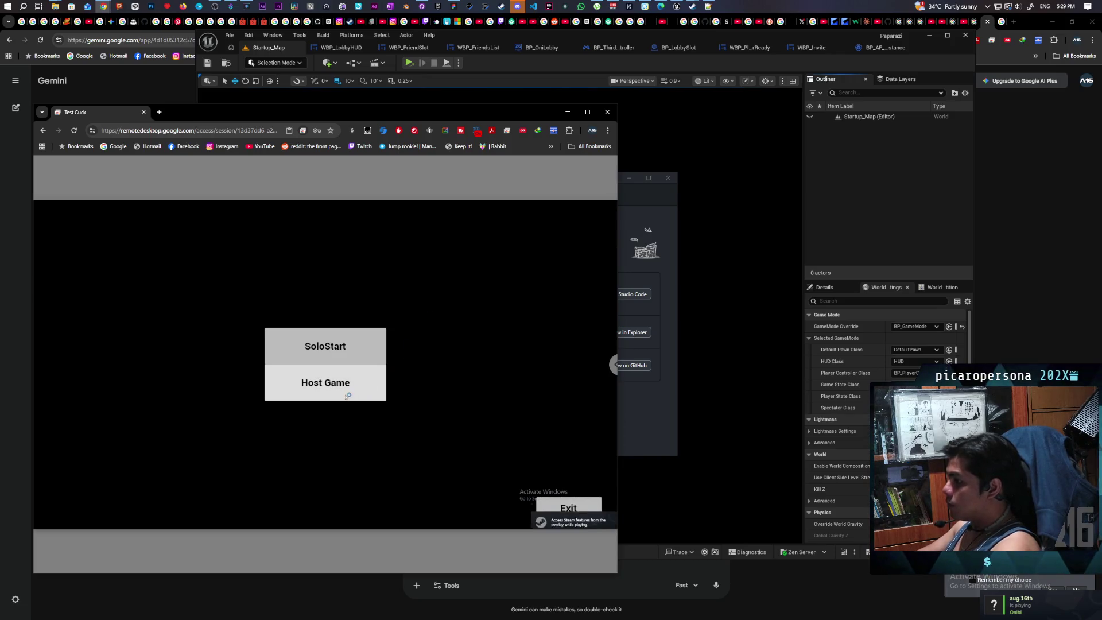
Step: Host a game on the remote build and join its lobby by invite from a local standalone instance
click(350, 394)
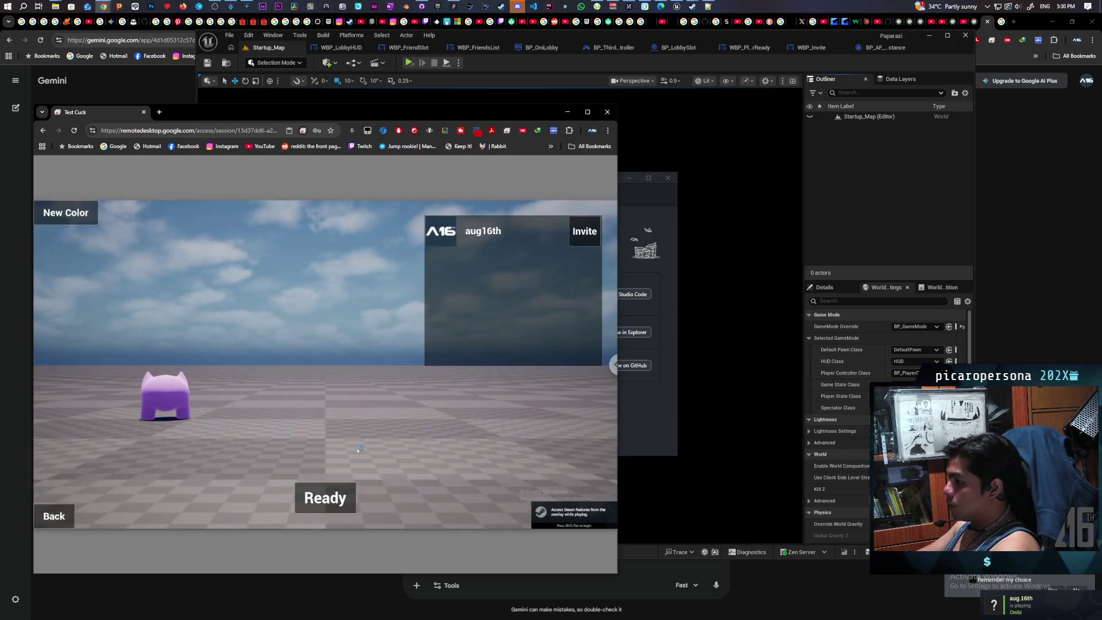
click(411, 63)
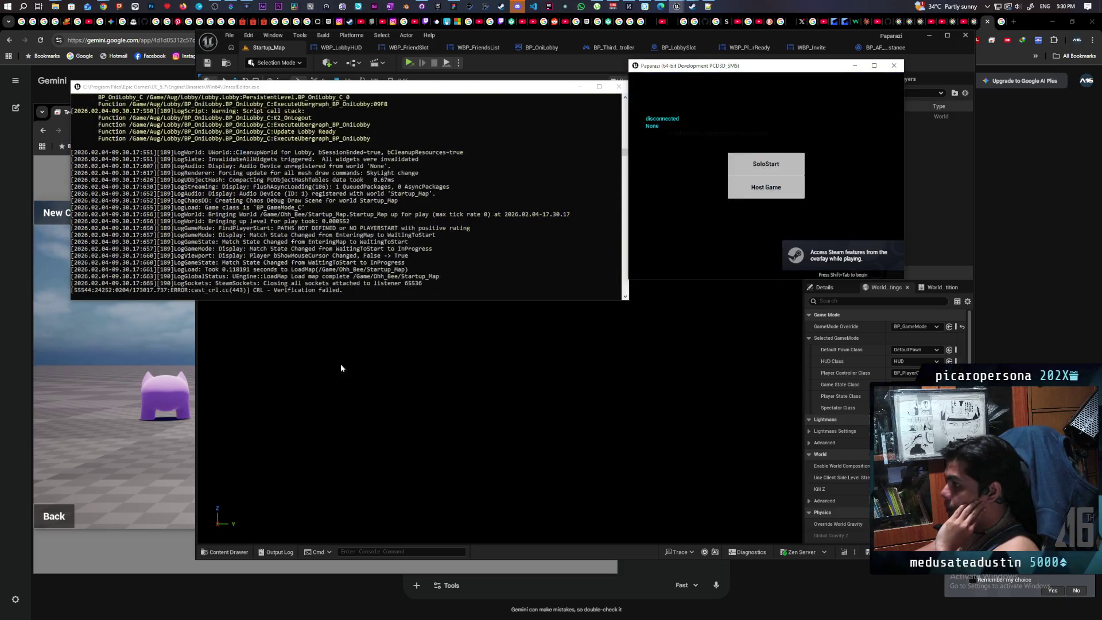
click(121, 356)
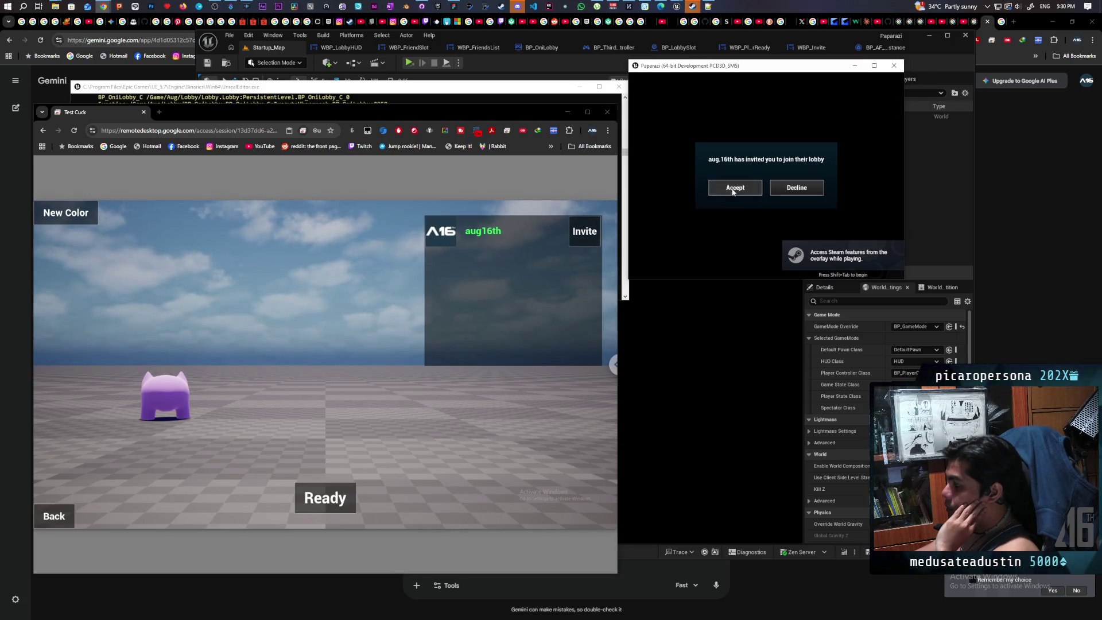
click(725, 188)
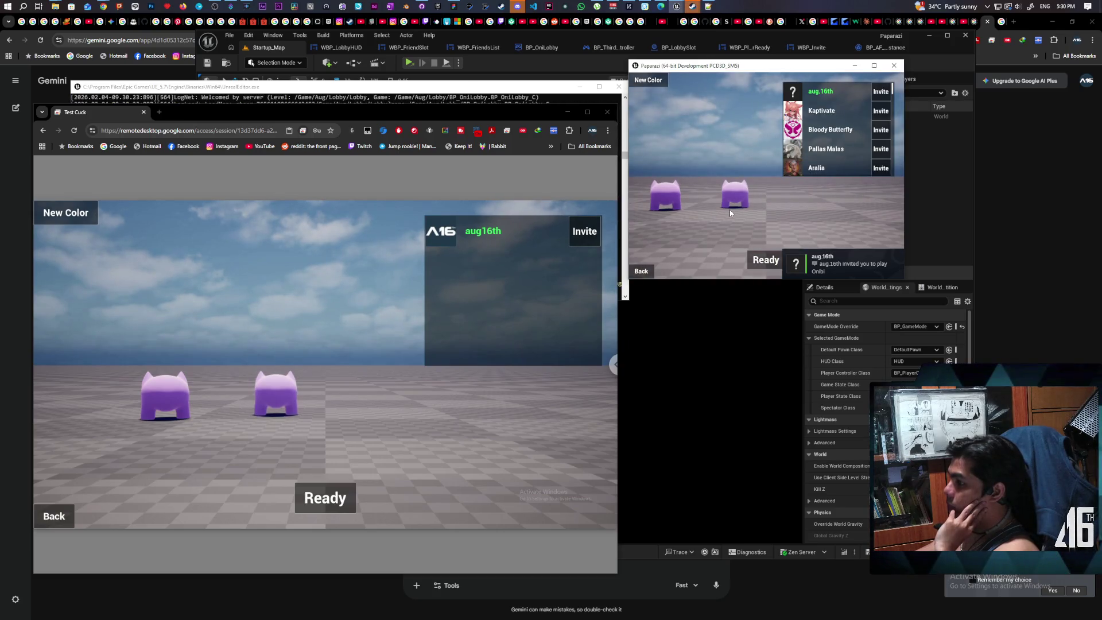
Step: Recolour the second player's character, ready both players and start the match
click(647, 74)
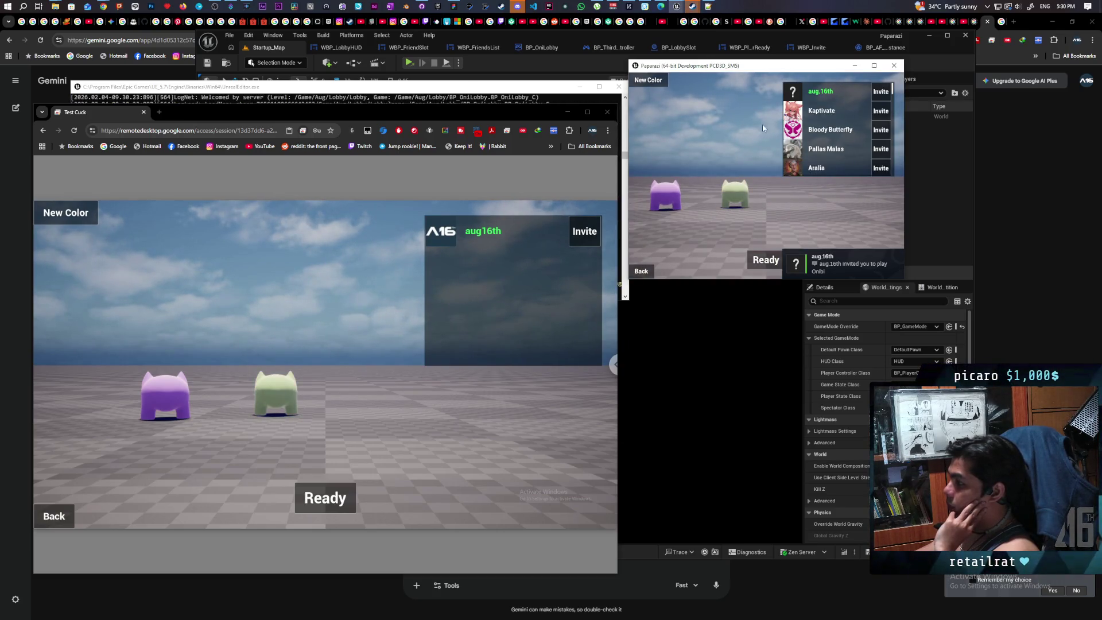
click(762, 269)
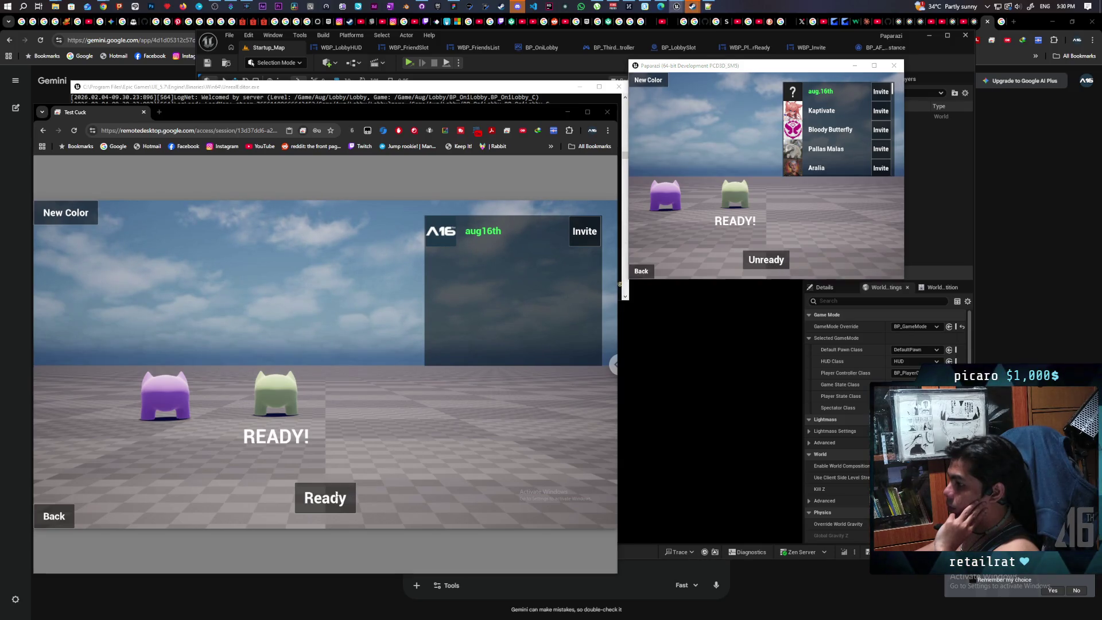
click(324, 498)
click(508, 493)
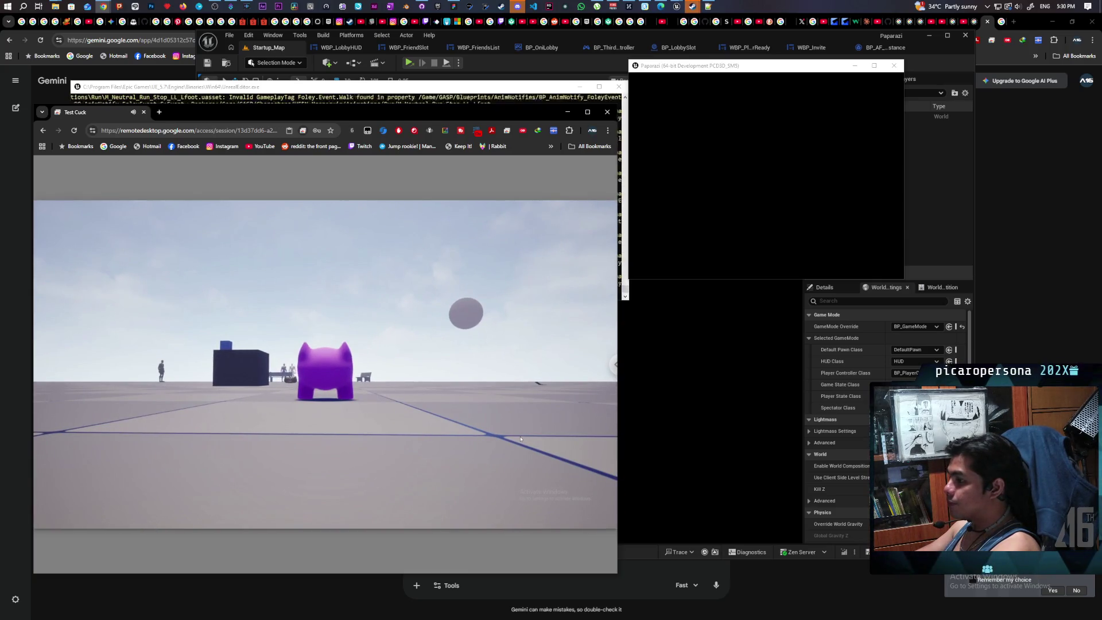
Step: Run the remote character forward, then walk the green local character across the level toward the distant figures
key(w)
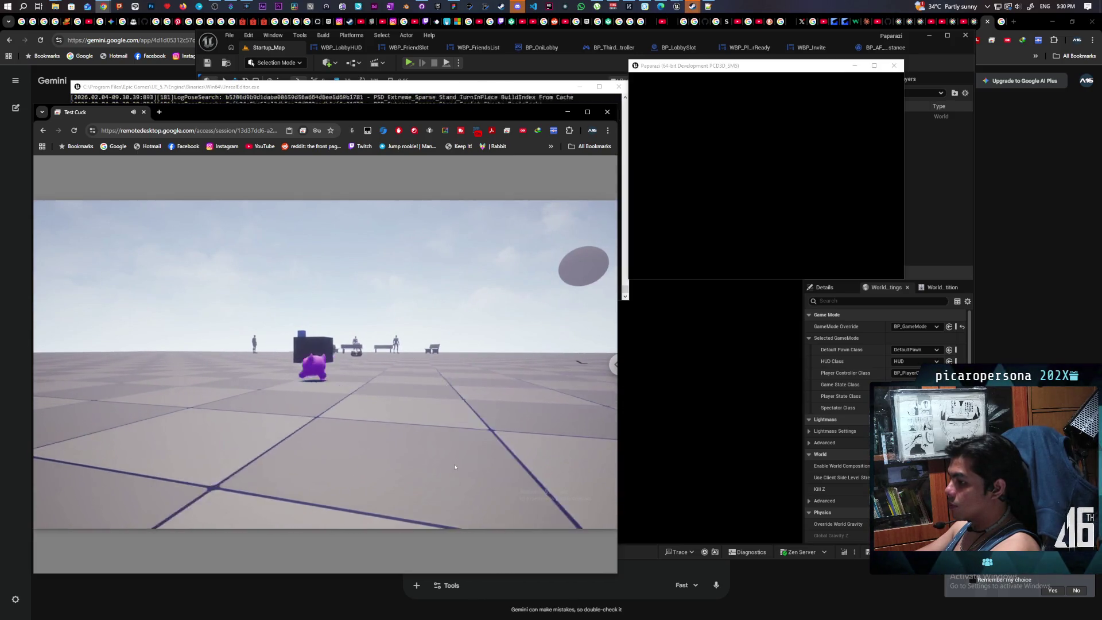
key(alt+Tab)
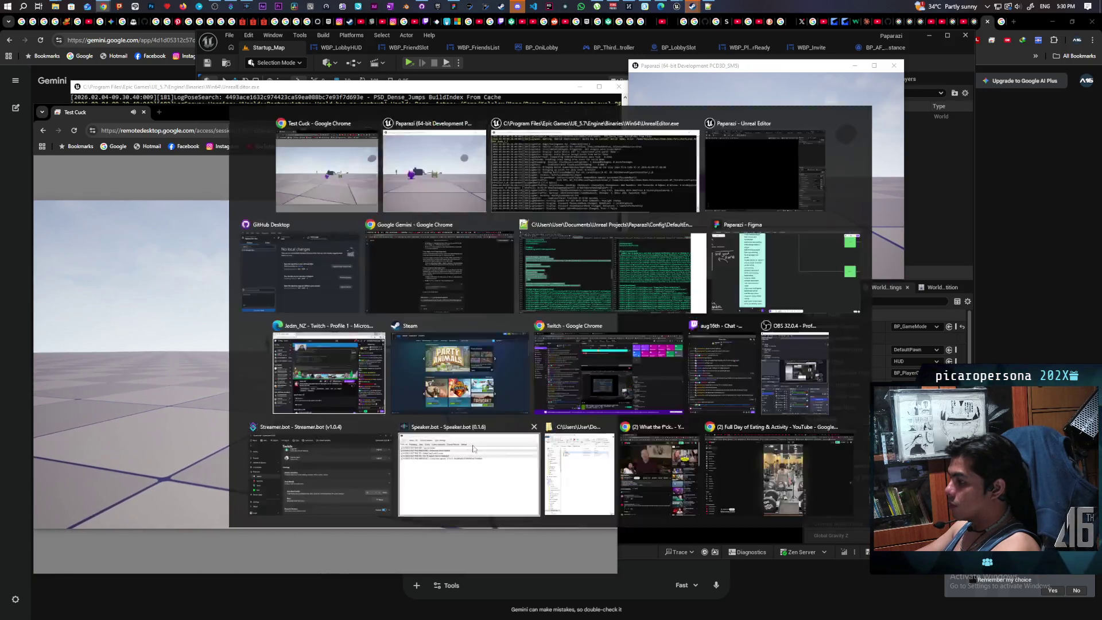
key(w)
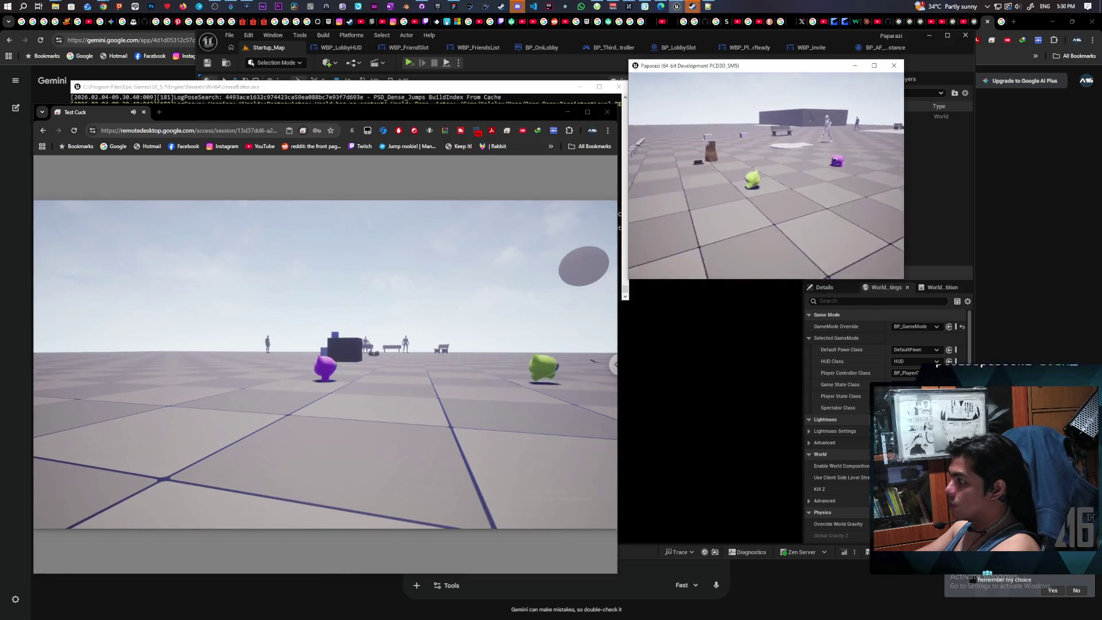
key(w)
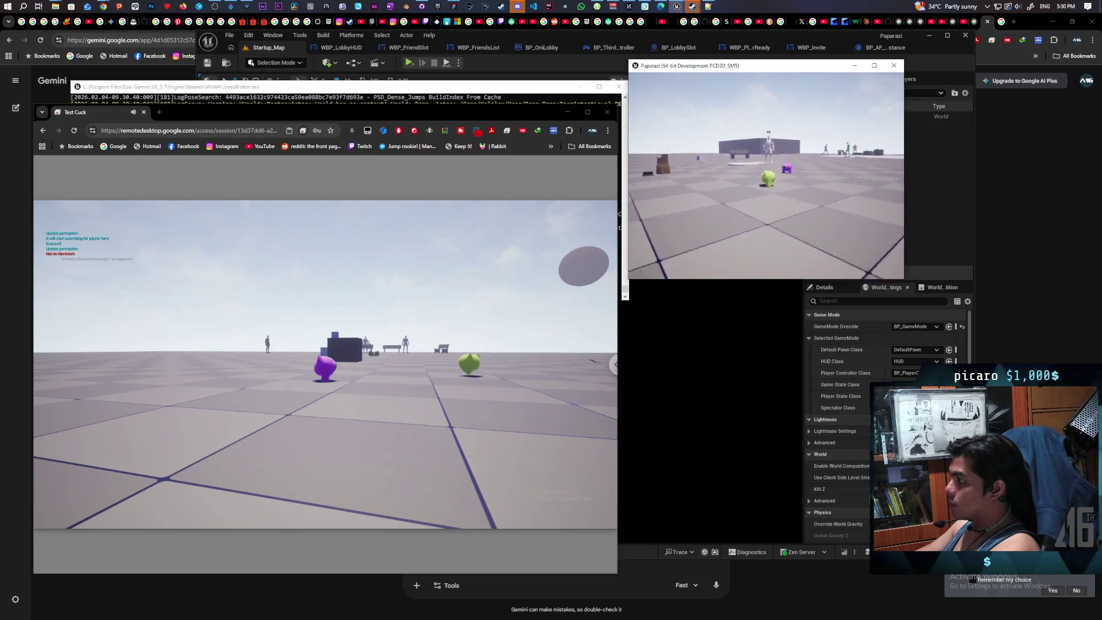
key(w)
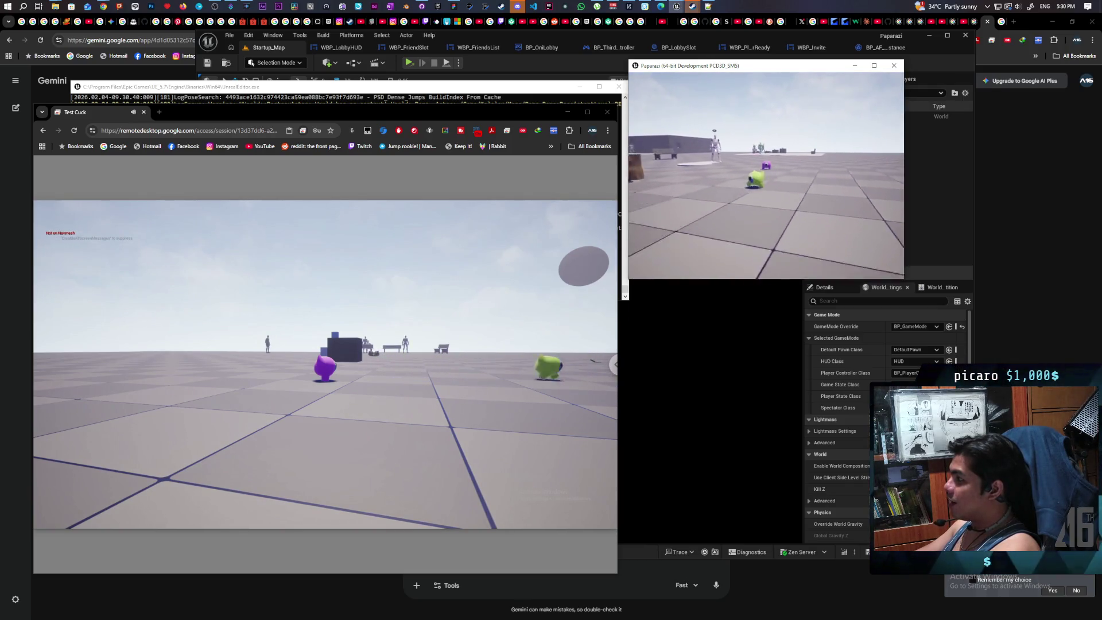
key(w)
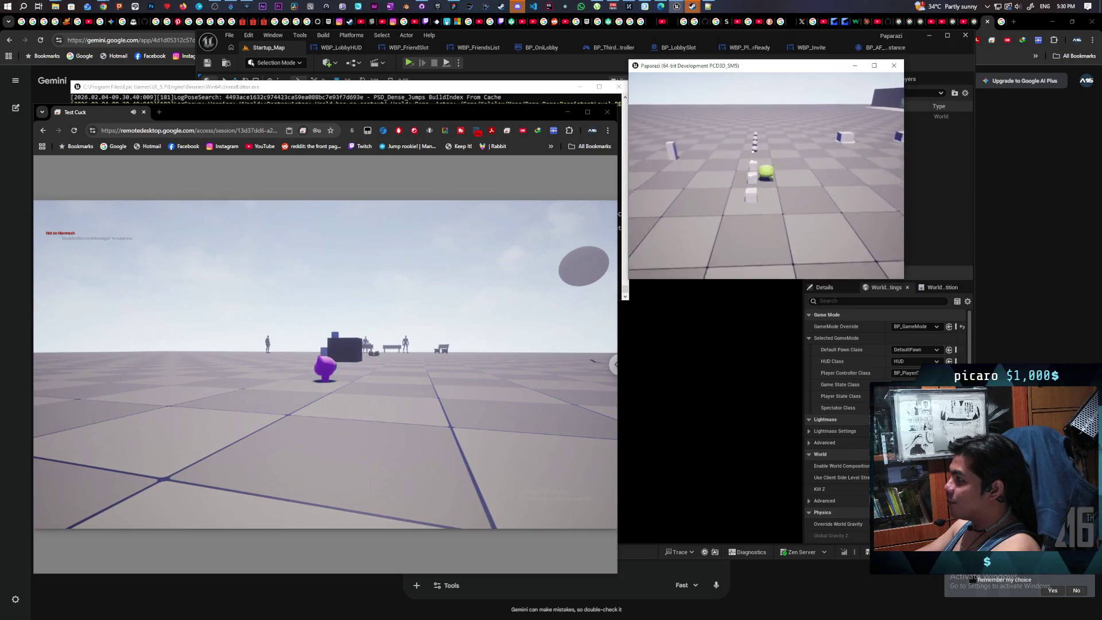
key(w)
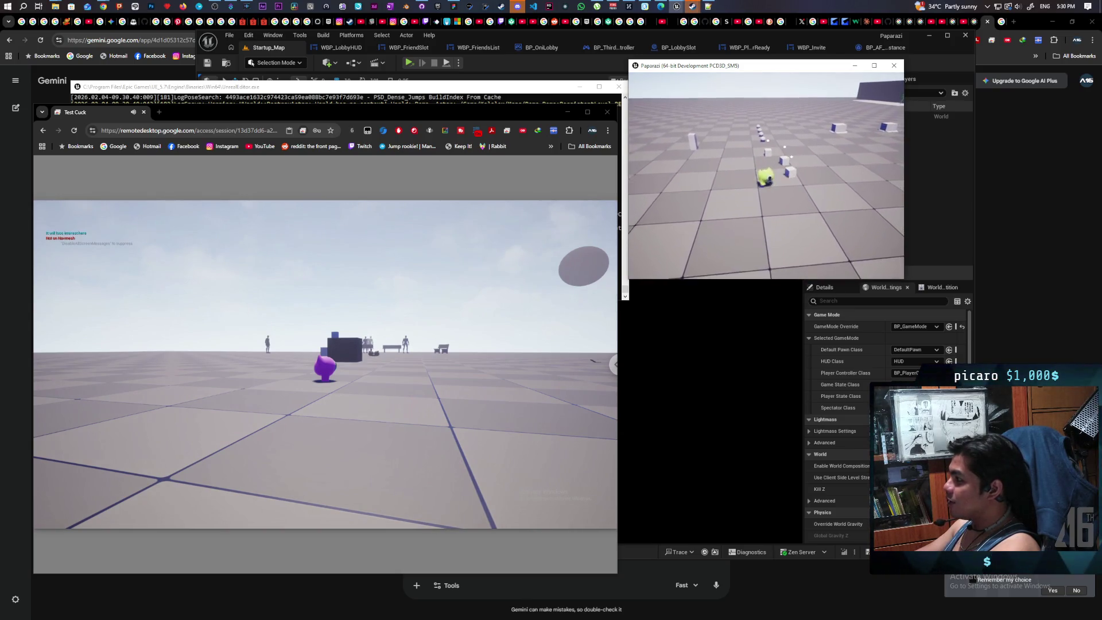
key(w)
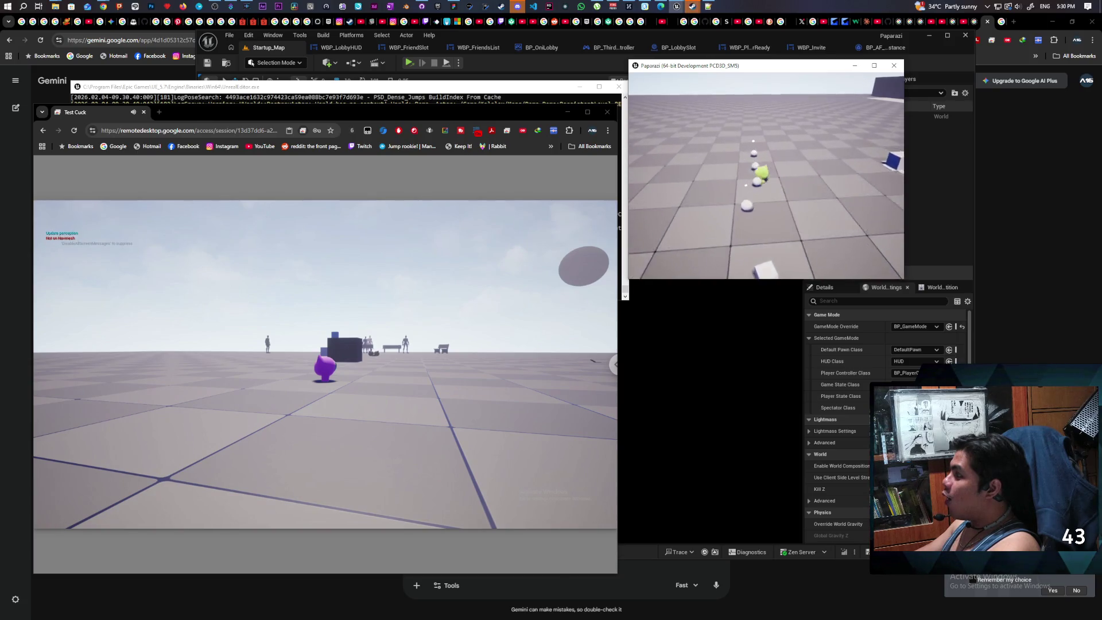
key(w)
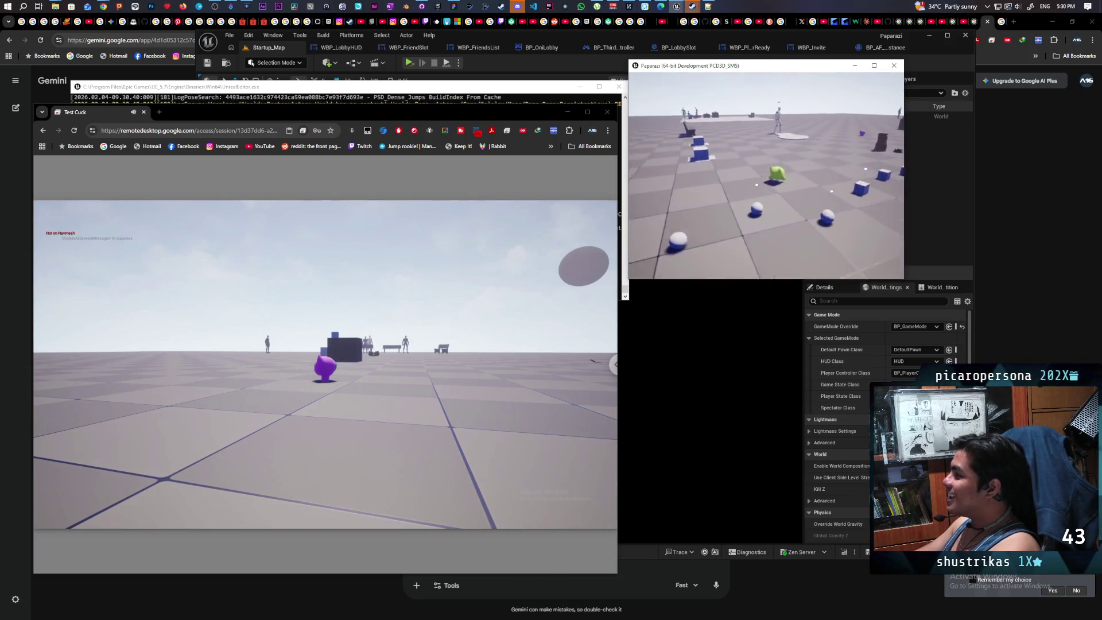
key(w)
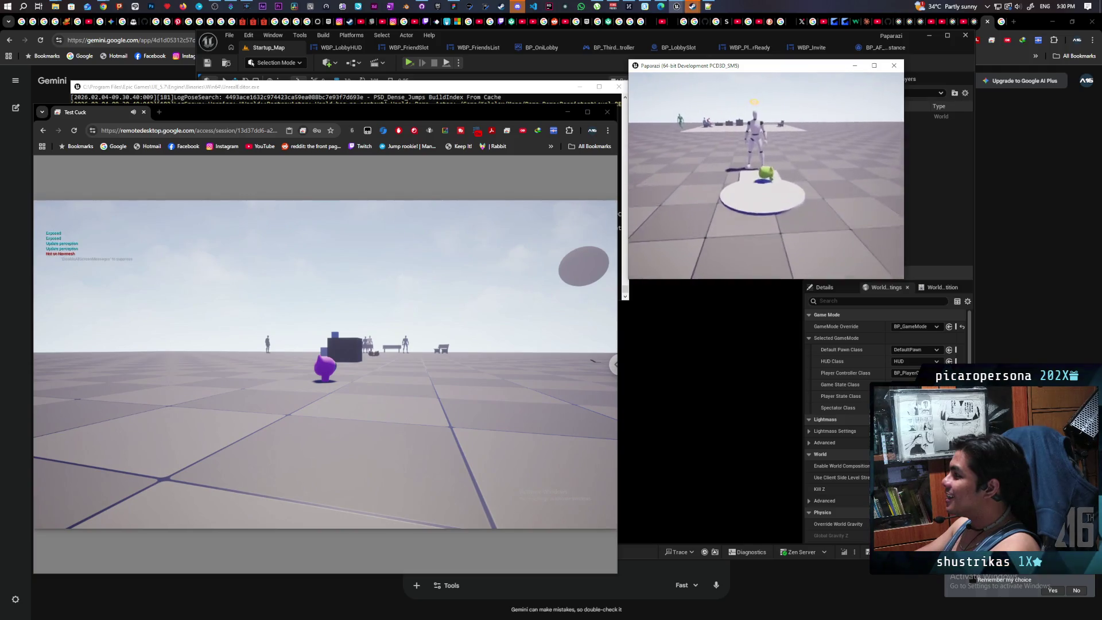
key(w)
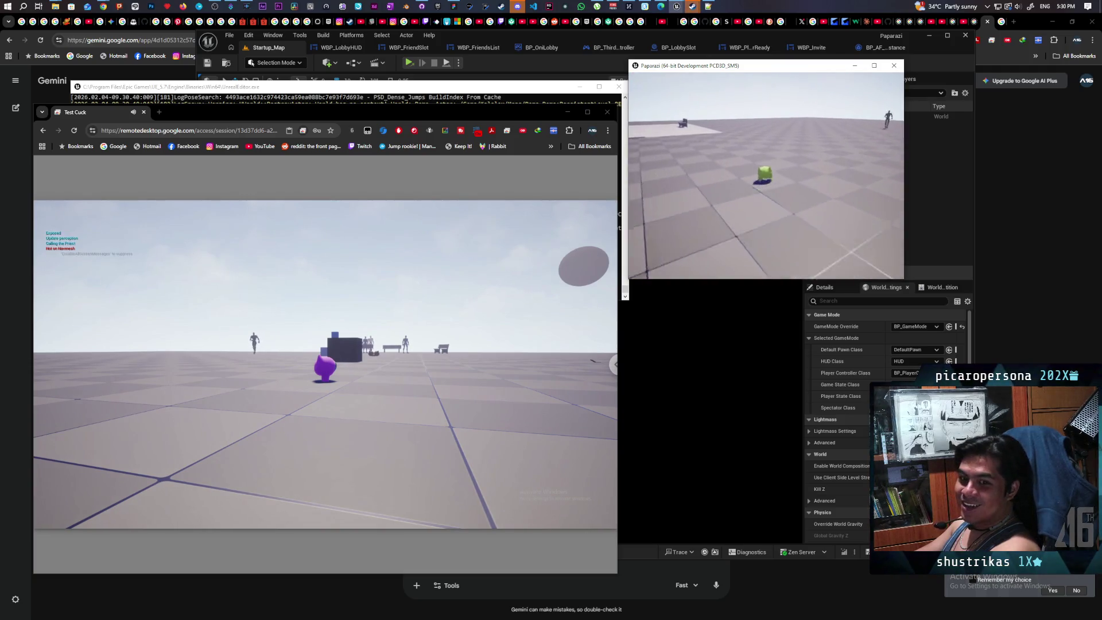
key(w)
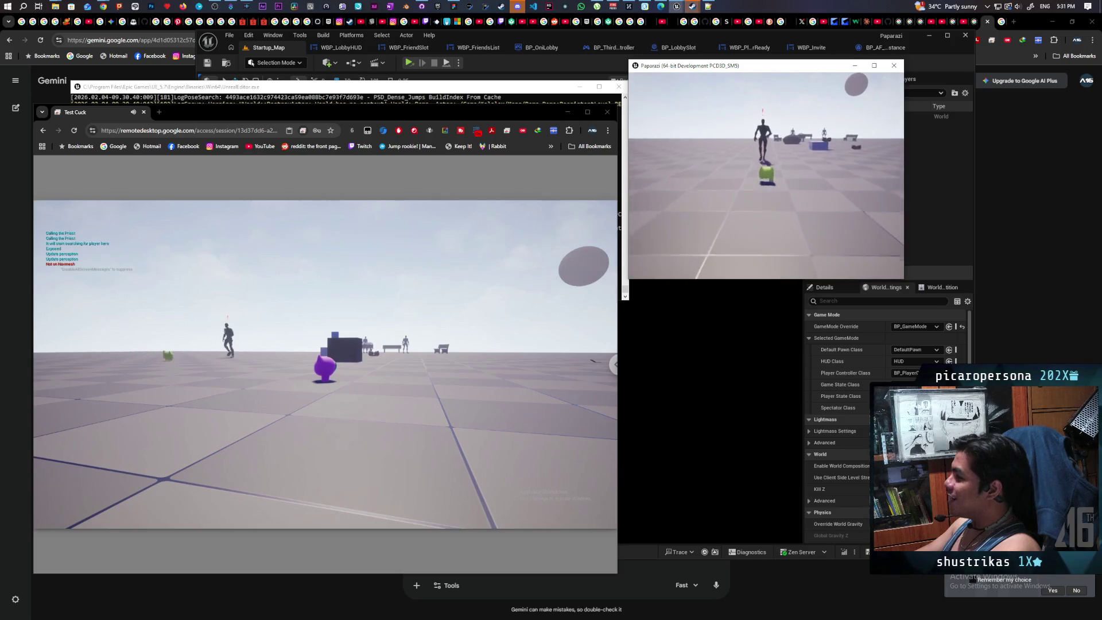
Step: Back the purple remote character away from the figure and run it past the benches to the large rock
click(284, 400)
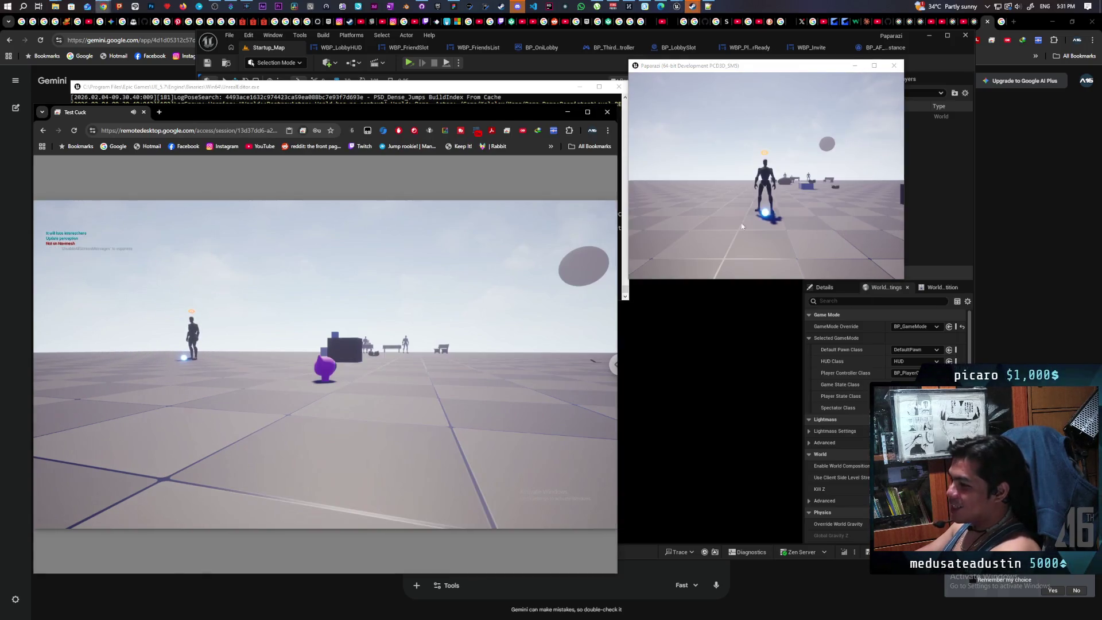
key(s)
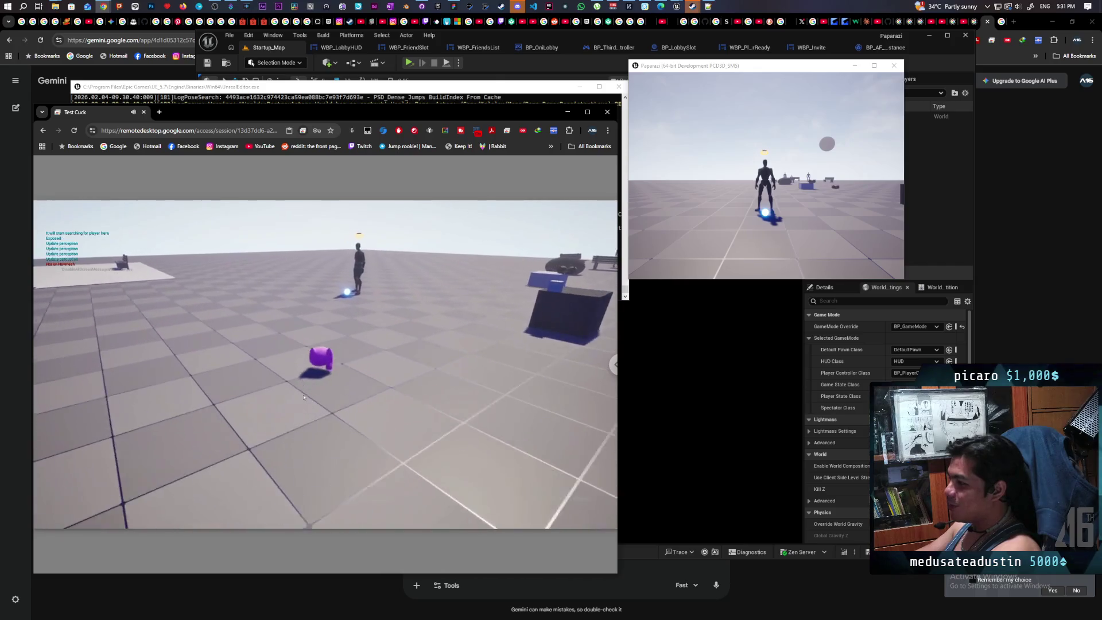
key(a)
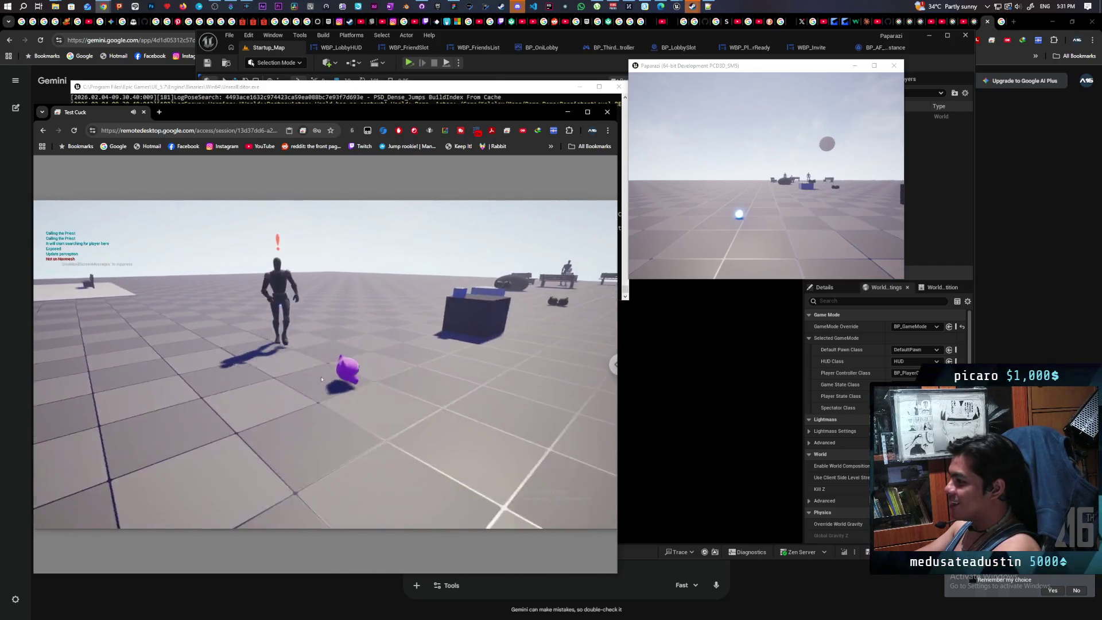
key(w)
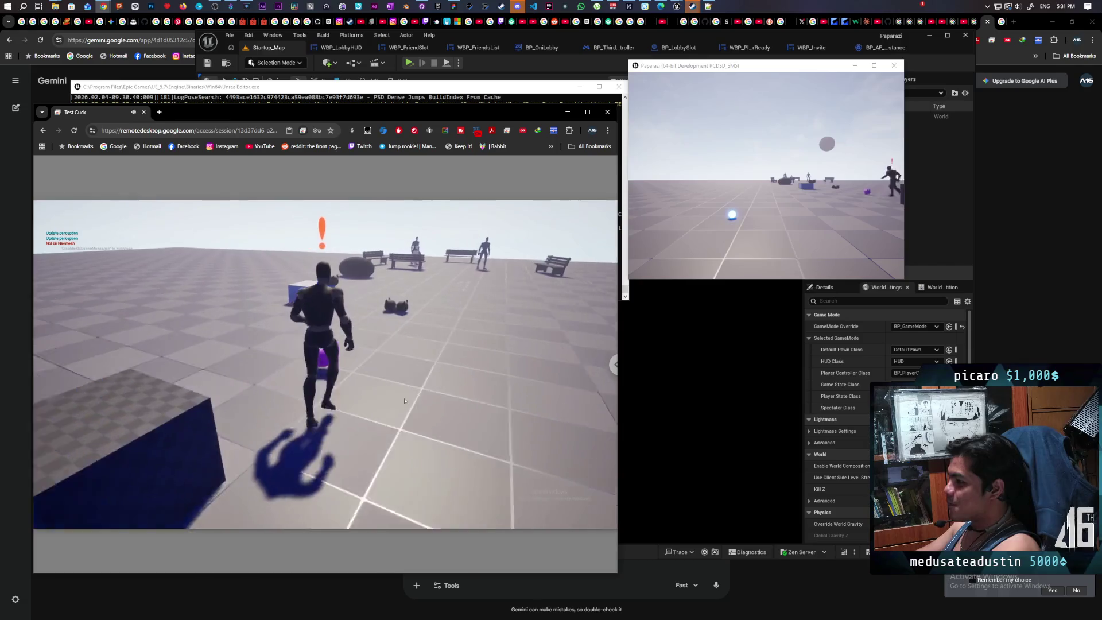
key(w)
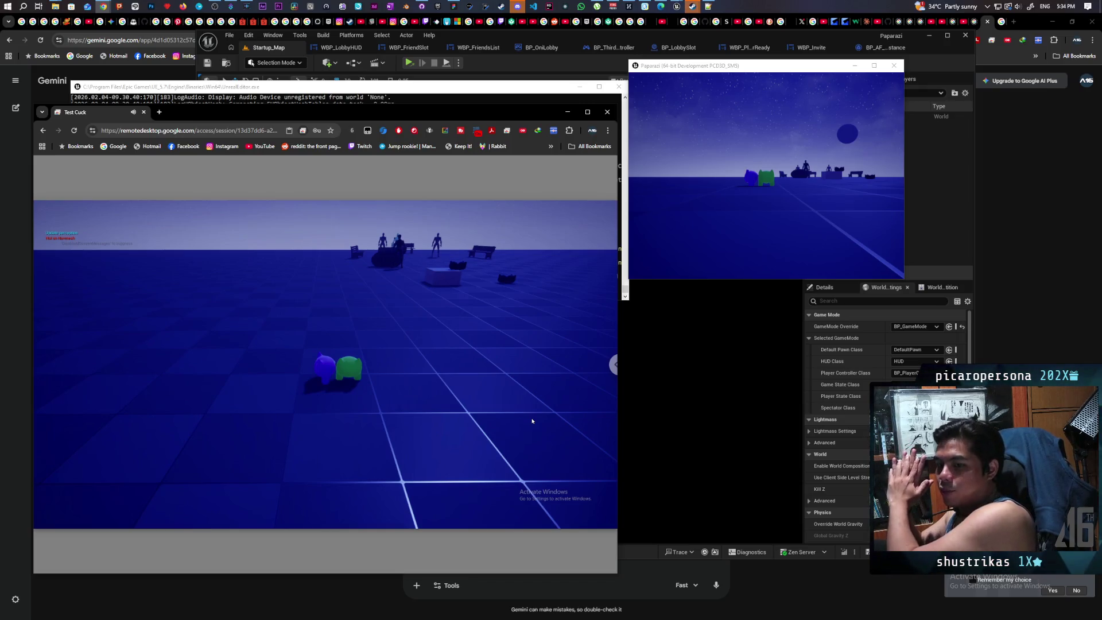
Step: Turn the remote camera and move the purple character behind the green one
mouse_move(532, 421)
mouse_down()
mouse_move(412, 424)
mouse_move(23, 474)
mouse_move(96, 393)
mouse_move(176, 379)
mouse_up()
key(w)
key(s)
key(w)
key(w)
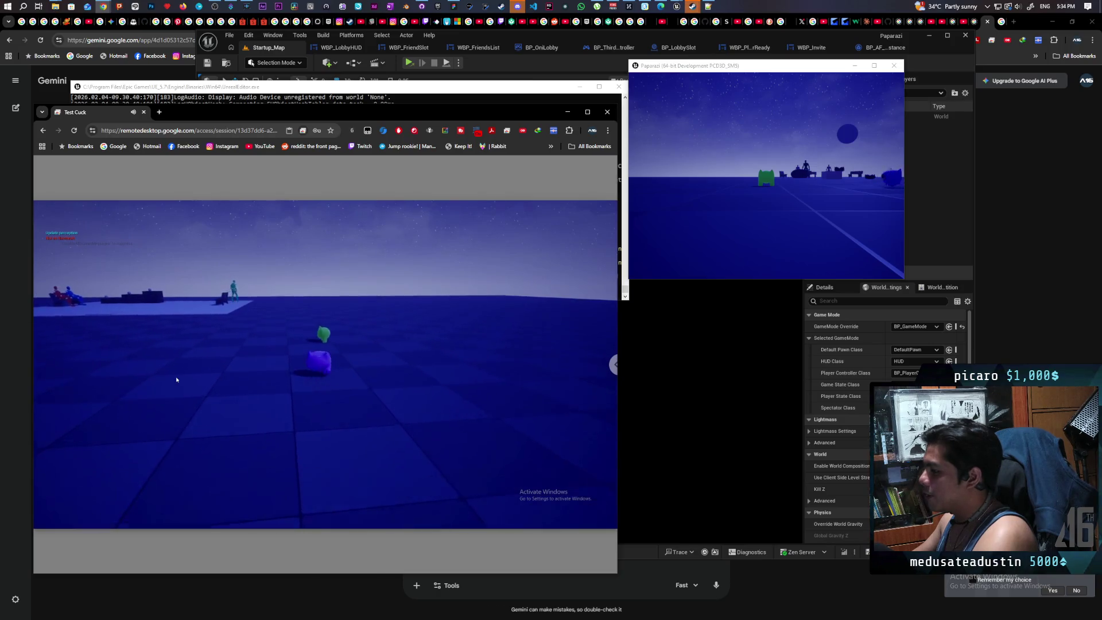
Step: Pause the remote game and close the play session to return to the editor
key(Escape)
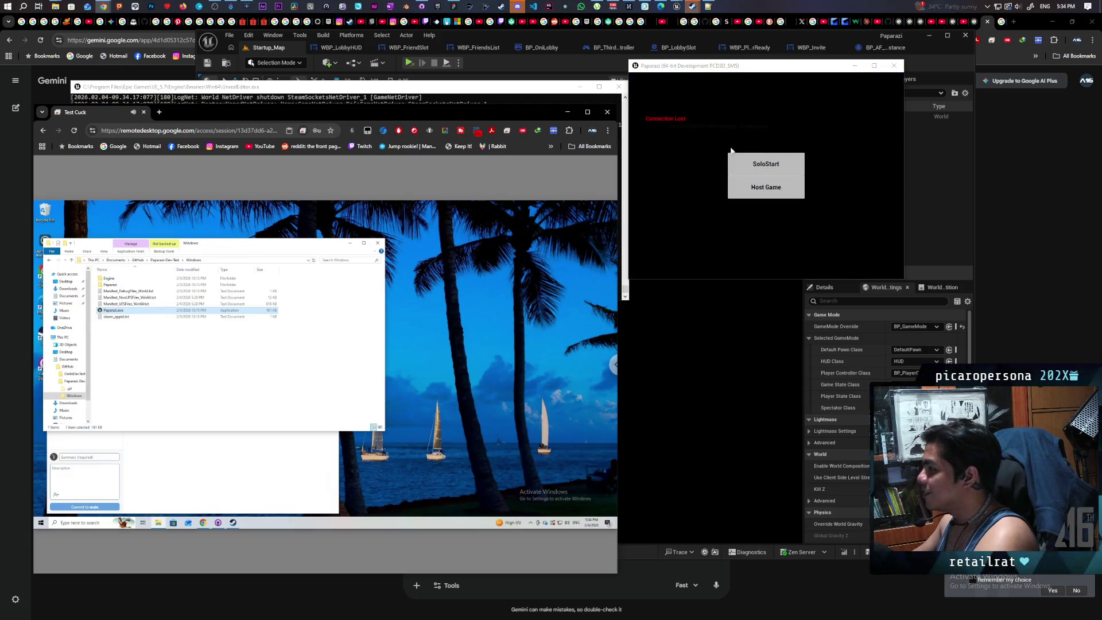
click(893, 65)
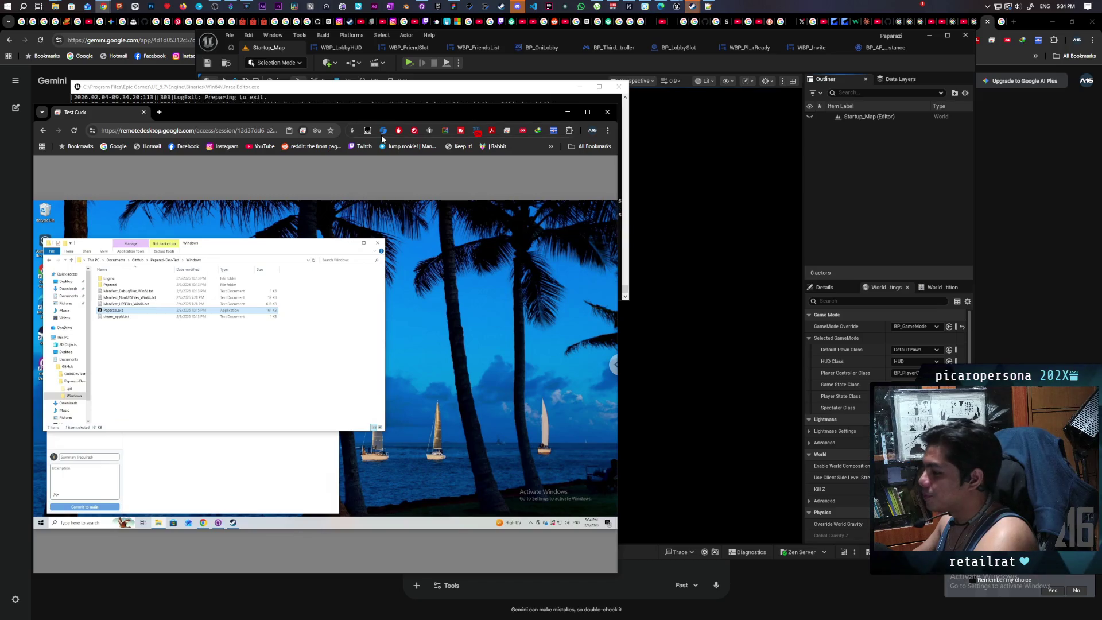
click(422, 6)
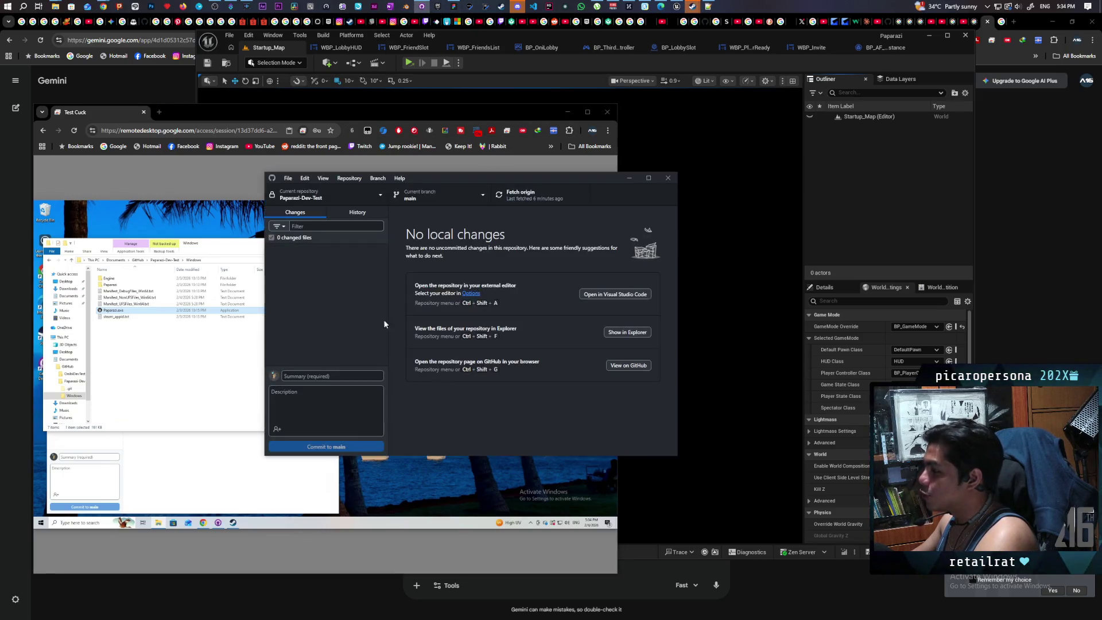
Step: Switch GitHub Desktop to the Paparazi repository and review its recent commit history
click(302, 195)
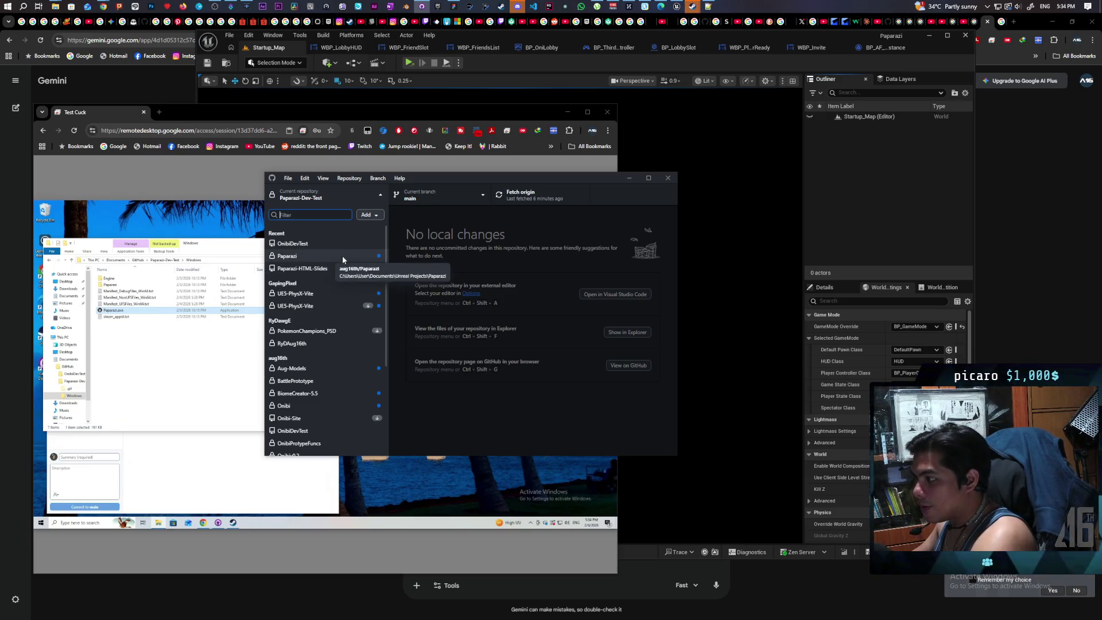
click(342, 256)
click(343, 212)
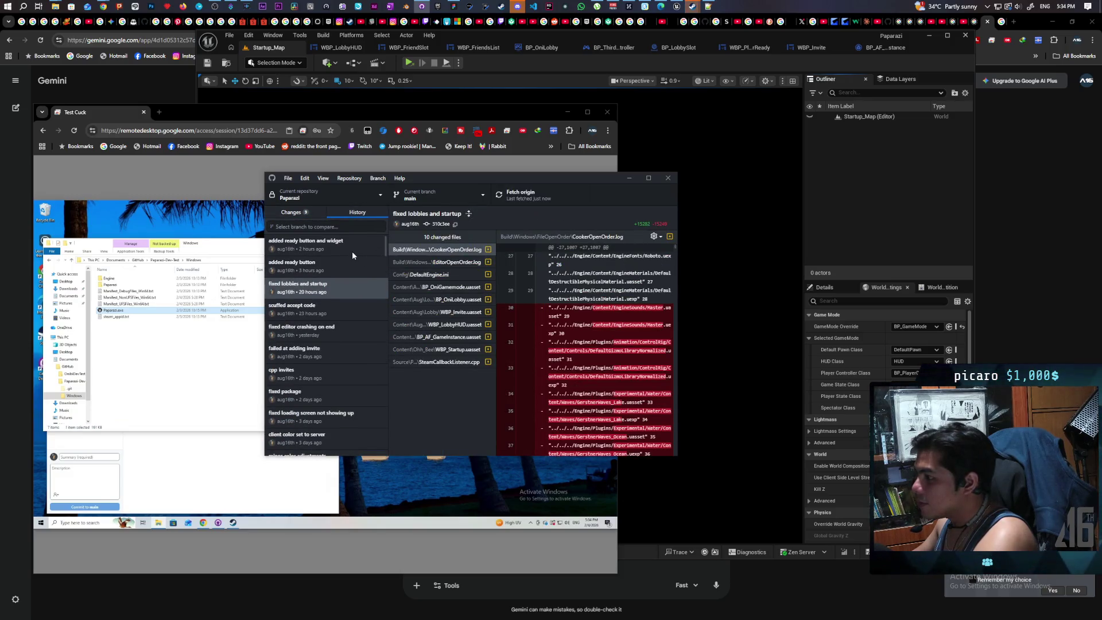
click(291, 212)
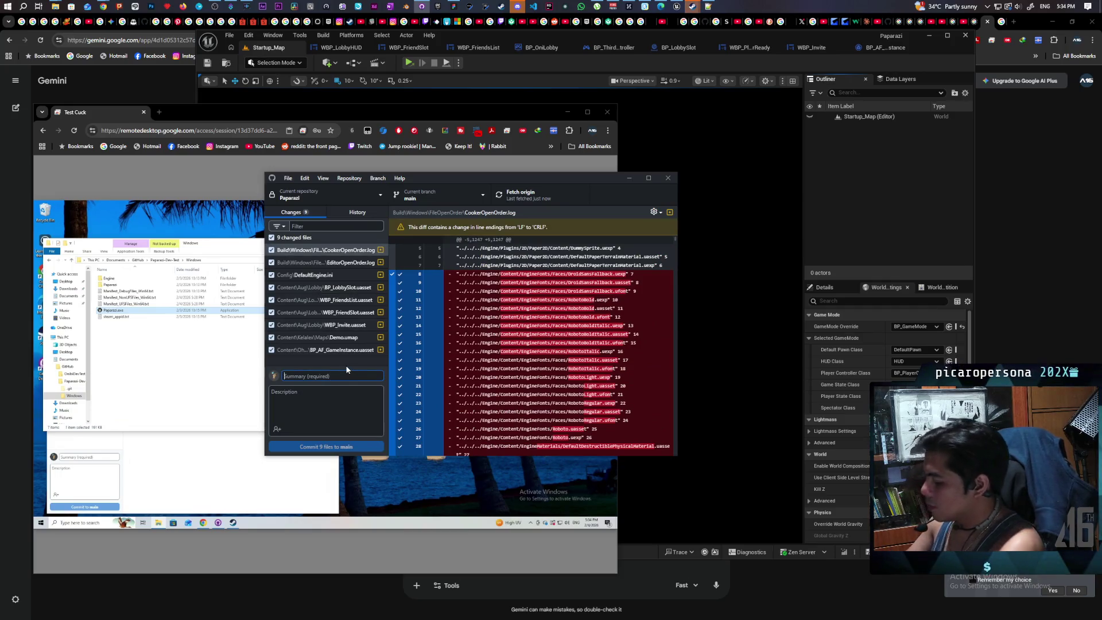
Step: Commit the 9 changed files to main as 'fixed lag on client' and push to origin
text(fixed)
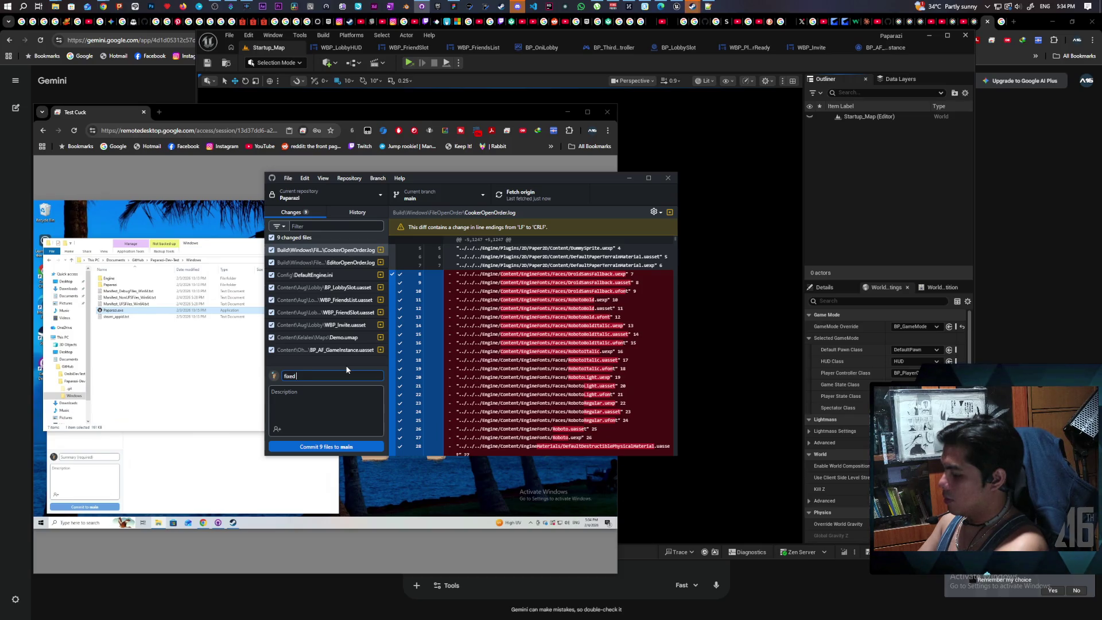
text(lag on)
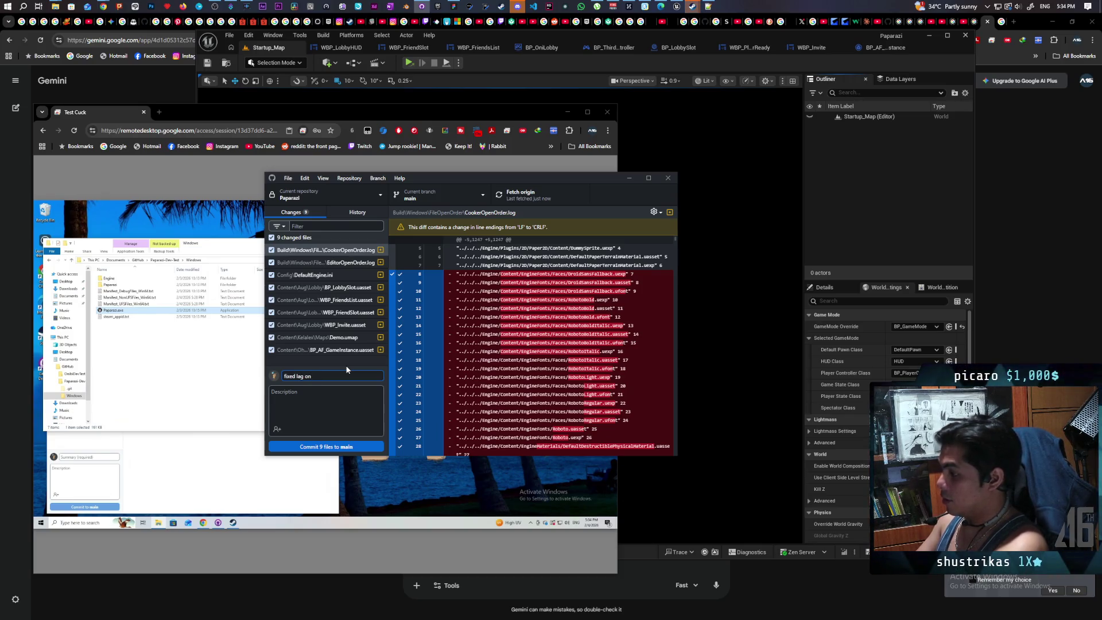
text( client)
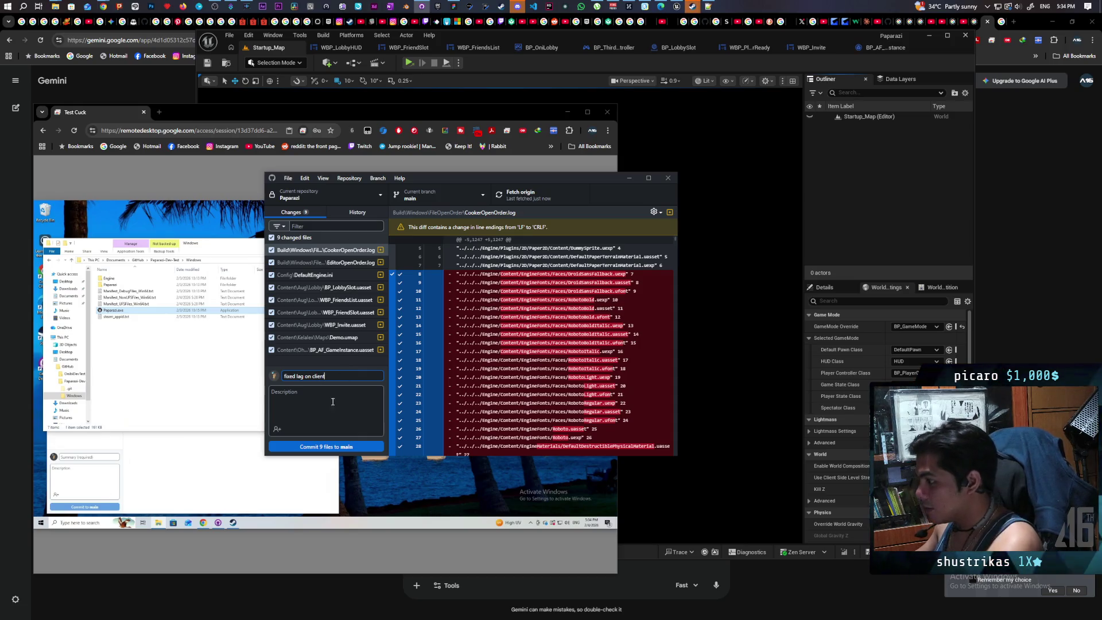
click(336, 447)
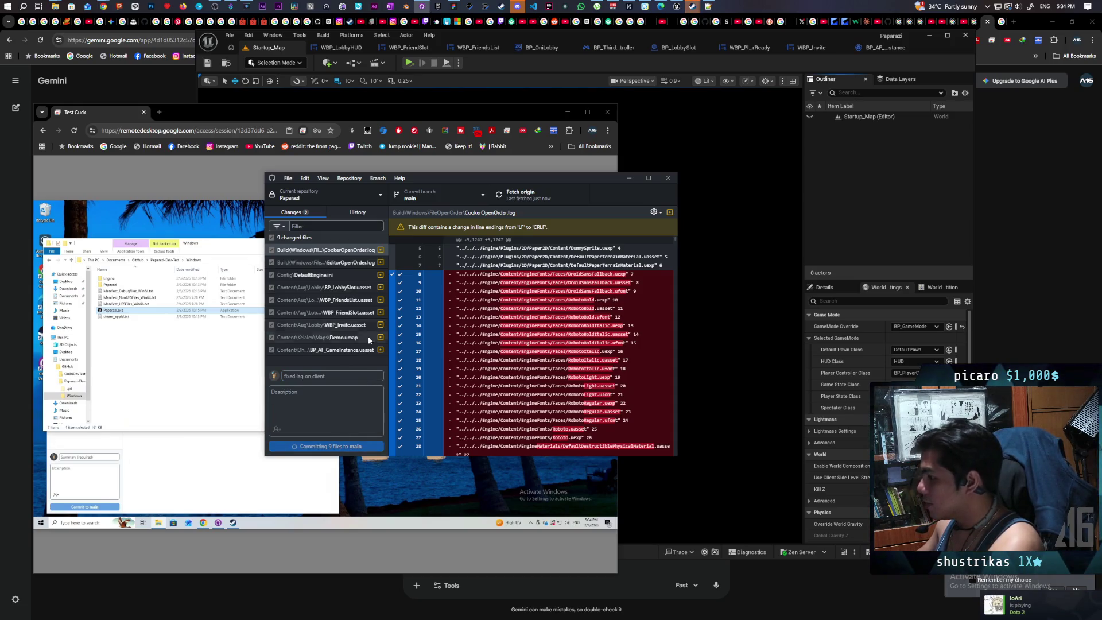
click(525, 195)
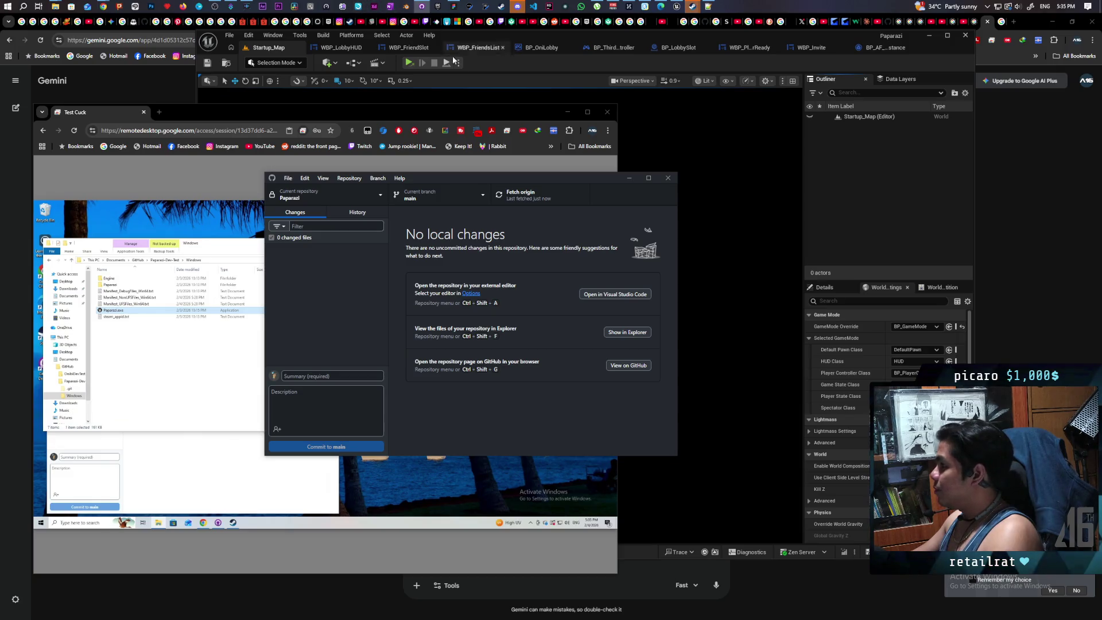
click(453, 7)
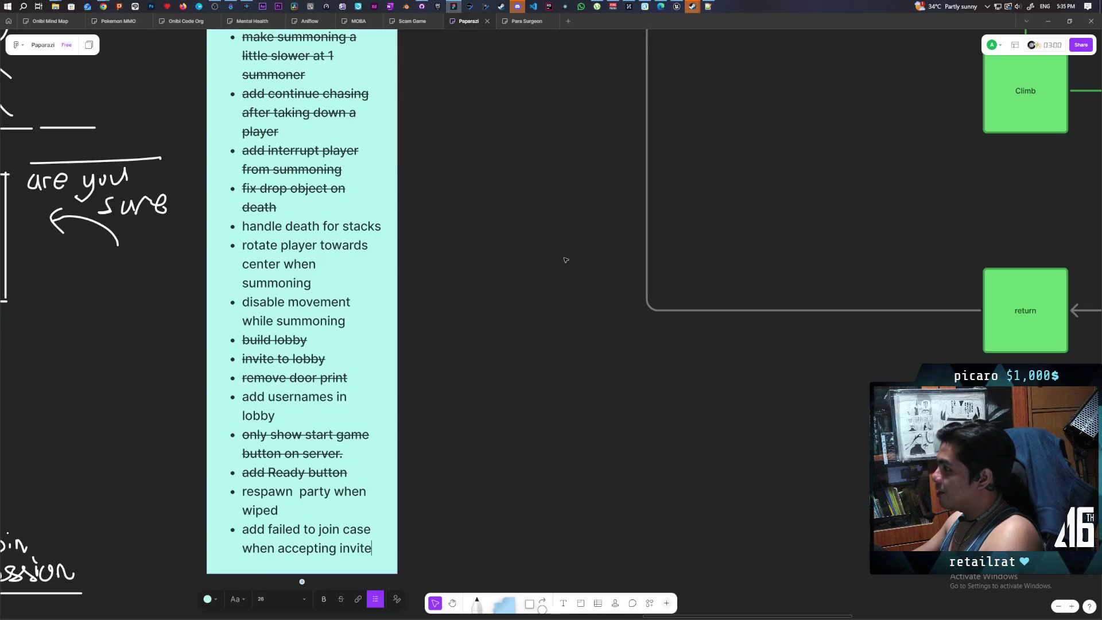
Step: Scroll the Paparazi to-do note down to 'add failed to join case when accepting invite', then return to Unreal Editor
scroll(550, 382, down, 1)
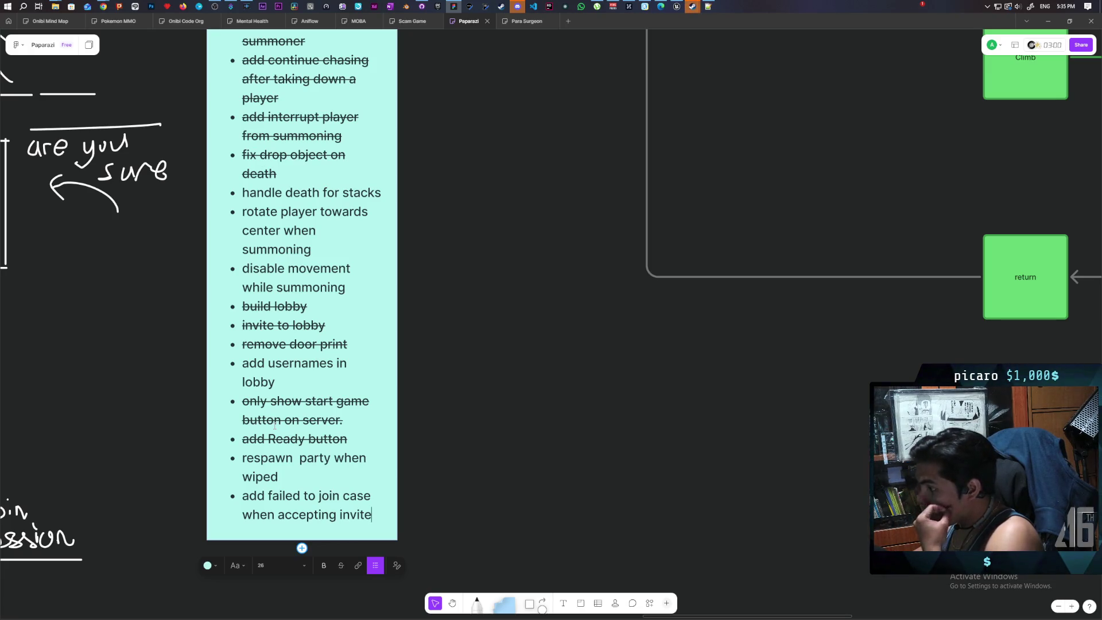
scroll(274, 426, down, 1)
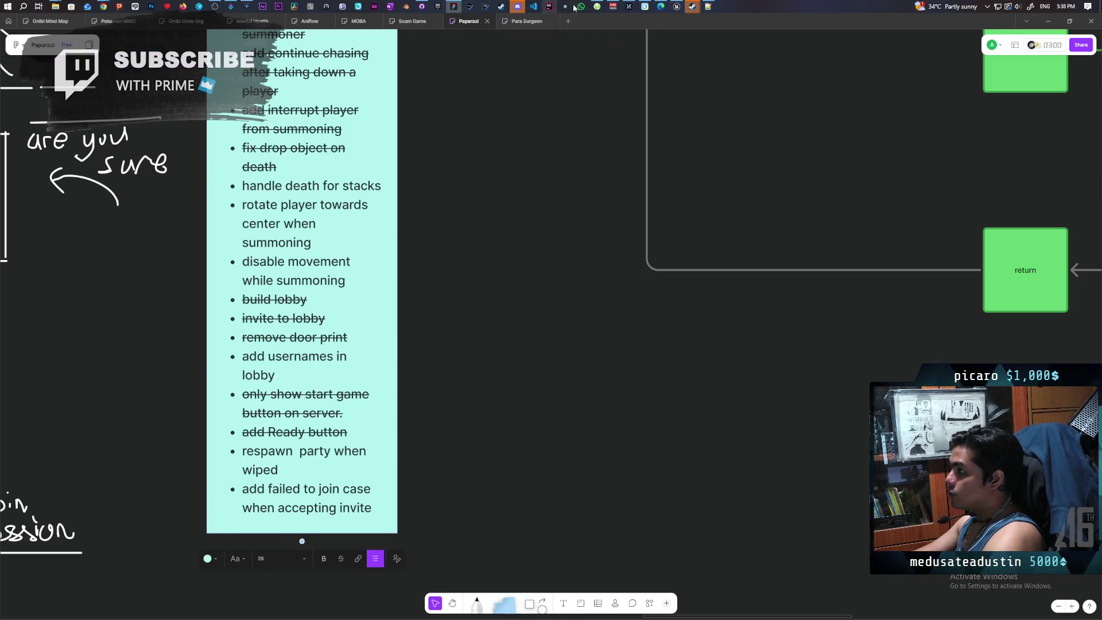
click(677, 7)
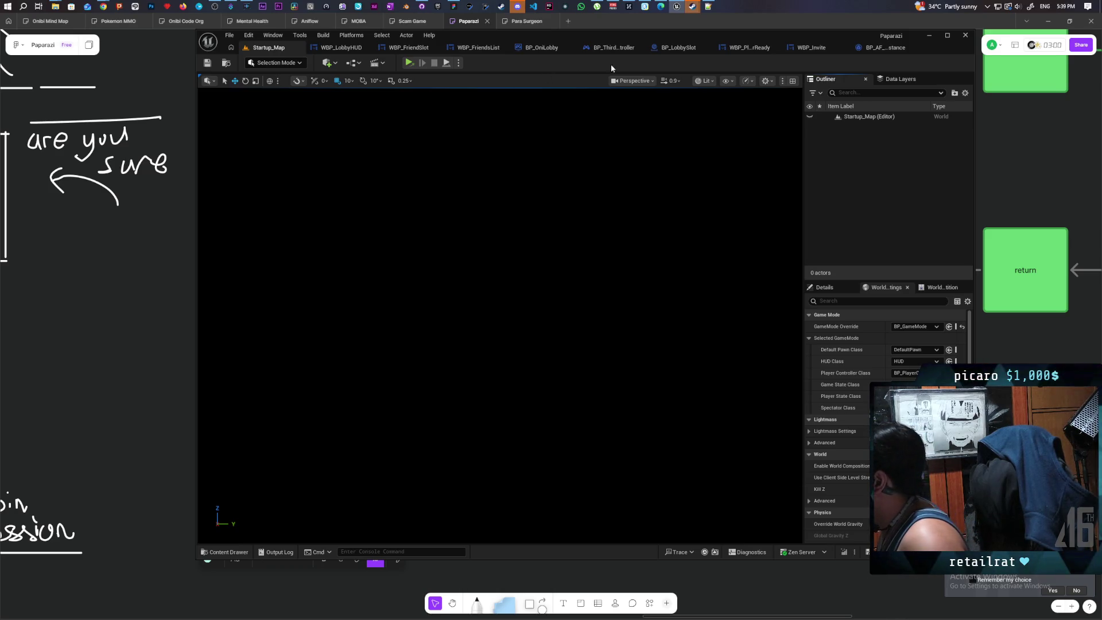
Step: Open WBP_Invite's event graph, inspect the join flow, and select the Print String and Remove from Parent nodes
click(823, 50)
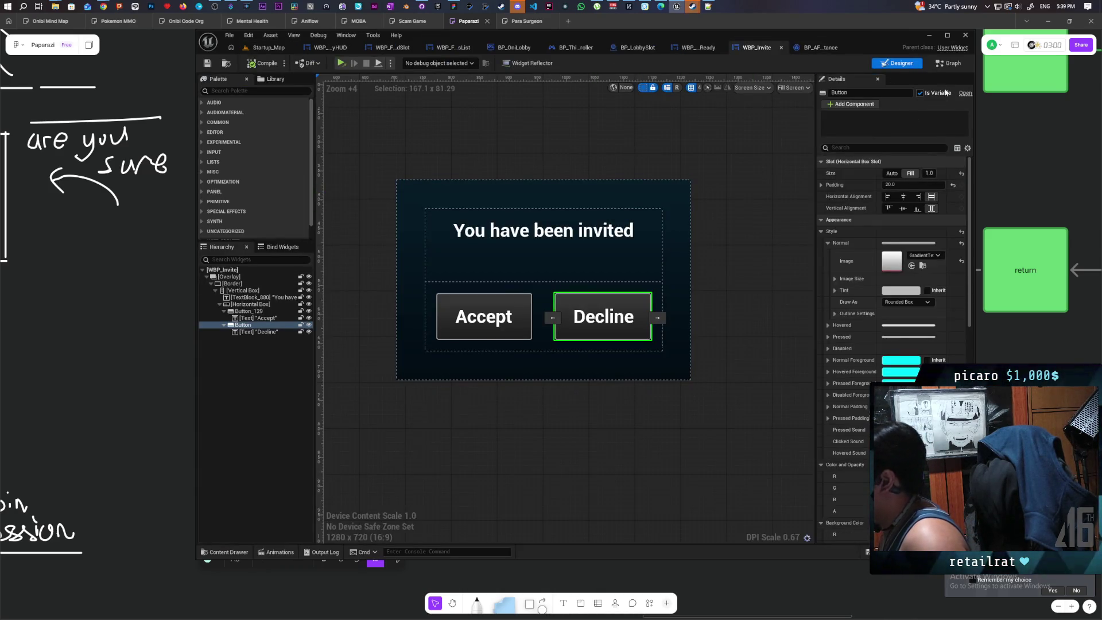
double_click(649, 316)
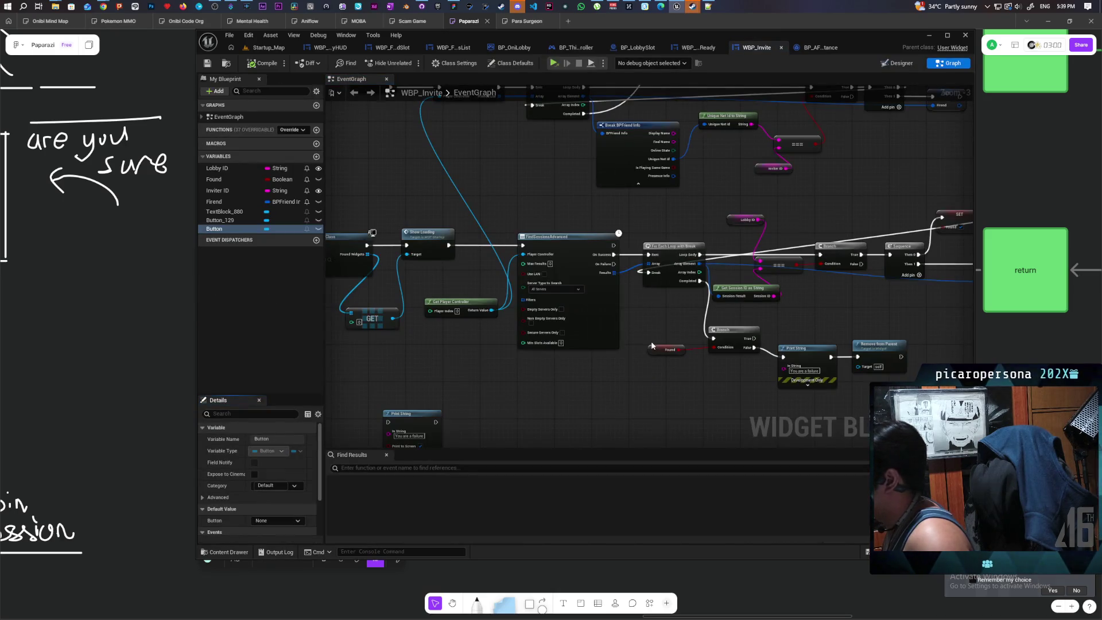
mouse_move(723, 301)
mouse_down()
mouse_move(787, 307)
mouse_move(660, 336)
mouse_up()
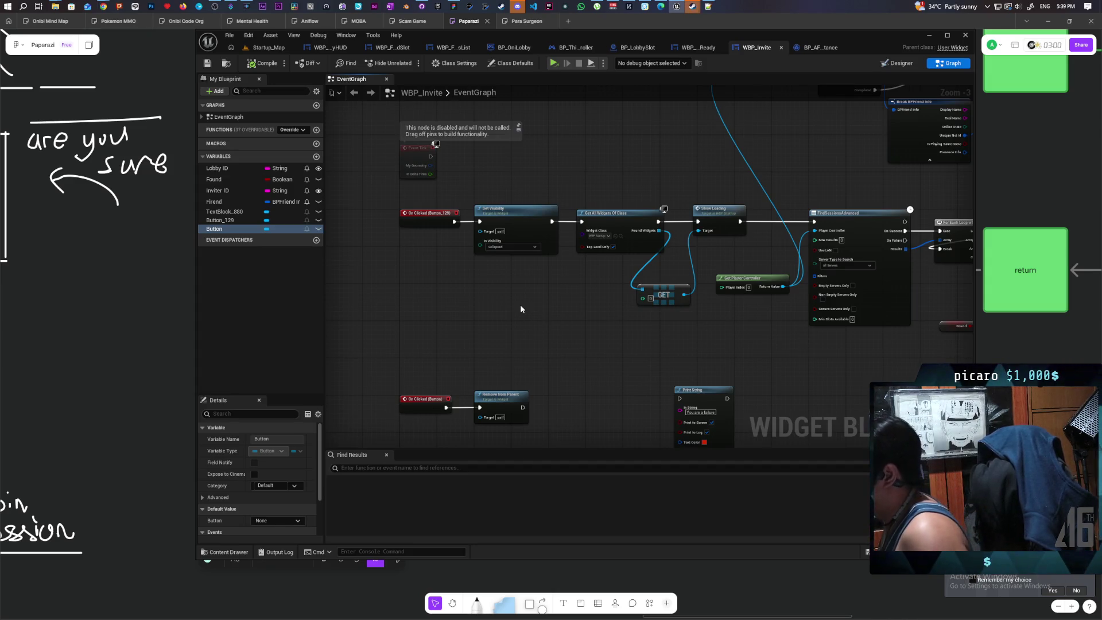
scroll(520, 309, down, 2)
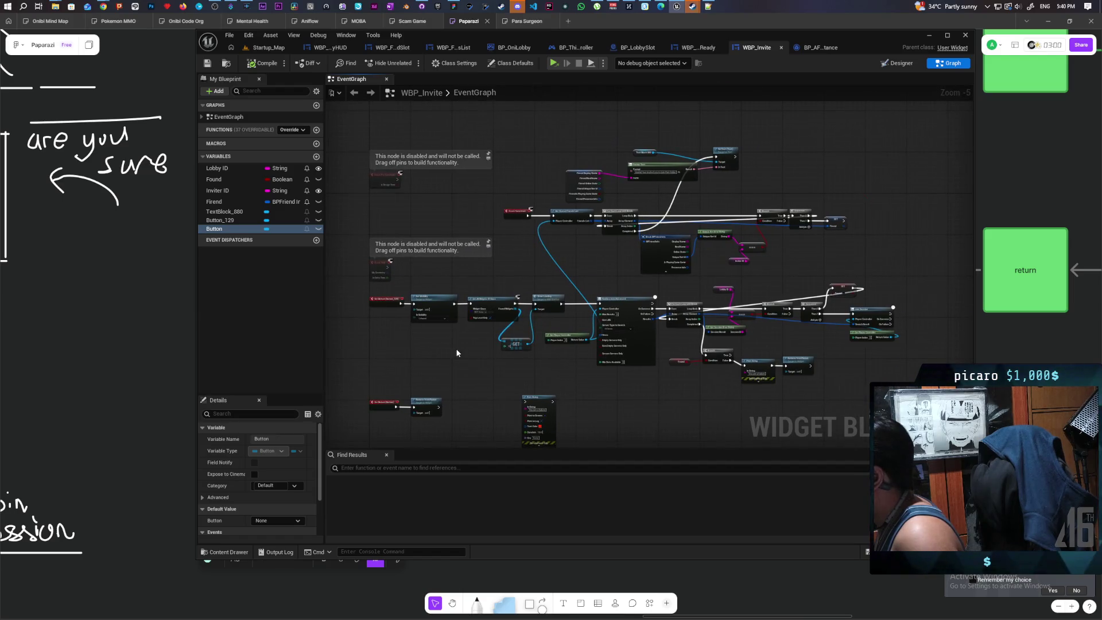
scroll(458, 353, up, 1)
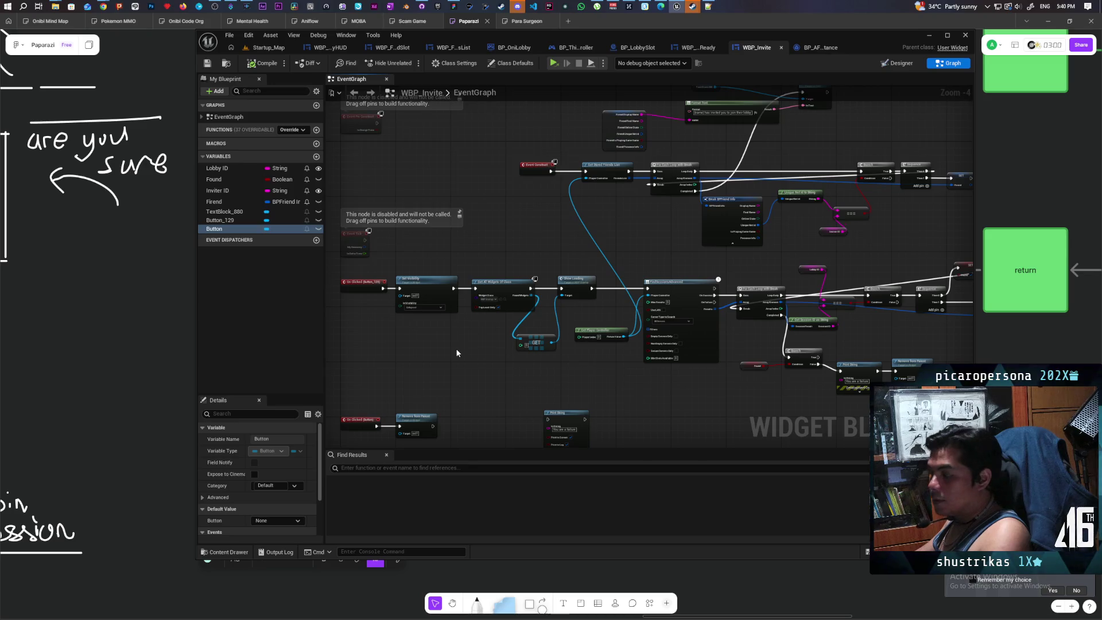
mouse_move(762, 389)
mouse_down()
mouse_move(545, 371)
mouse_move(603, 379)
mouse_move(604, 393)
mouse_move(610, 386)
mouse_move(583, 369)
mouse_move(647, 352)
mouse_move(467, 359)
mouse_up()
scroll(607, 373, up, 1)
mouse_move(647, 372)
mouse_down()
mouse_move(553, 367)
mouse_move(568, 295)
mouse_up()
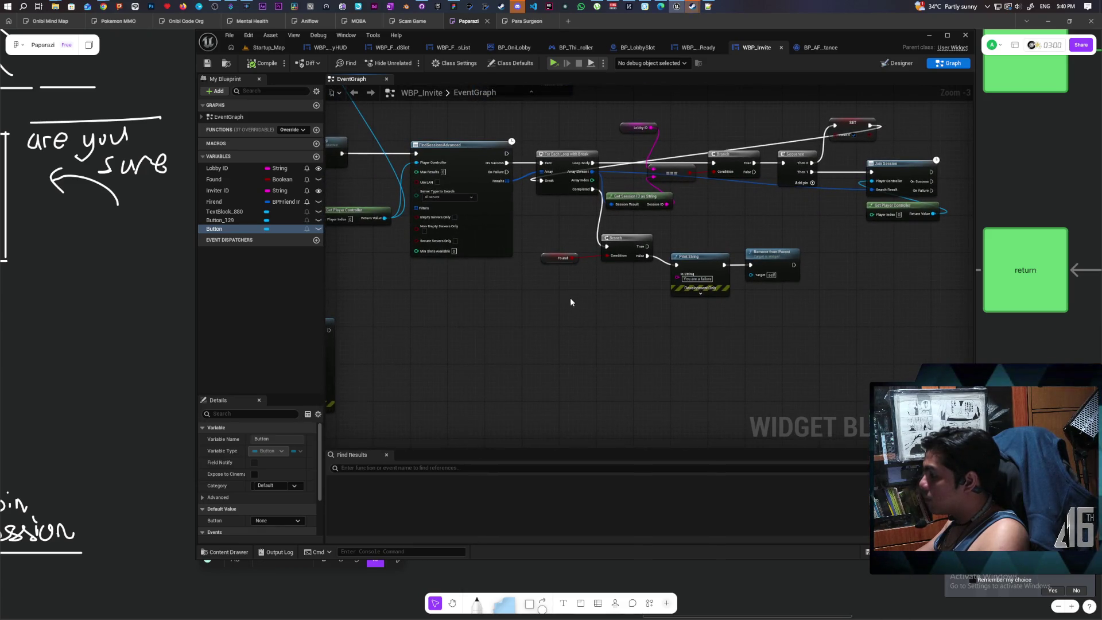
drag(663, 244, 792, 322)
Step: Move the failure nodes lower, select the Get All Widgets Of Class, Show Loading and GET nodes, and save WBP_Invite
drag(710, 267, 691, 321)
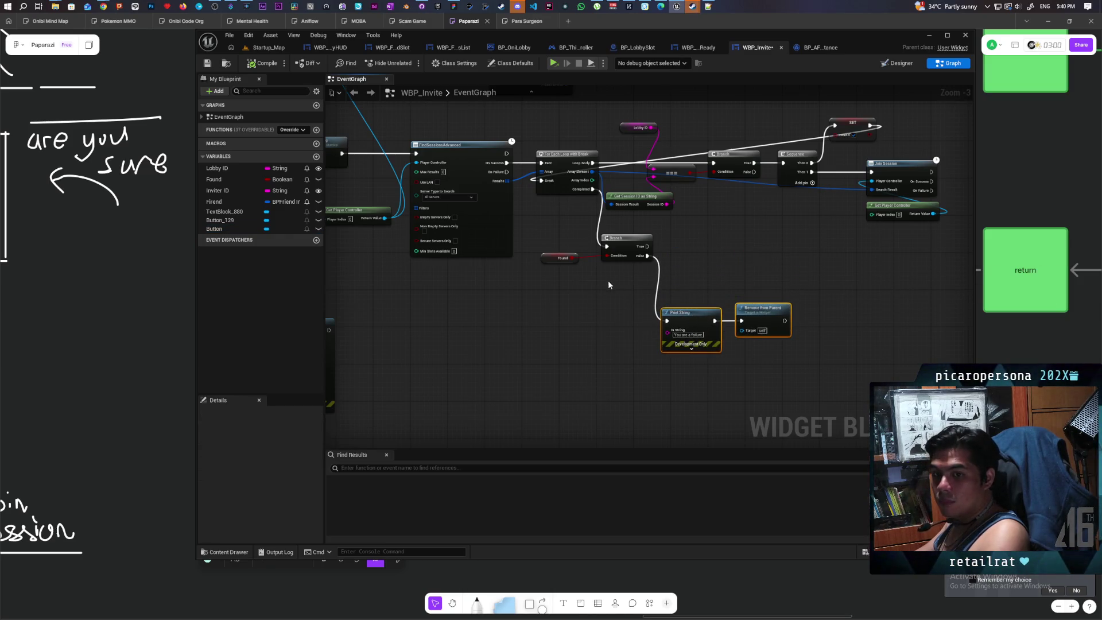
click(608, 280)
scroll(608, 287, up, 1)
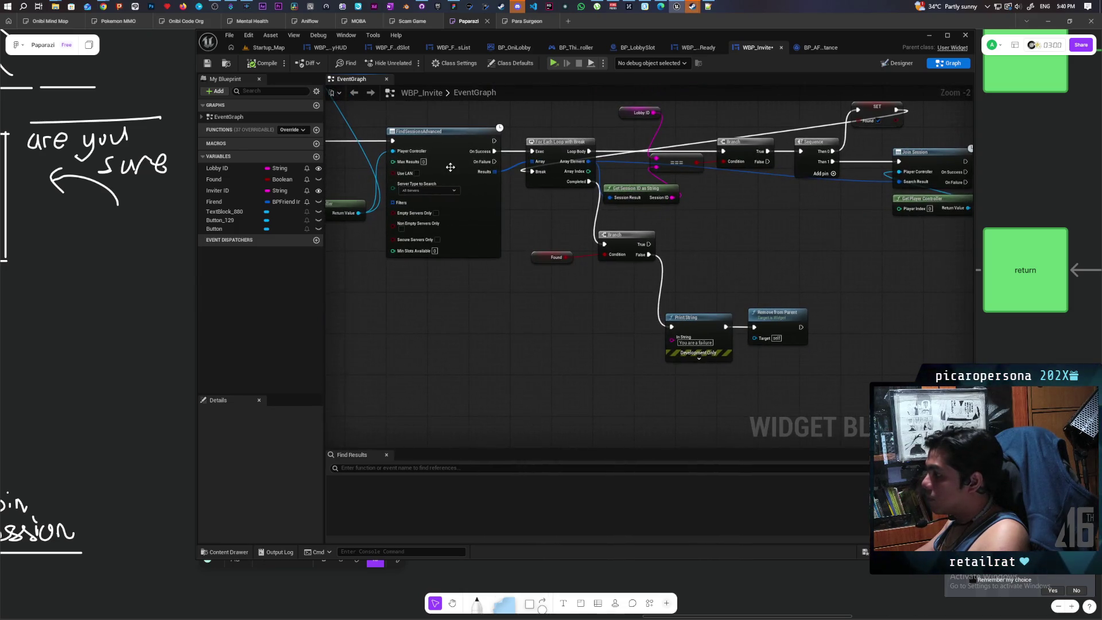
mouse_move(607, 305)
mouse_down()
mouse_move(668, 268)
mouse_move(664, 309)
mouse_up()
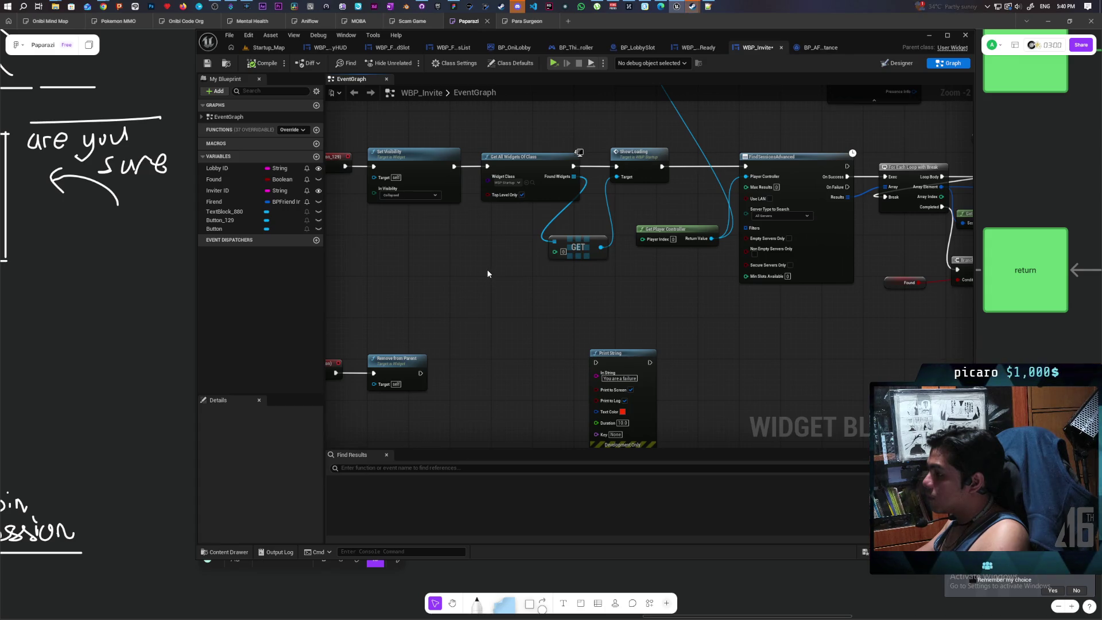
scroll(436, 263, down, 1)
mouse_move(484, 246)
mouse_down()
mouse_move(647, 295)
mouse_move(637, 296)
mouse_move(653, 369)
mouse_move(605, 347)
mouse_move(631, 352)
mouse_up()
drag(528, 217, 598, 362)
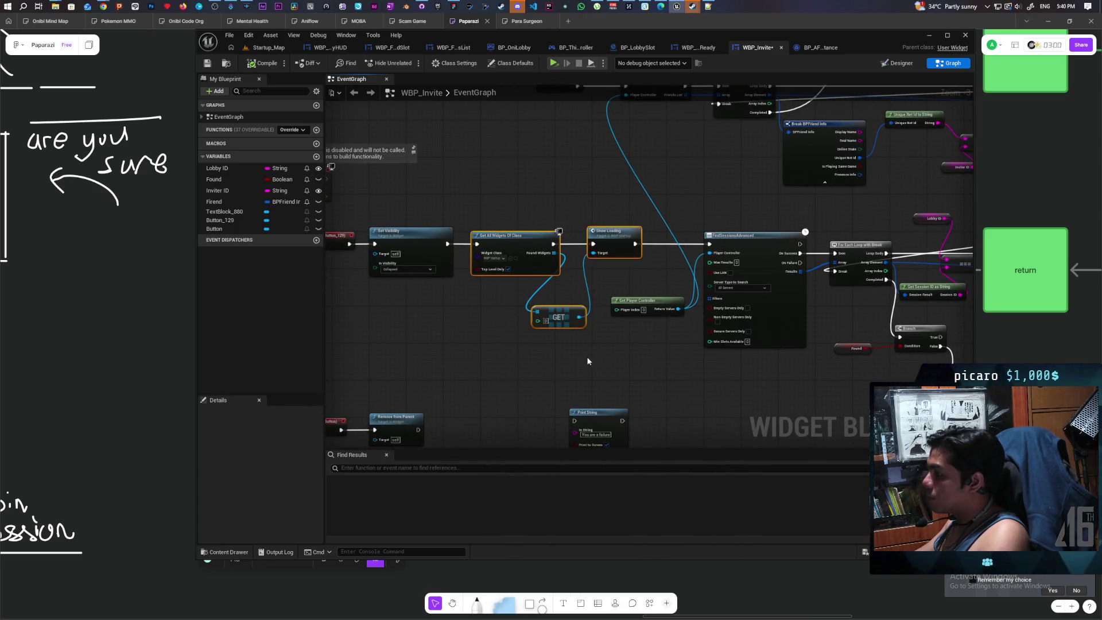
click(208, 63)
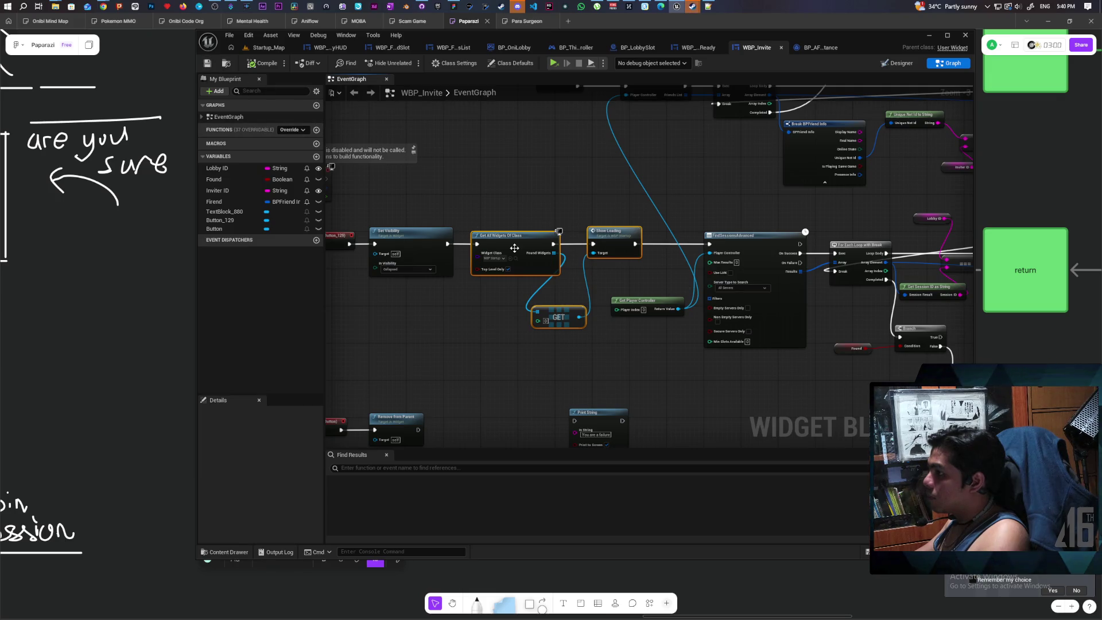
Step: Paste copies of the widget lookup and Show Loading nodes into empty graph space
mouse_move(635, 359)
mouse_down()
mouse_move(588, 327)
mouse_move(624, 310)
mouse_move(603, 308)
mouse_move(620, 293)
mouse_move(551, 287)
mouse_move(497, 316)
mouse_move(501, 303)
mouse_move(431, 276)
mouse_move(530, 285)
mouse_up()
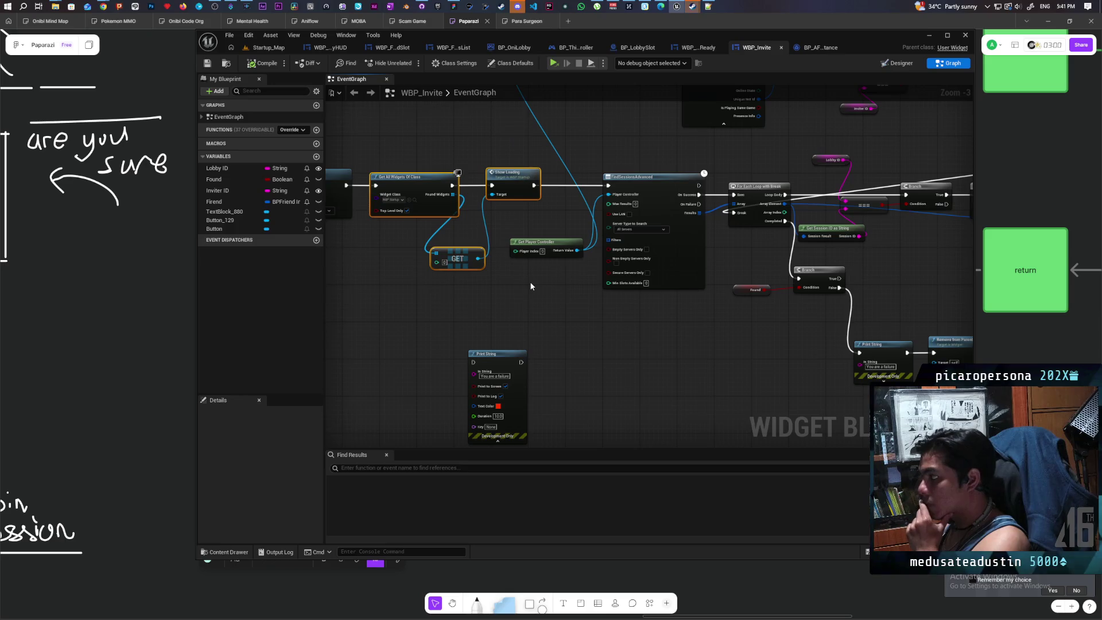
scroll(569, 306, down, 4)
scroll(559, 301, up, 2)
scroll(591, 315, up, 2)
scroll(635, 333, down, 1)
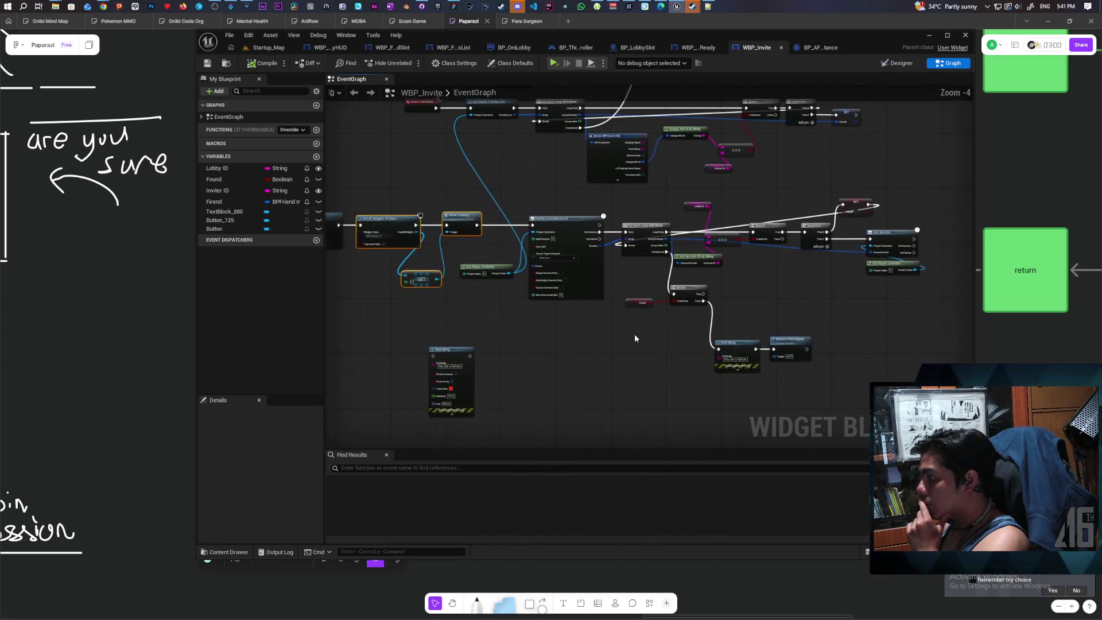
drag(541, 341, 594, 325)
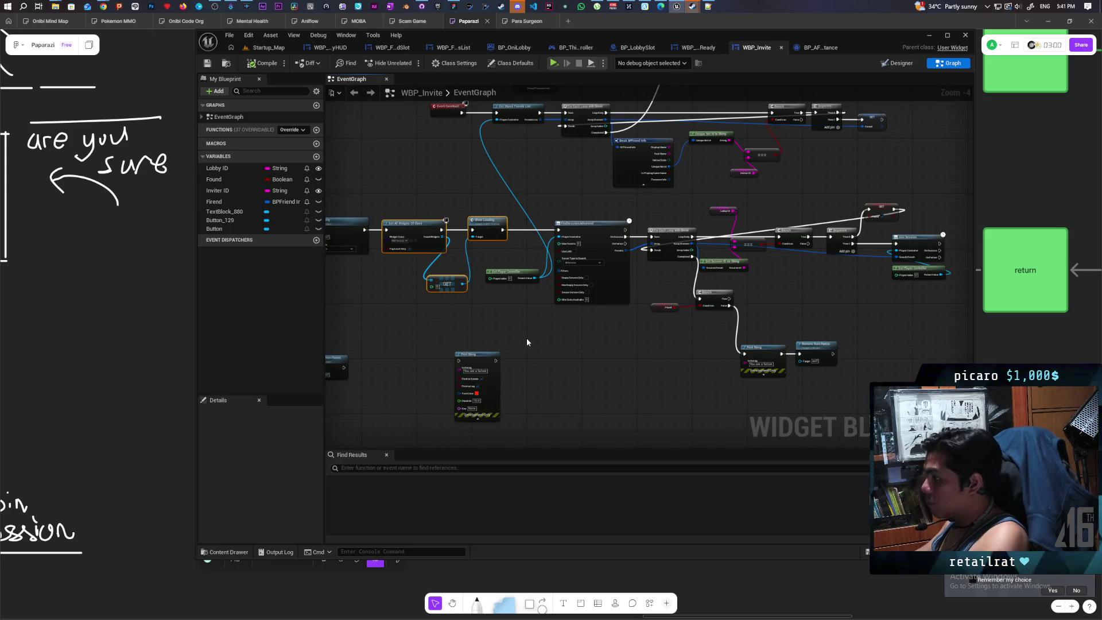
drag(633, 355, 606, 320)
key(ctrl+v)
scroll(570, 257, up, 2)
Step: Wire the pasted lookup to the Branch's True output, save, and open Show Loading in WBP_Startup
mouse_move(393, 182)
mouse_down()
mouse_move(664, 290)
mouse_move(726, 290)
mouse_up()
drag(550, 265, 726, 290)
drag(662, 302, 567, 266)
key(ctrl+s)
click(787, 250)
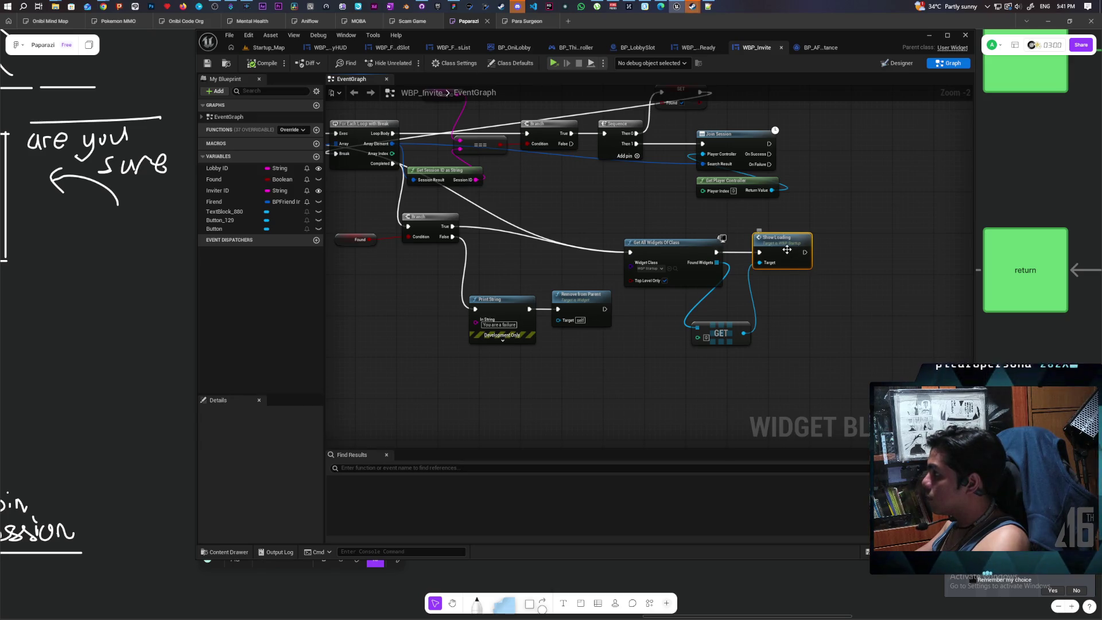
double_click(787, 250)
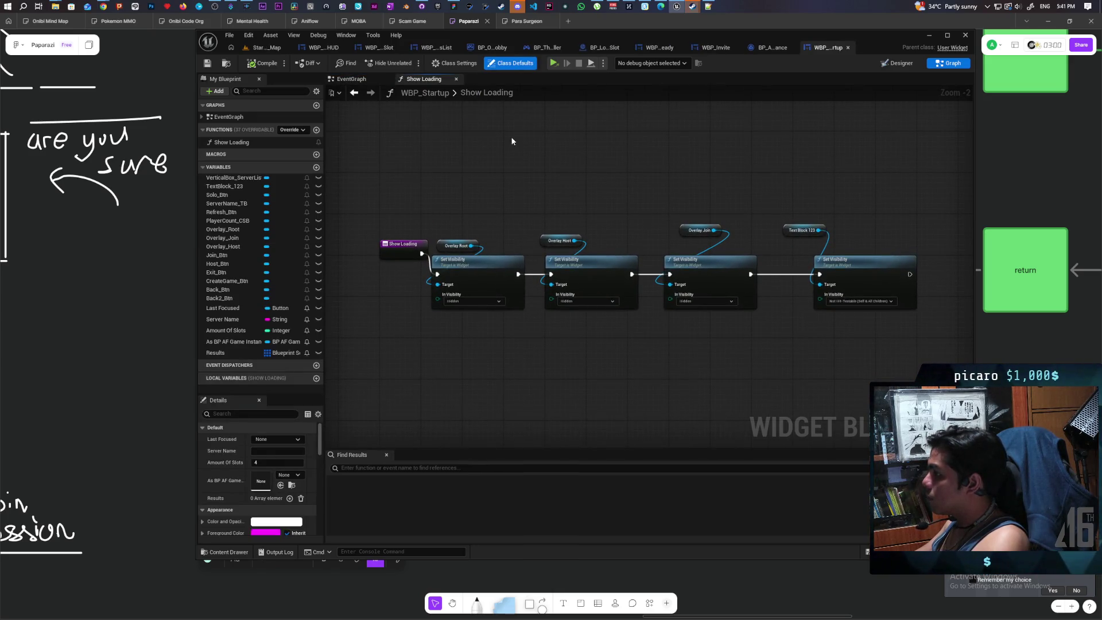
Step: Add a custom event named 'Failed to Join' to WBP_Startup's EventGraph and save the blueprint
click(369, 80)
scroll(595, 231, down, 6)
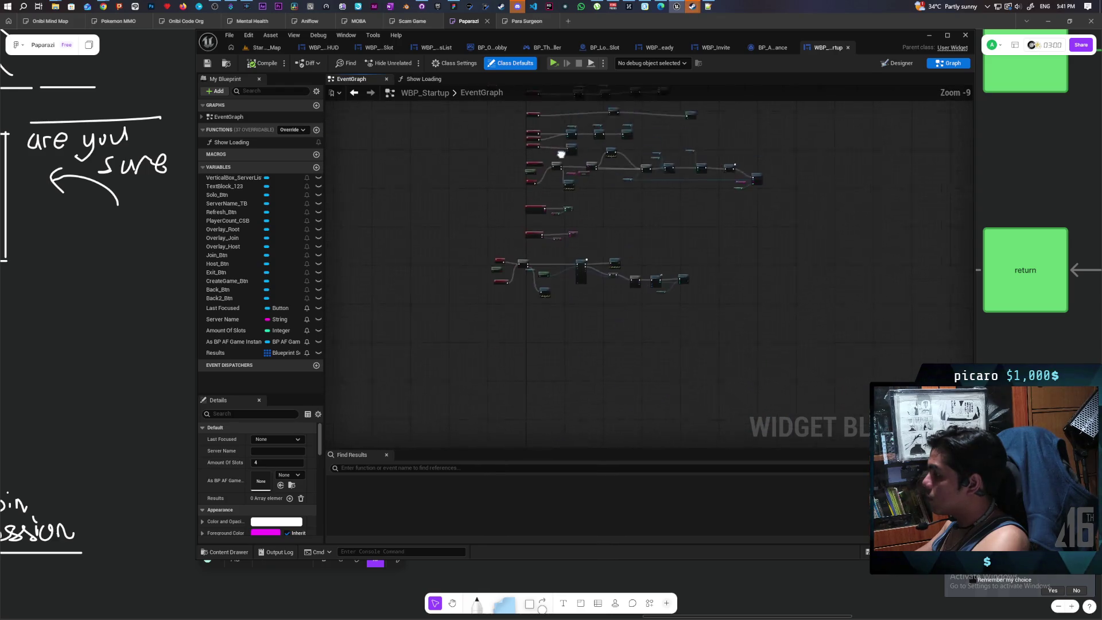
scroll(562, 300, up, 2)
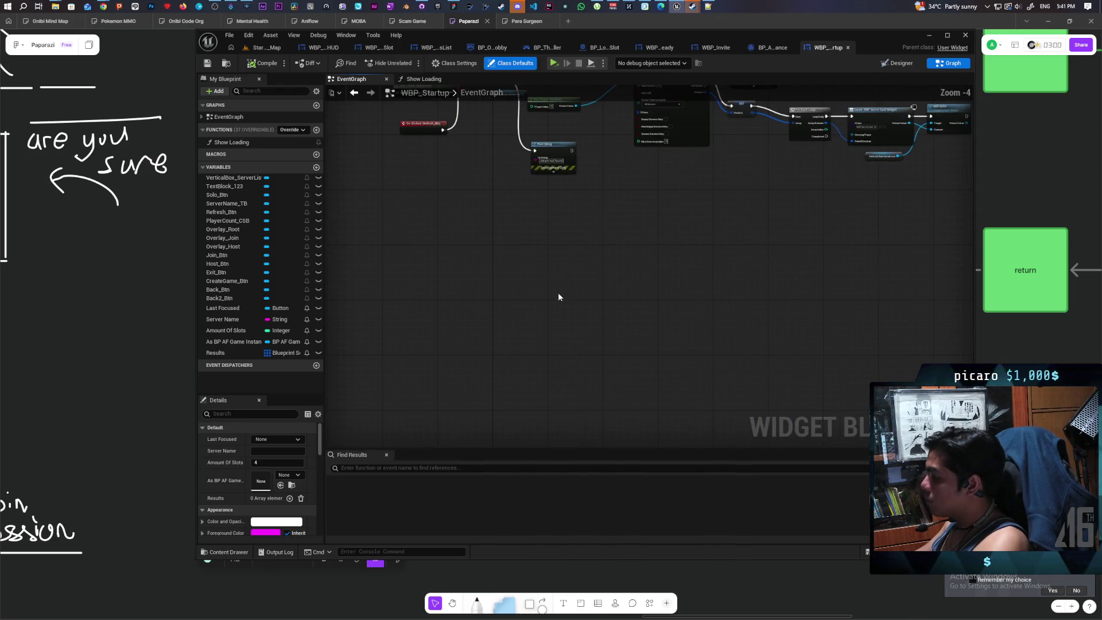
key(ctrl+v)
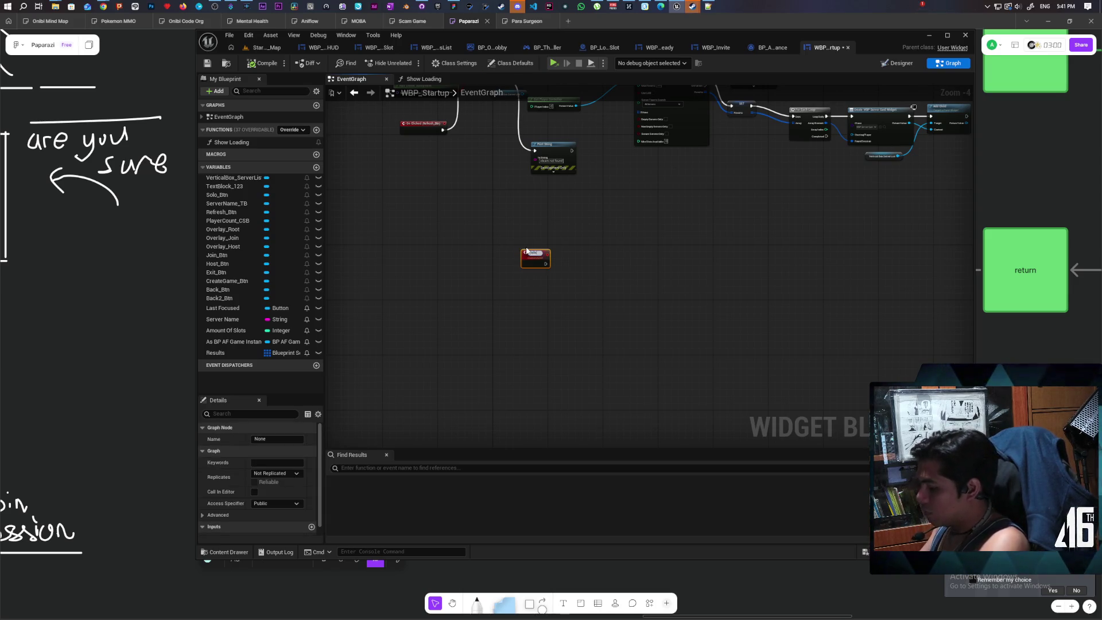
scroll(554, 239, up, 5)
text(Failed to)
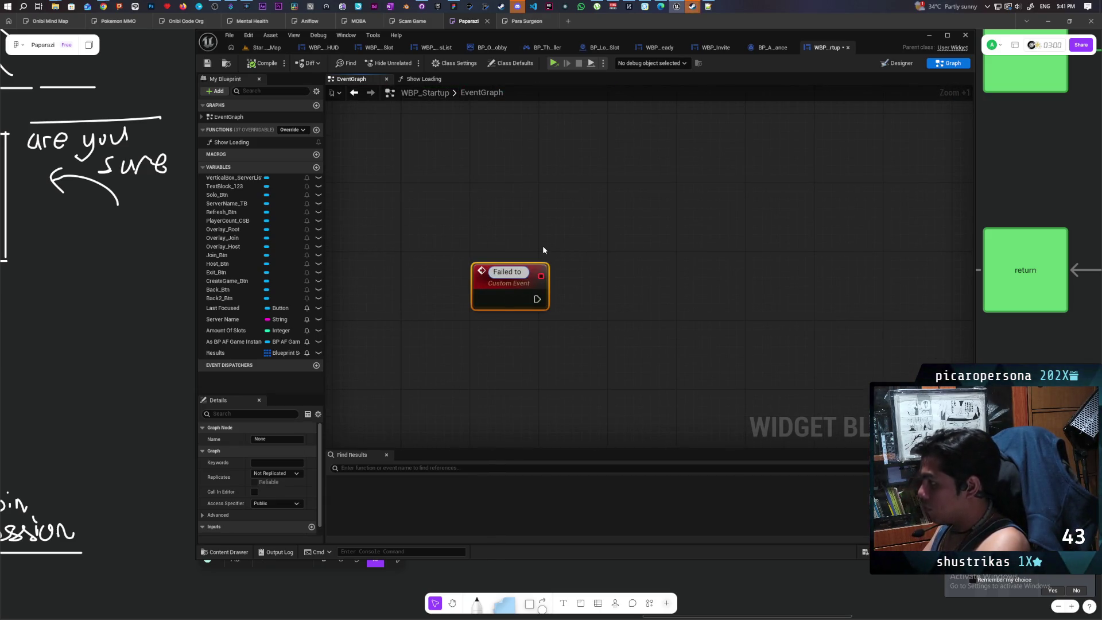
text(Join)
key(Return)
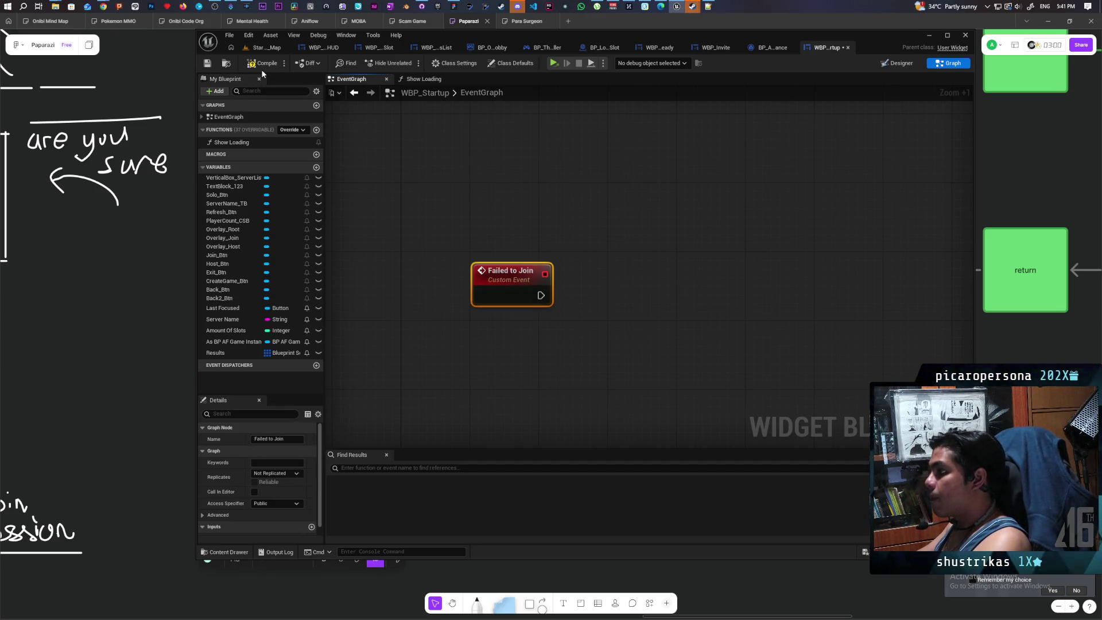
key(ctrl+s)
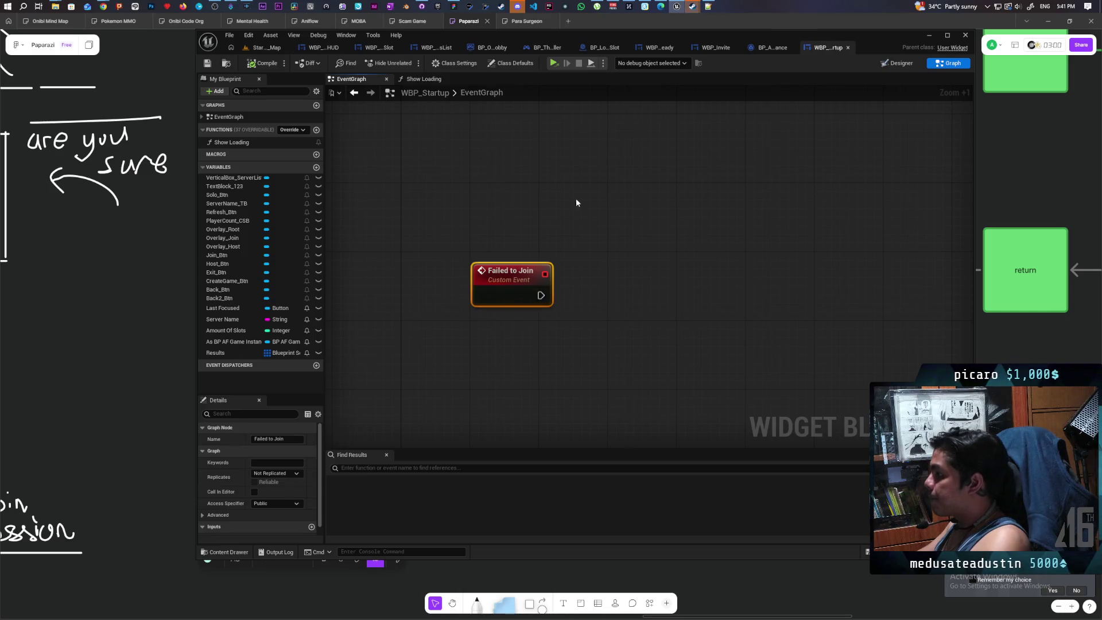
click(767, 50)
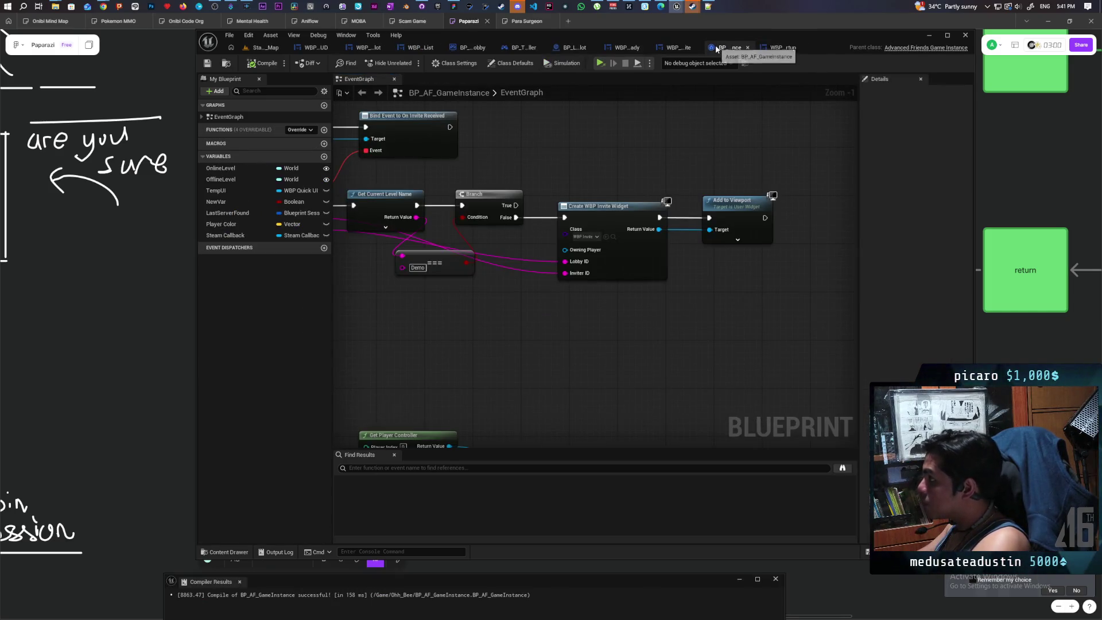
Step: Replace WBP_Invite's Show Loading call with Failed To Join on the found WBP_Startup widget
click(714, 48)
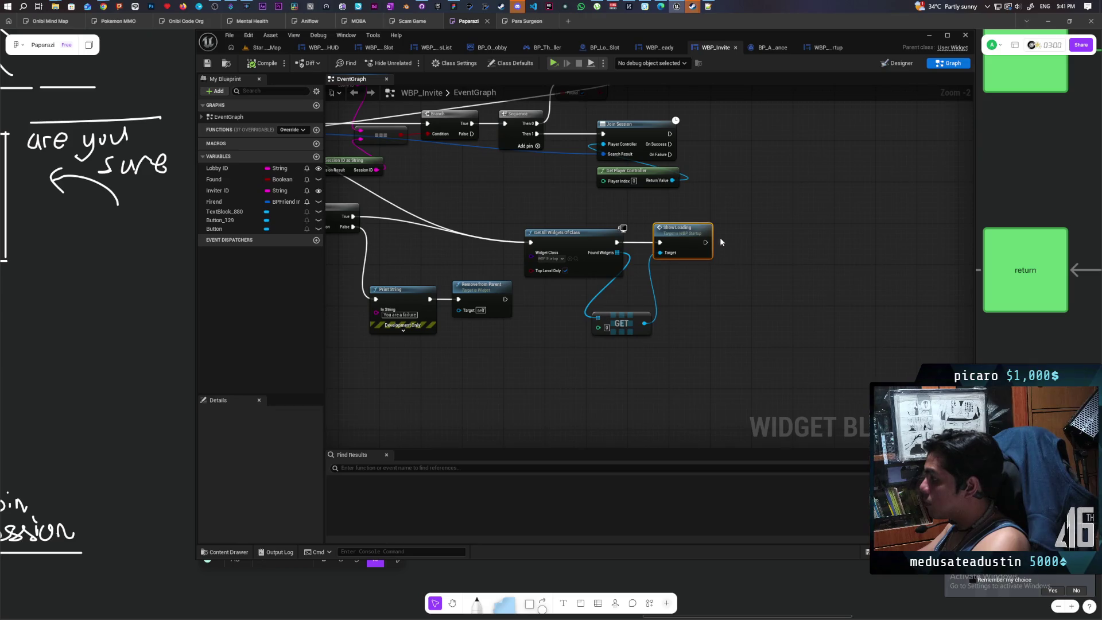
key(Delete)
drag(644, 323, 668, 269)
text(failed)
key(Return)
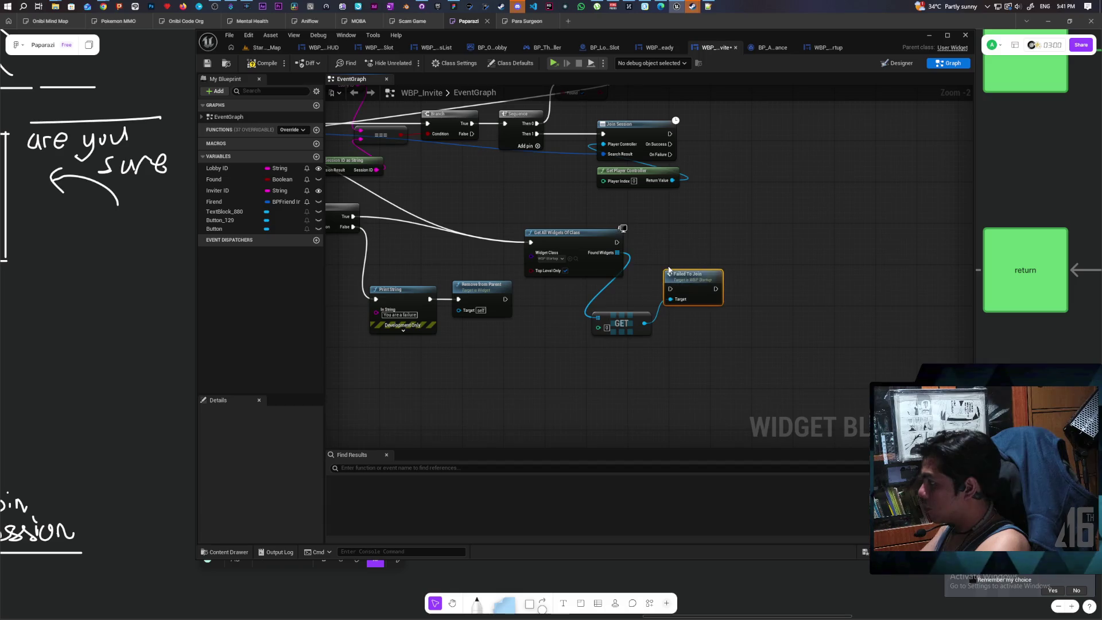
drag(696, 274, 697, 228)
drag(617, 243, 733, 244)
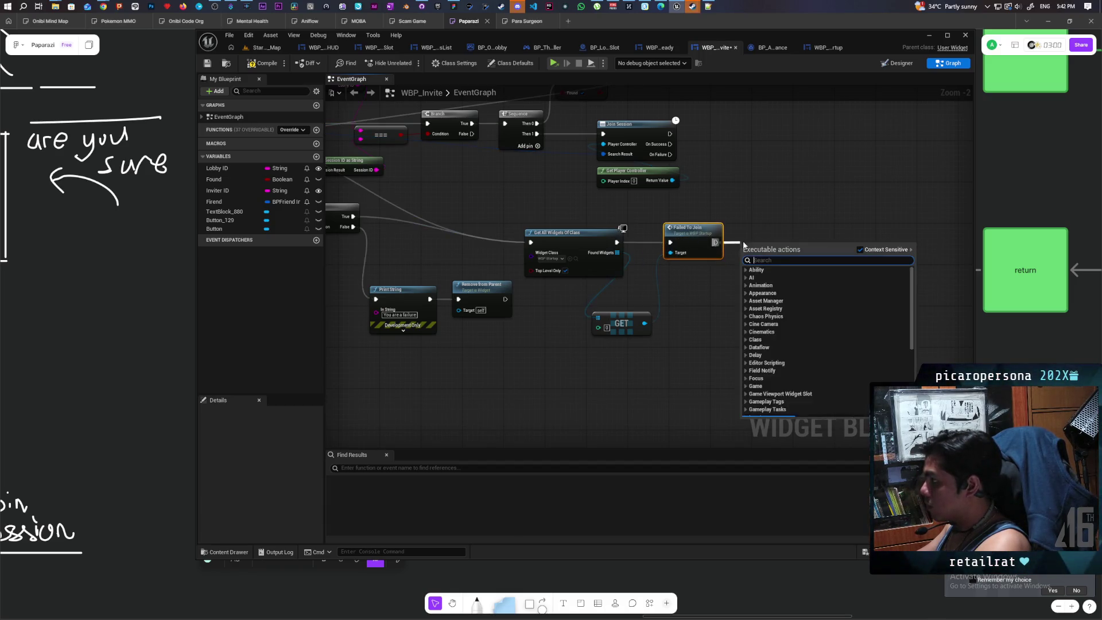
Step: Add Remove from Parent after the Failed To Join call
text(remove from)
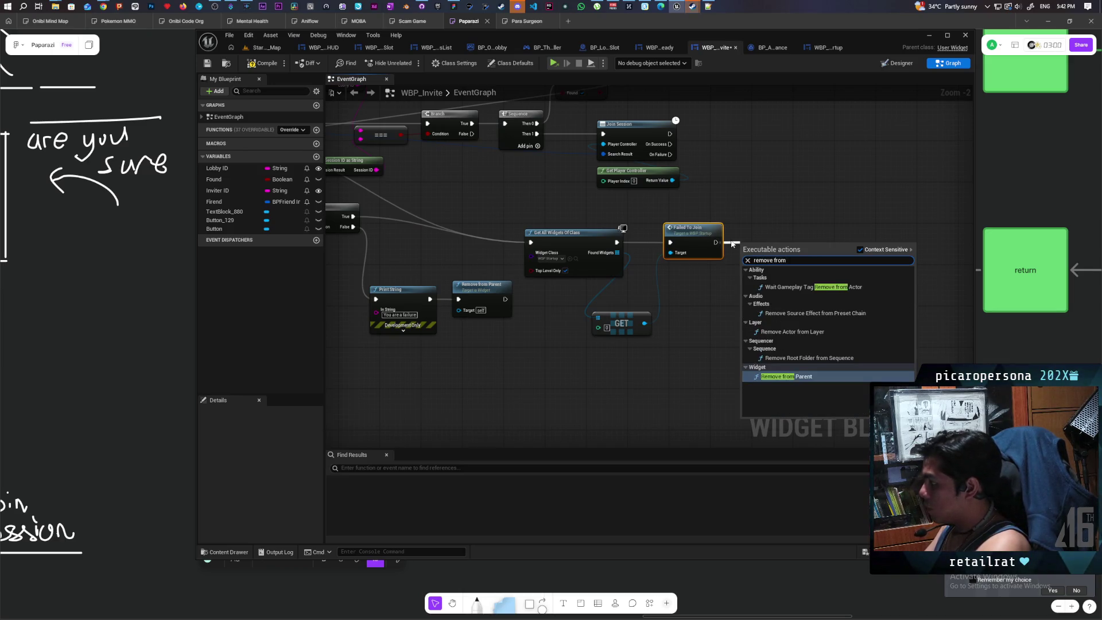
key(Return)
drag(743, 235, 774, 232)
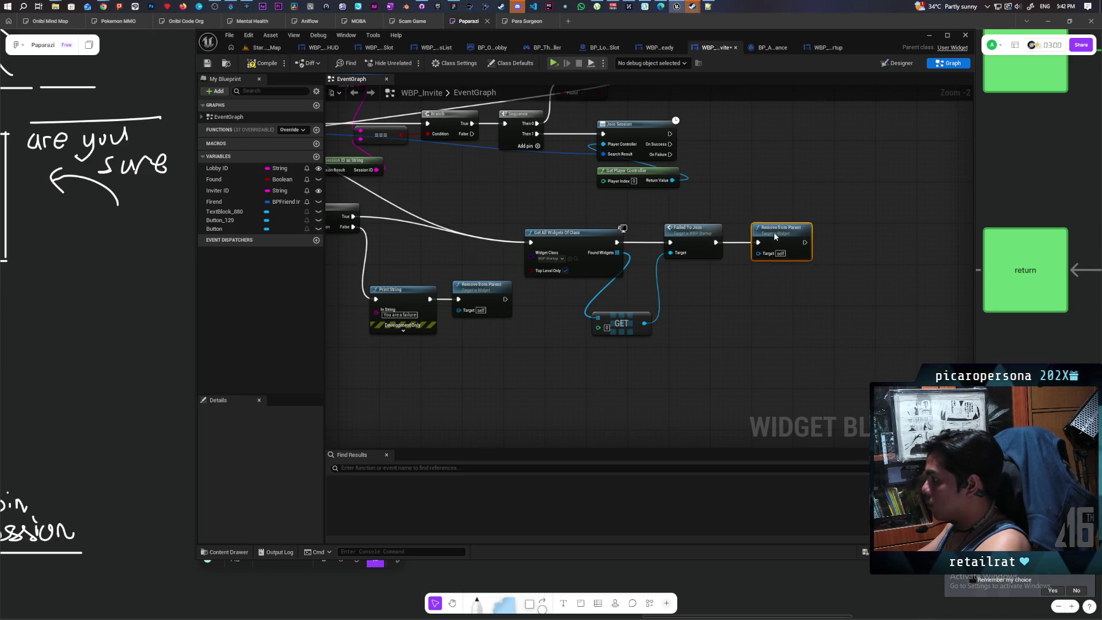
scroll(425, 204, down, 4)
scroll(519, 328, up, 2)
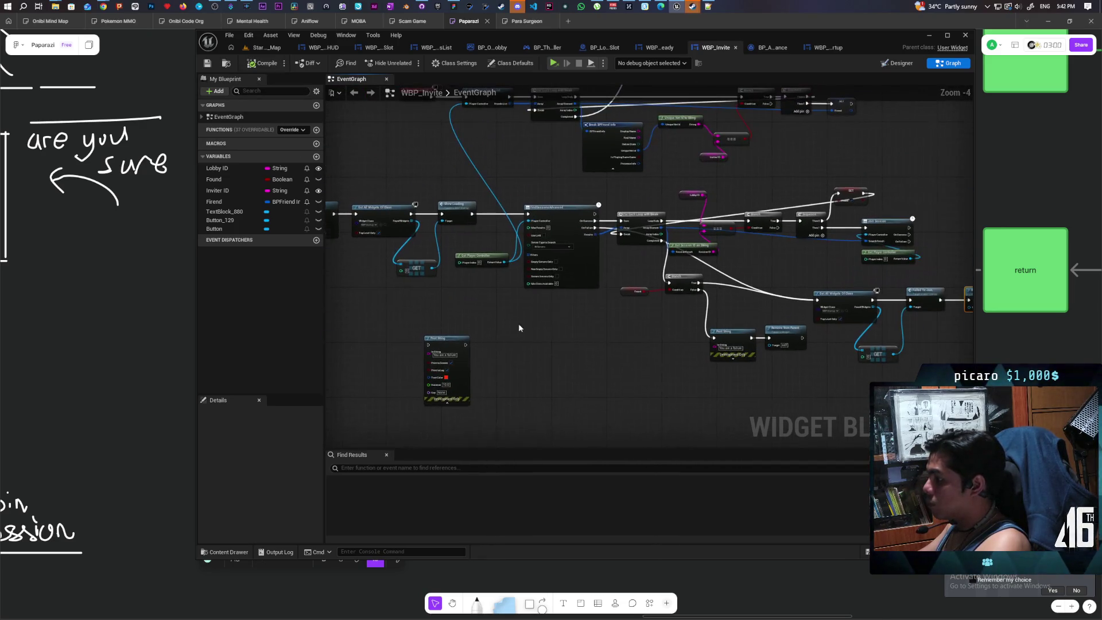
Step: Check WBP_Startup's Failed to Join event and select the Show Loading function's entry node
click(828, 48)
mouse_move(578, 211)
mouse_down()
mouse_move(620, 261)
mouse_move(592, 223)
mouse_up()
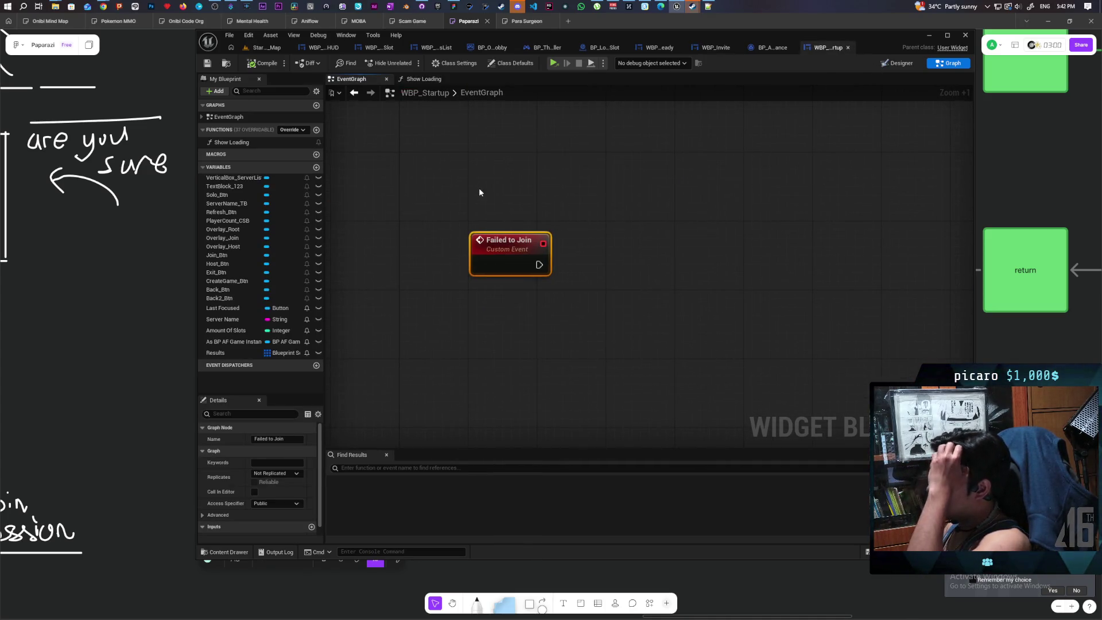
click(425, 80)
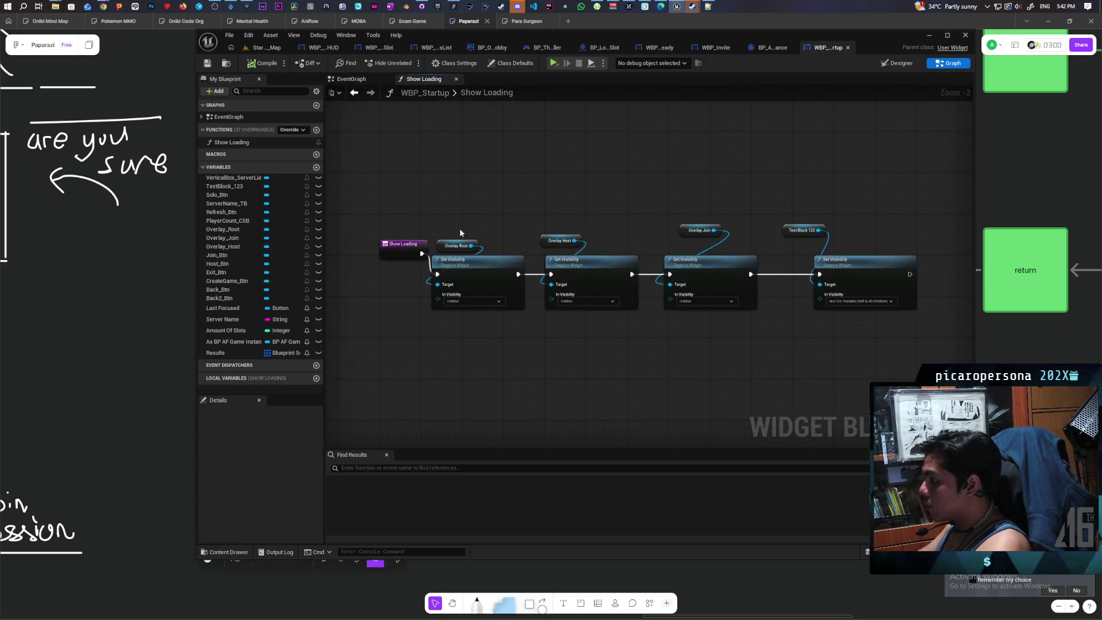
drag(403, 252, 404, 263)
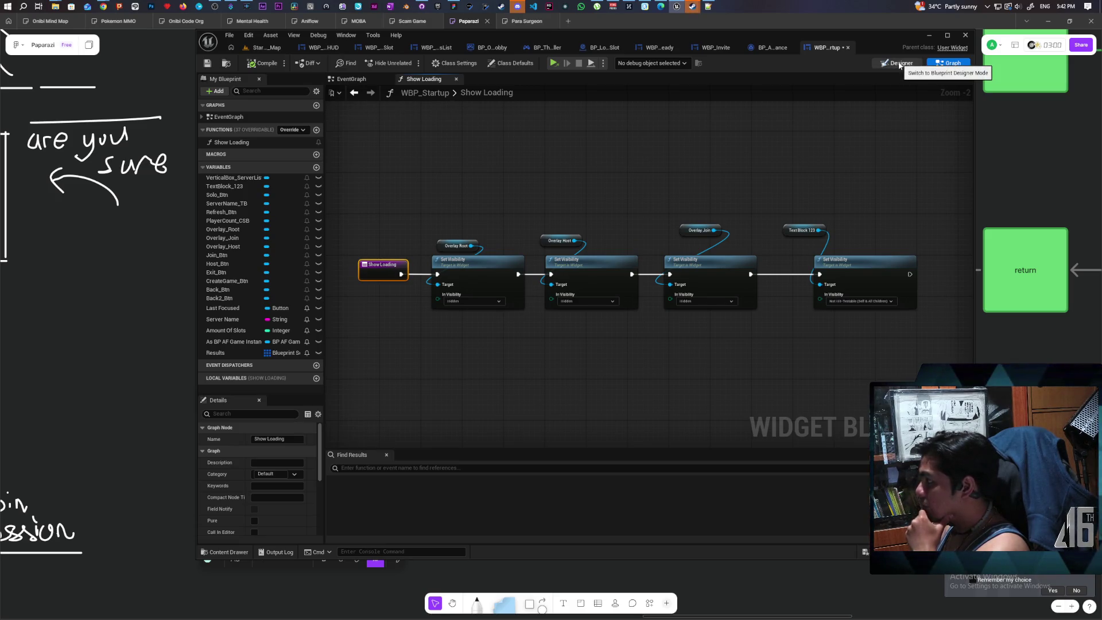
click(899, 65)
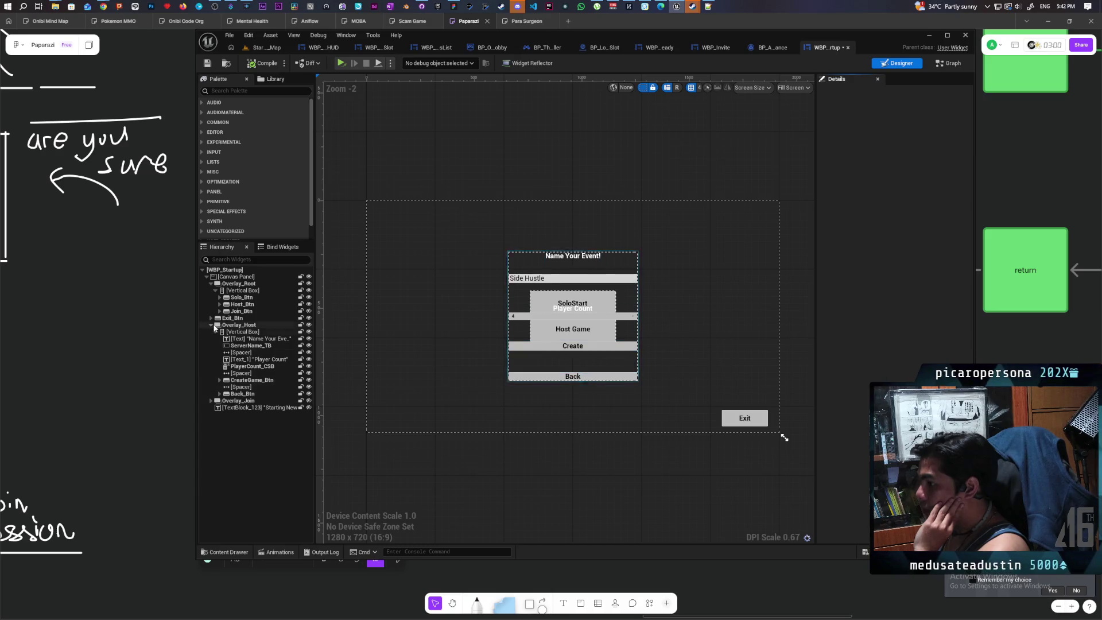
Step: Hide Overlay_Host in the designer preview, leaving the Exit button visible
click(211, 325)
click(309, 325)
click(309, 325)
click(309, 326)
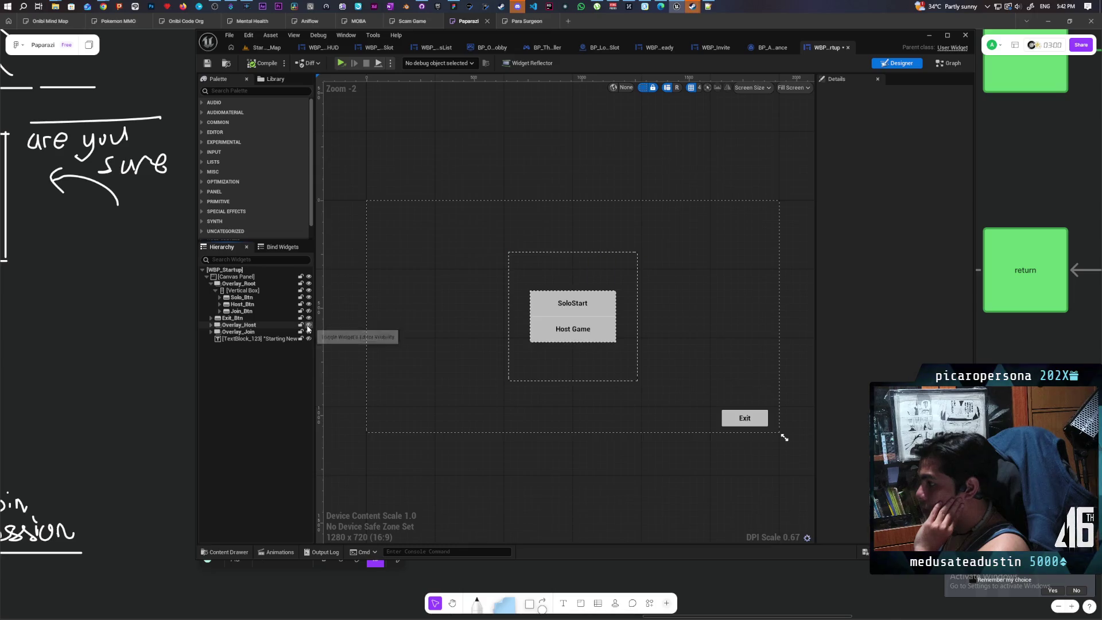
click(307, 327)
click(307, 327)
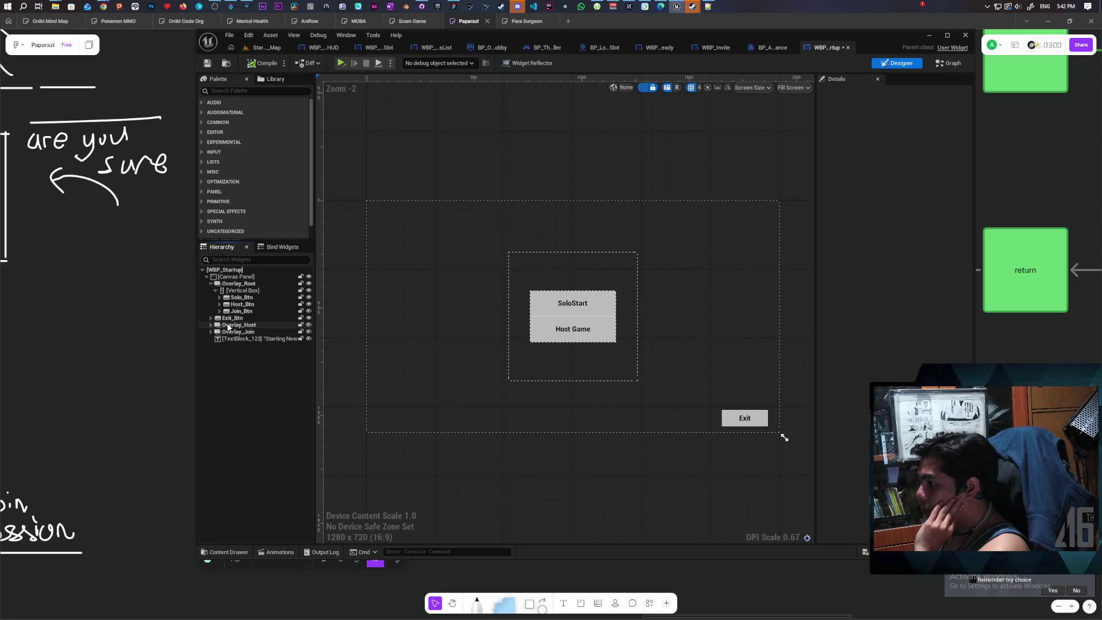
click(308, 319)
click(309, 319)
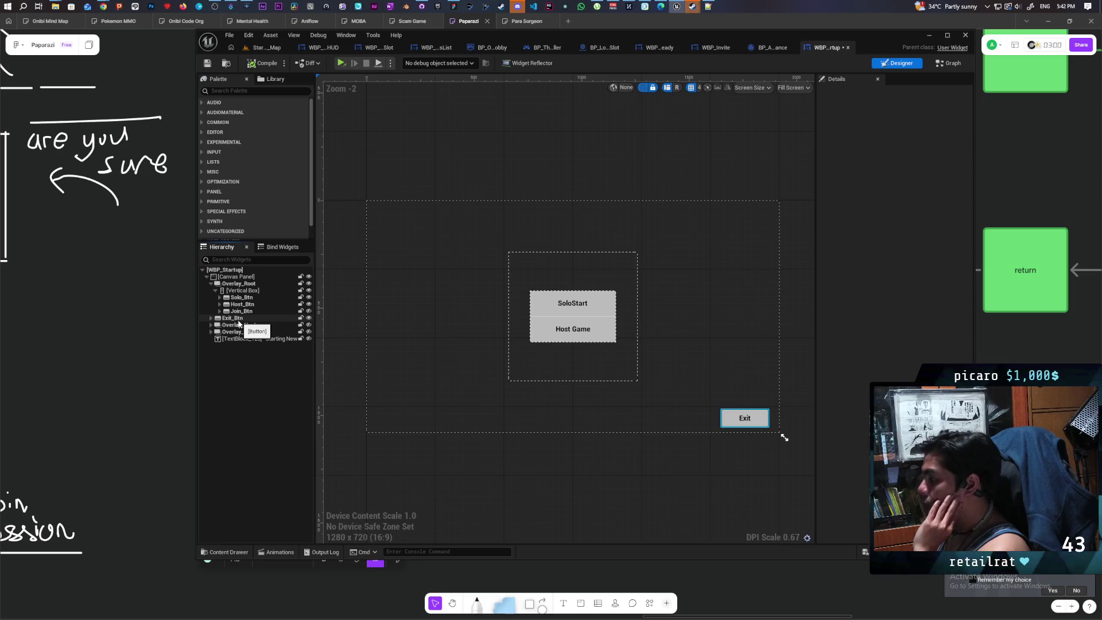
Step: Search Exit_Btn's Details for 'visi' visibility properties, then clear the search
click(239, 321)
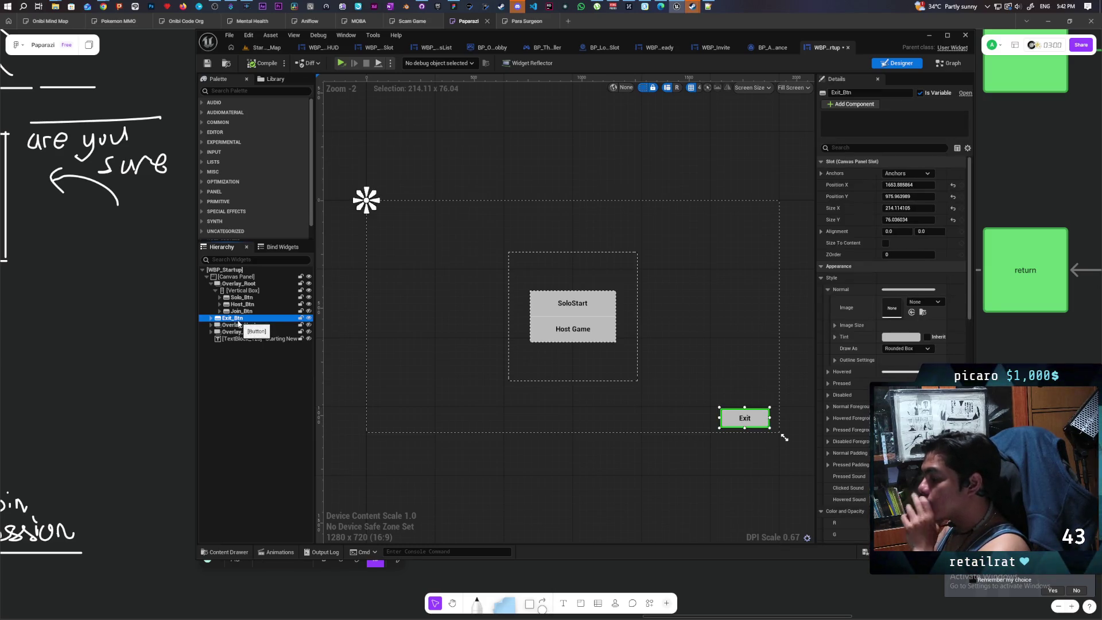
click(841, 148)
text(visi)
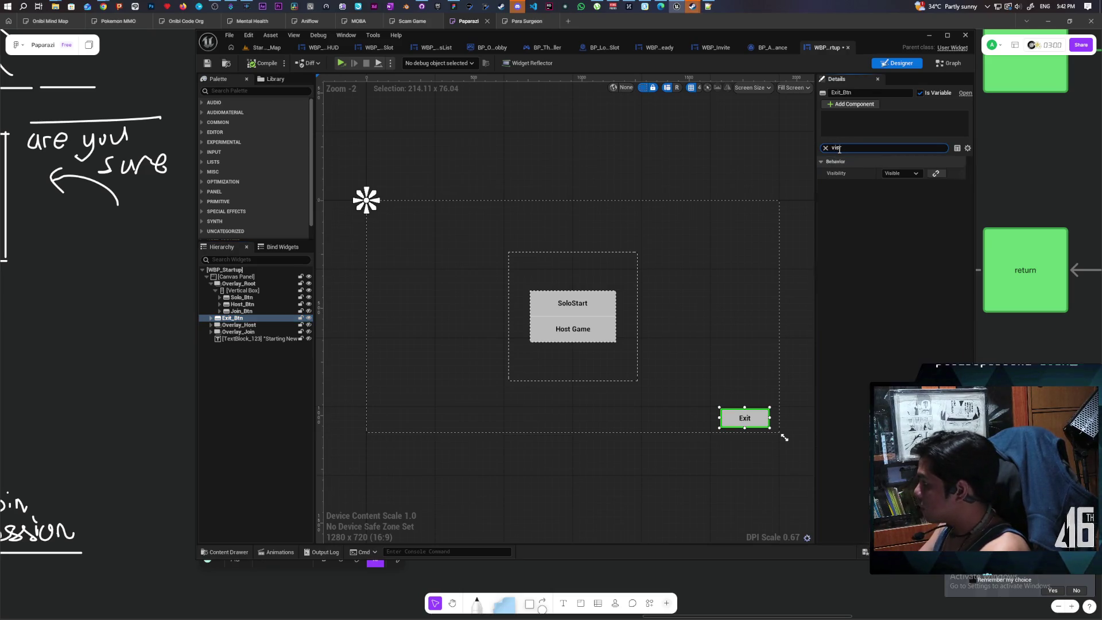
click(825, 148)
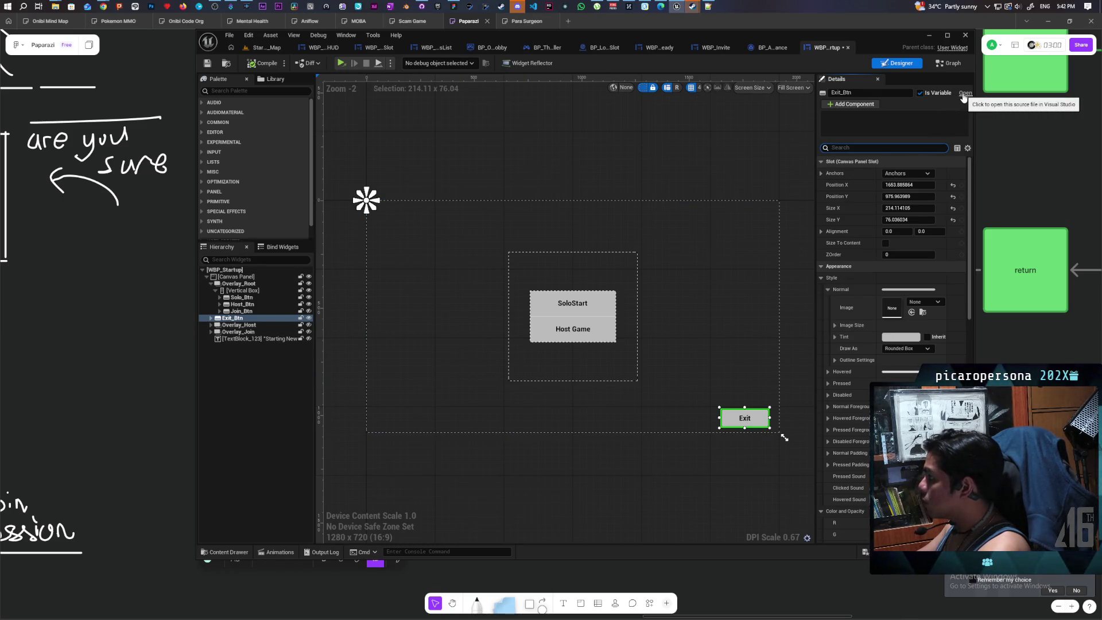
click(949, 63)
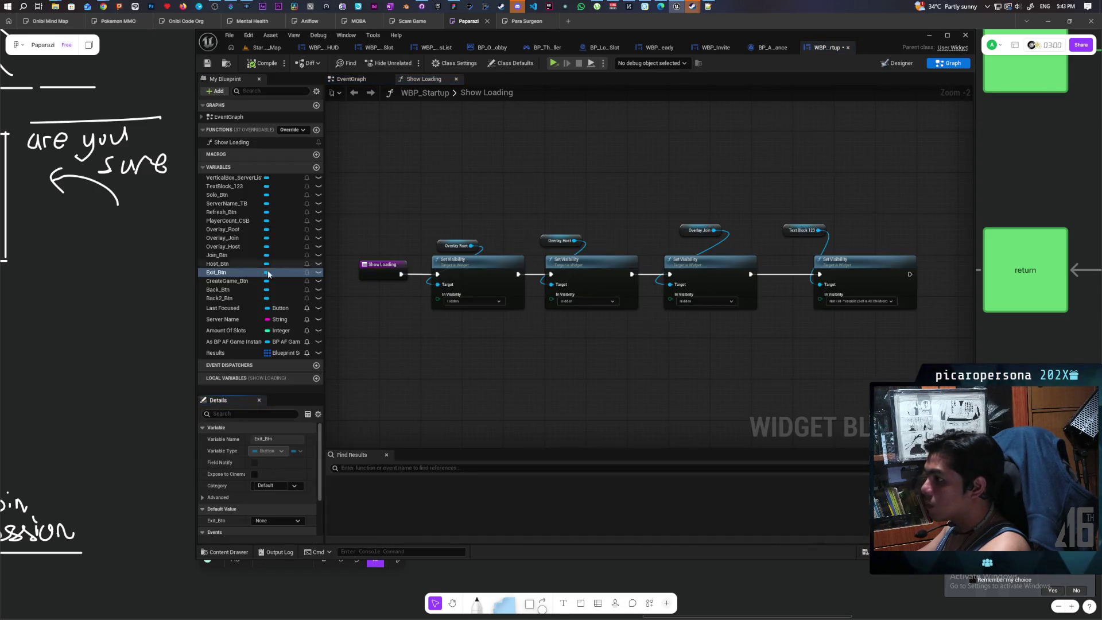
Step: Find Exit_Btn references by name, revealing only On Clicked (Exit_Btn)
right_click(218, 272)
mouse_move(270, 302)
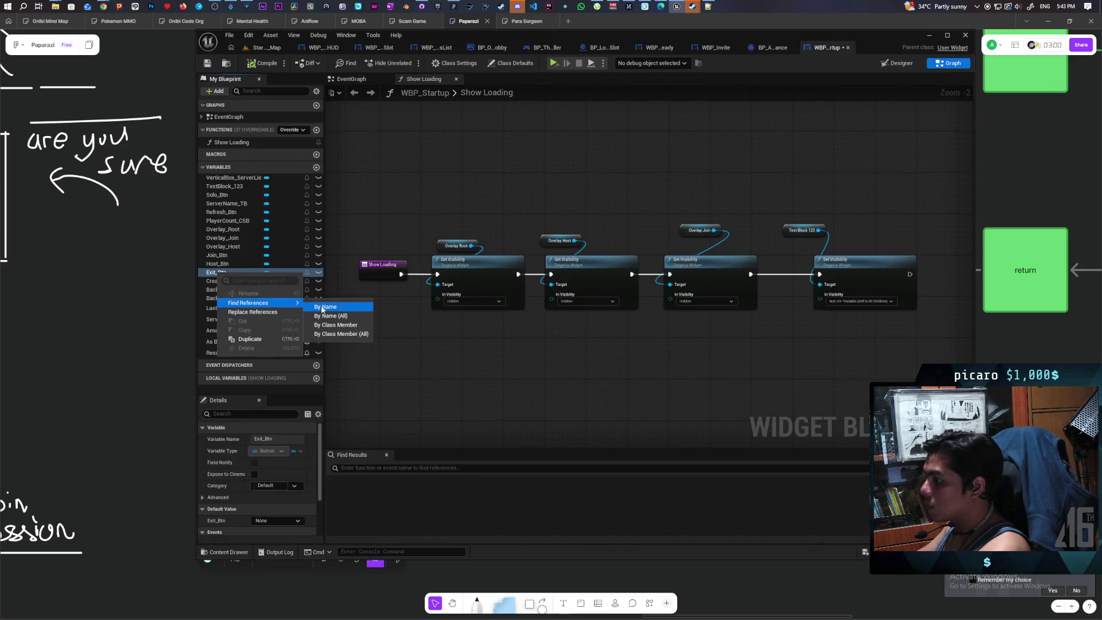
click(338, 313)
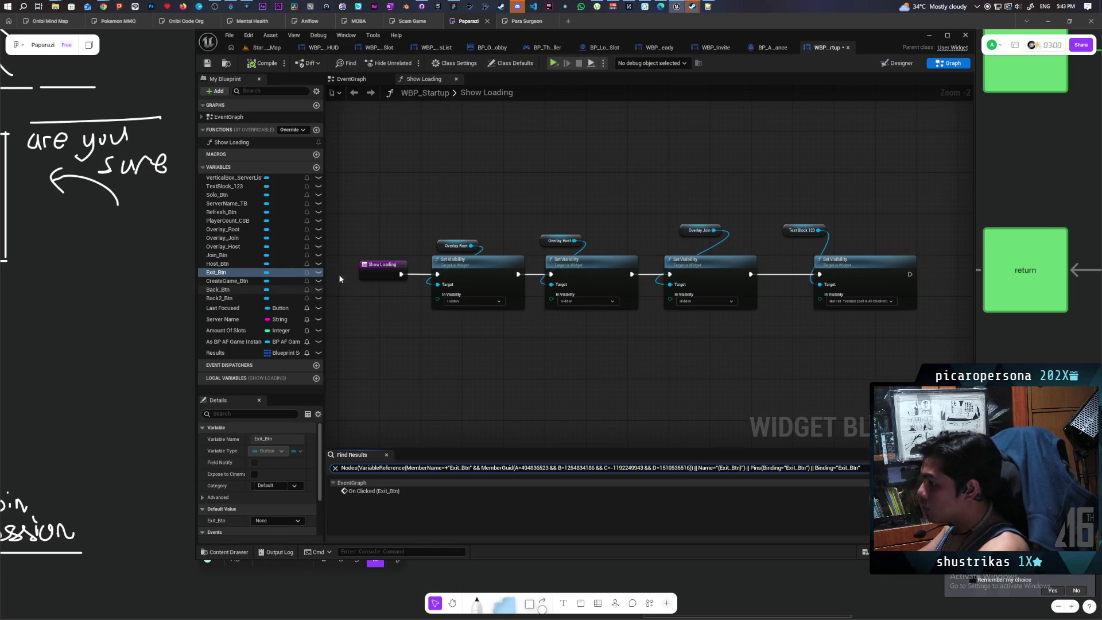
click(899, 65)
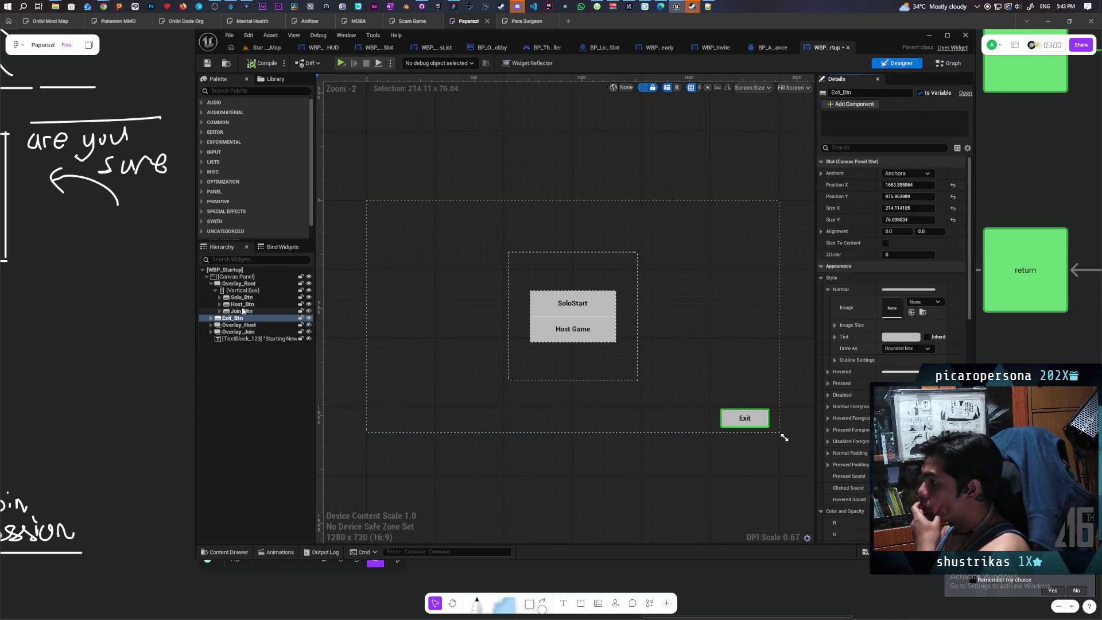
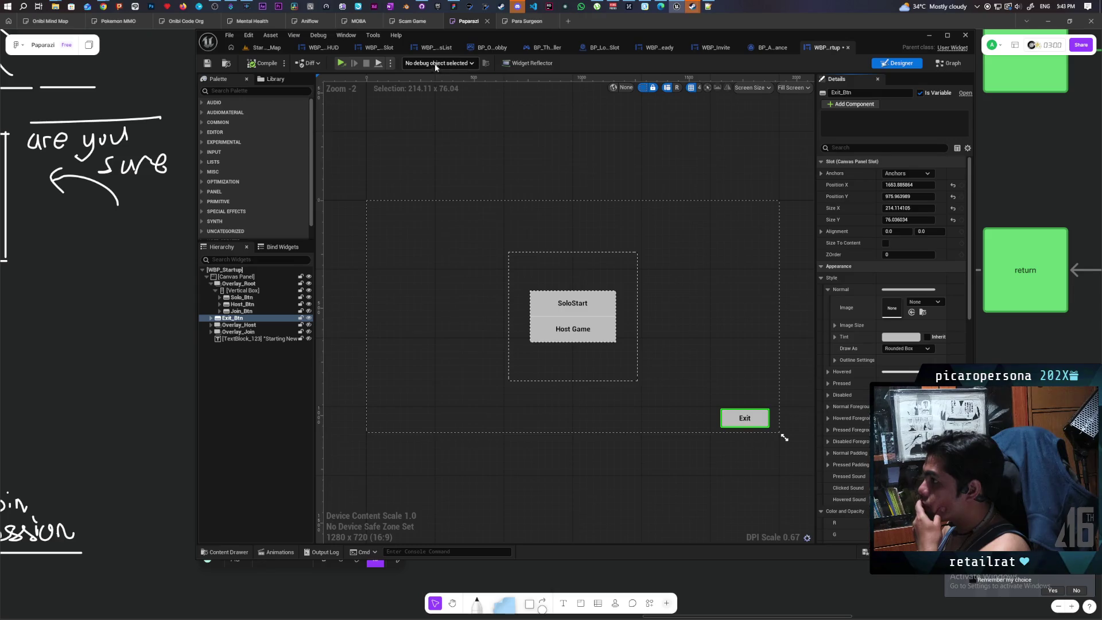
Step: Preview the Joining overlay in the lobby HUD widget, then return to WBP_Startup
click(321, 48)
click(897, 63)
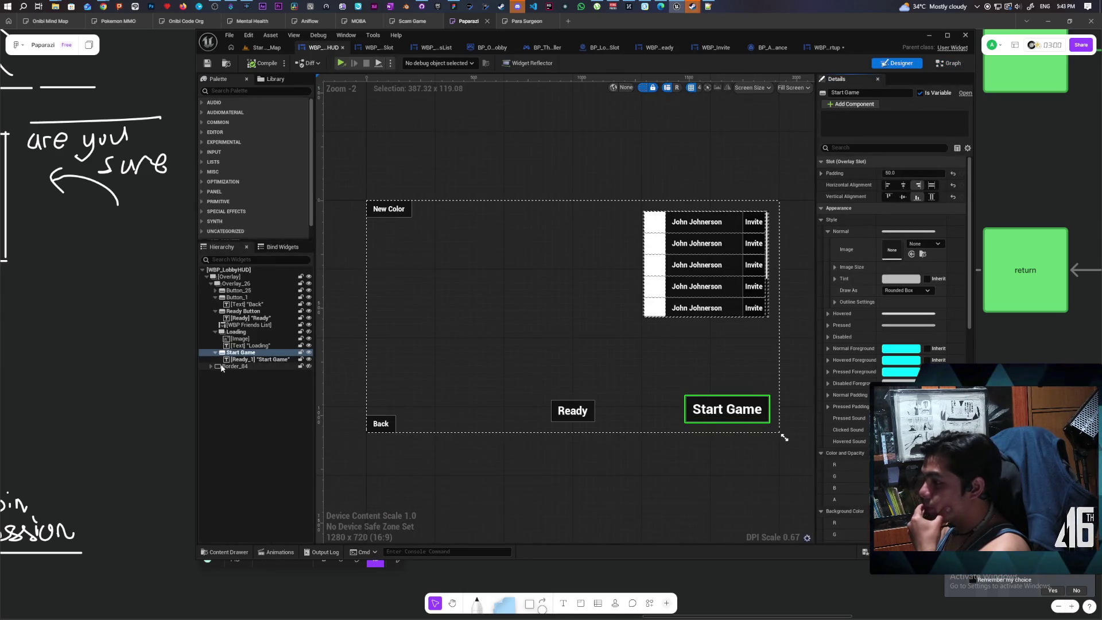
click(223, 366)
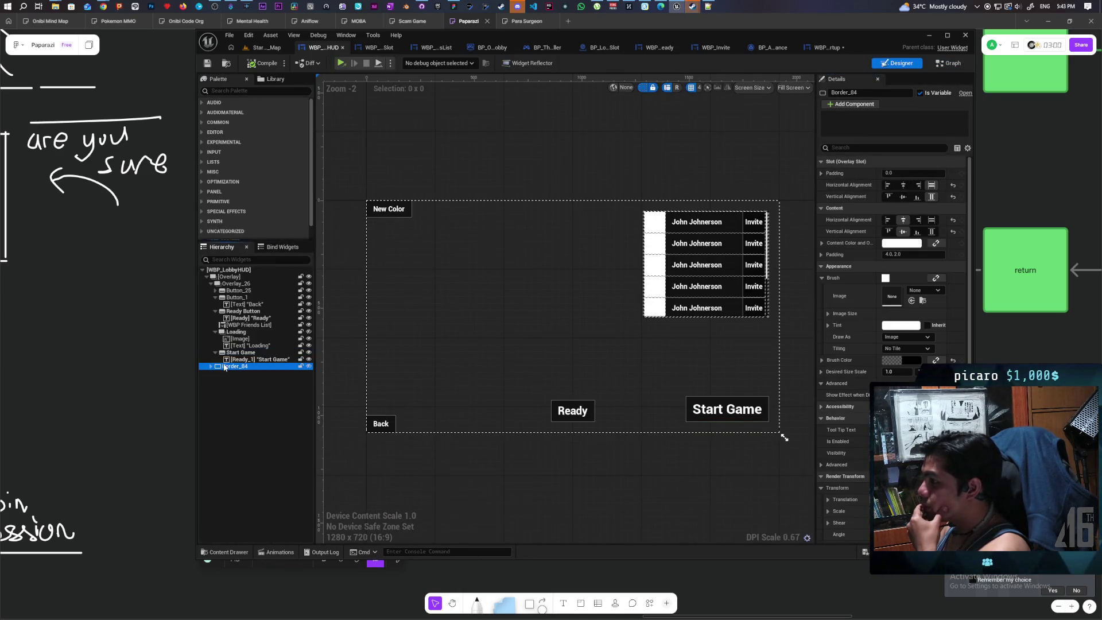
click(308, 366)
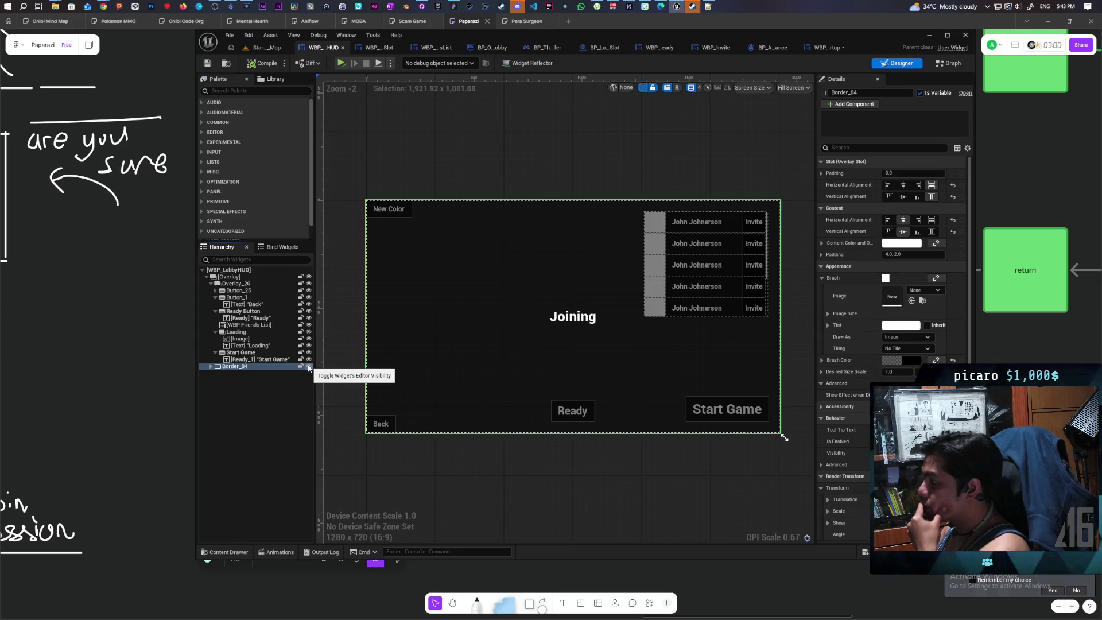
click(309, 367)
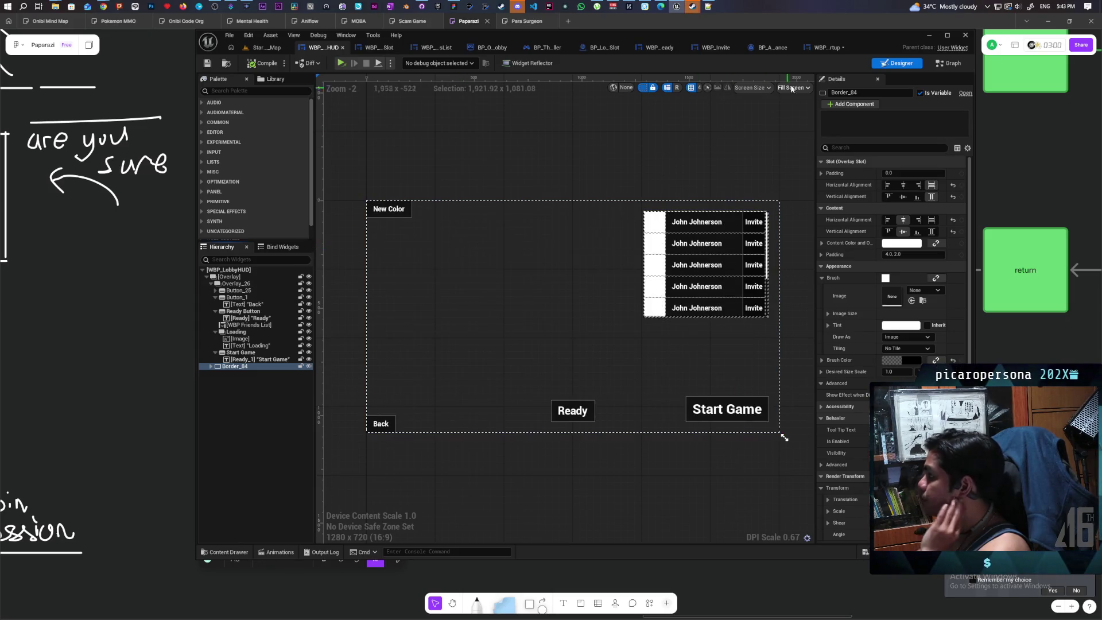
click(826, 47)
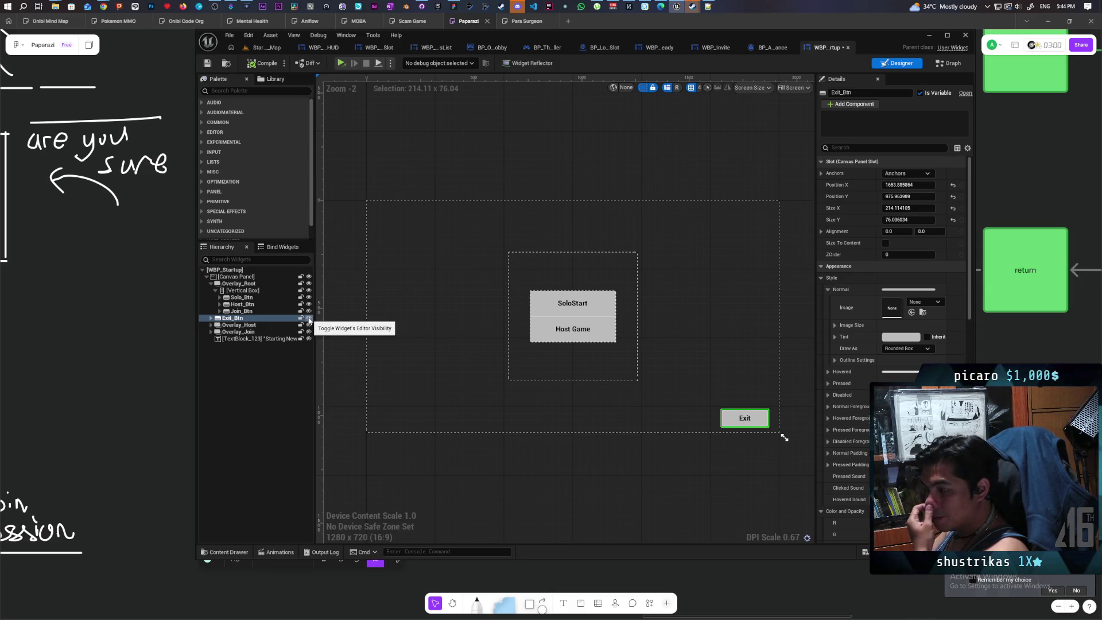
Step: Toggle preview visibility of the Host Game button and the SoloStart/Host Game group
click(309, 305)
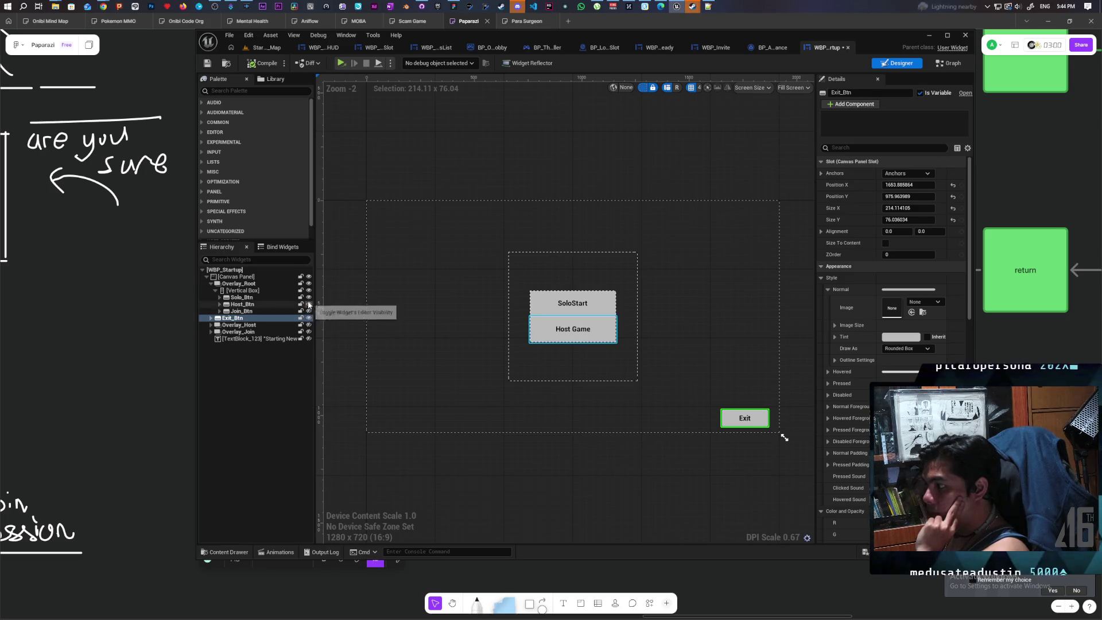
click(309, 304)
click(308, 305)
click(309, 304)
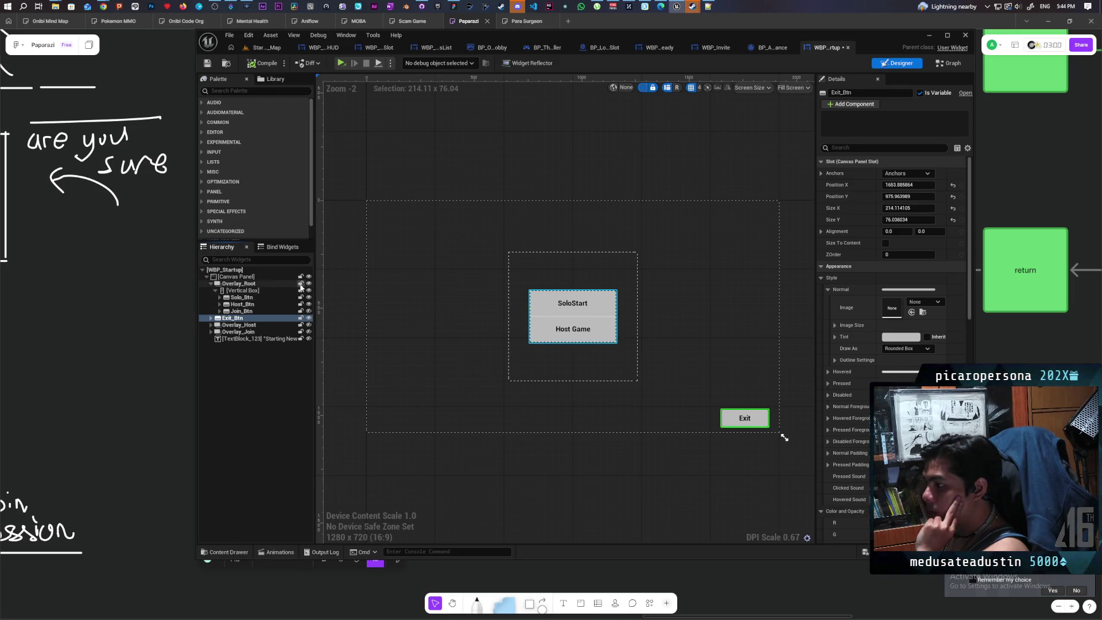
click(309, 285)
click(309, 284)
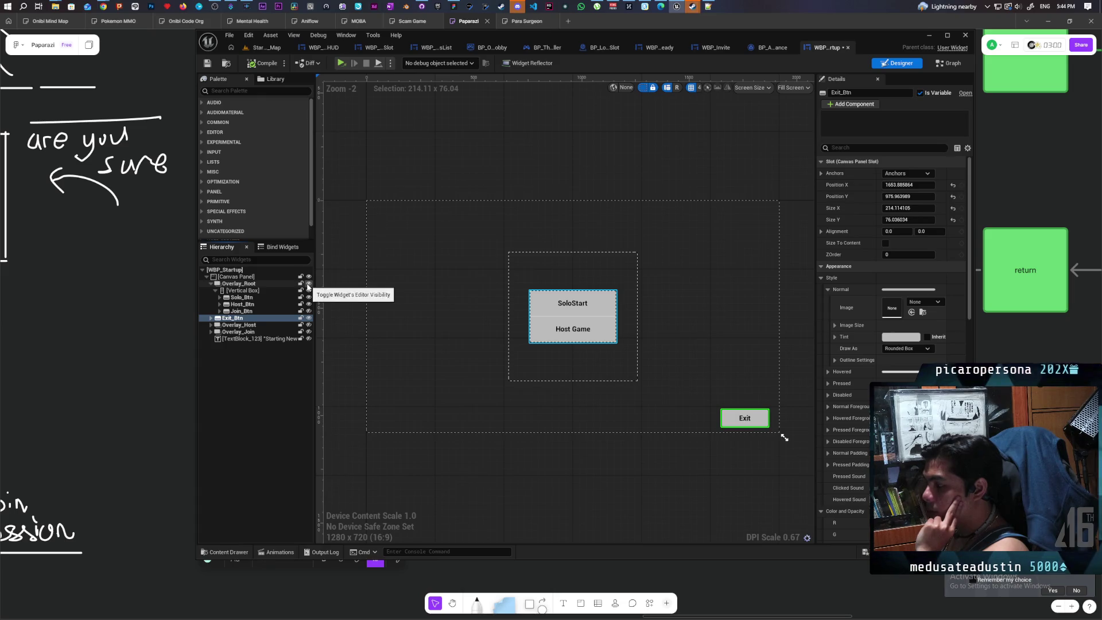
Step: Select Overlay_Root and marquee-select the four Set Visibility nodes in Show Loading
click(271, 284)
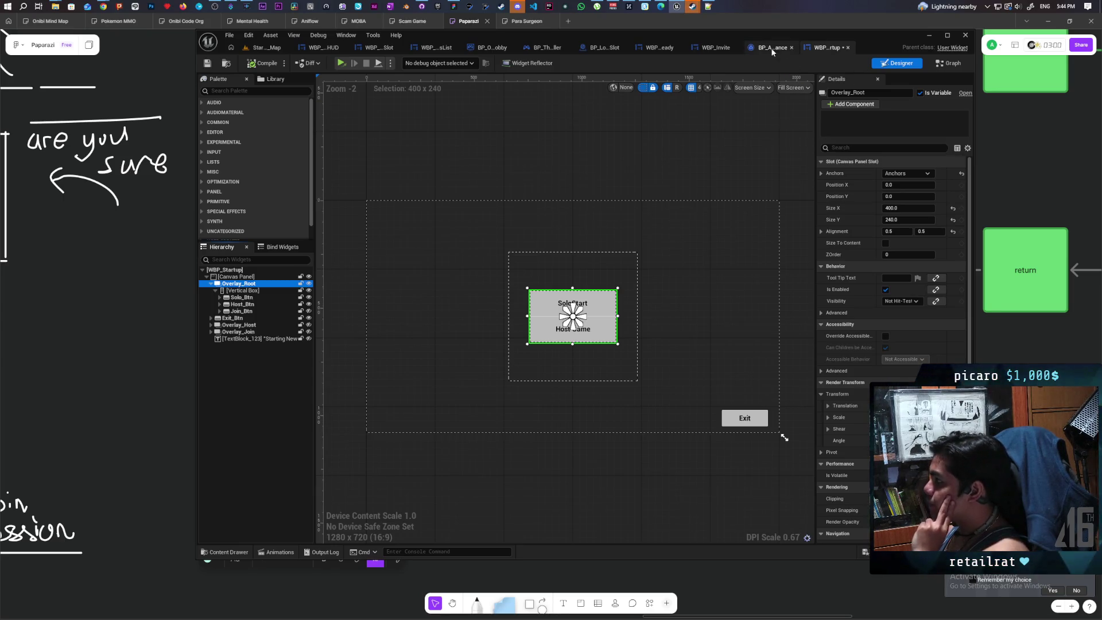
click(942, 64)
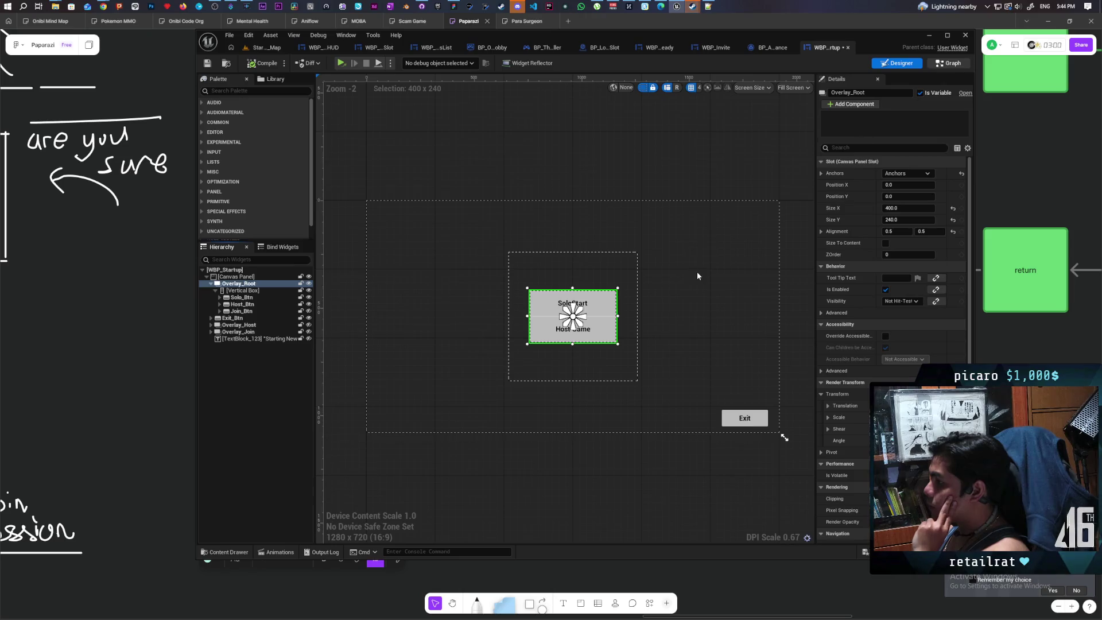
drag(490, 198, 853, 379)
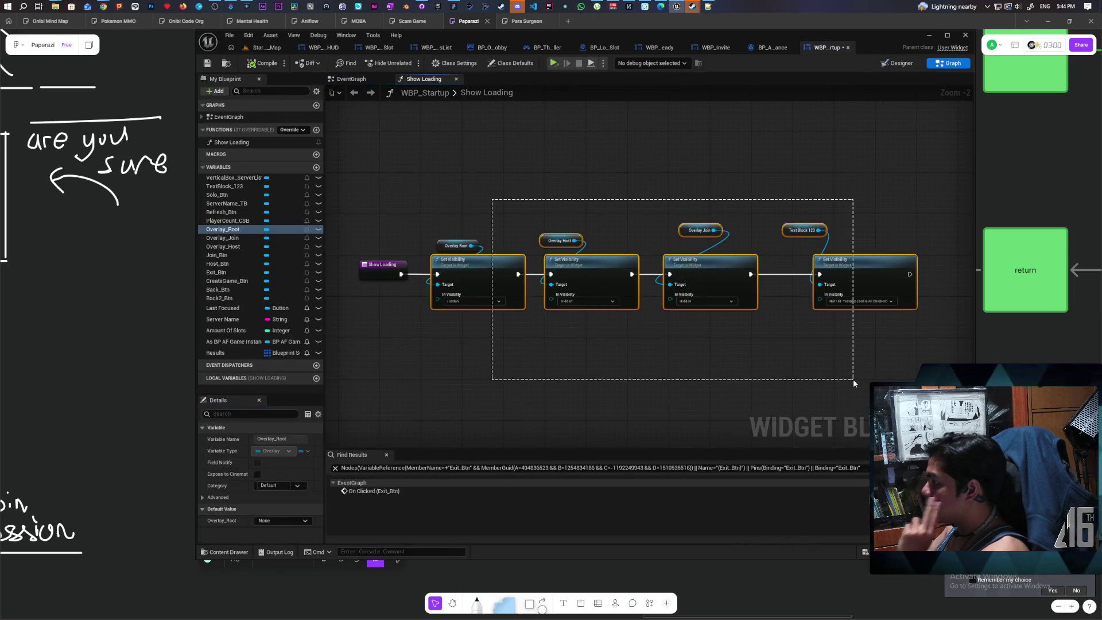
Step: Paste the copied Set Visibility chain into the EventGraph right after Failed to Join
click(362, 82)
scroll(577, 235, down, 2)
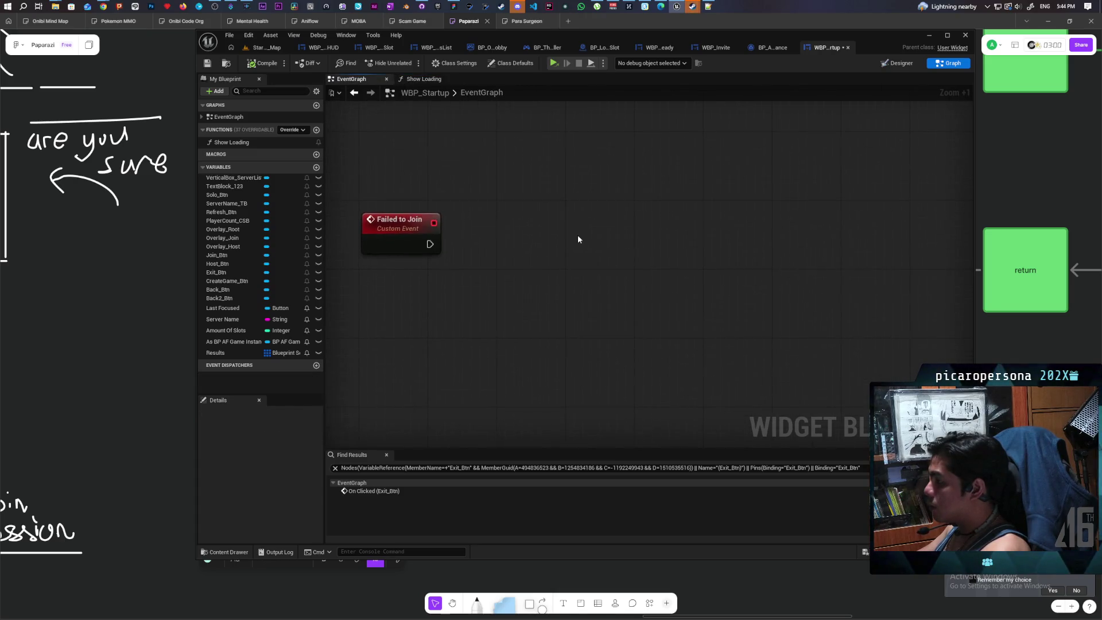
key(ctrl+v)
mouse_move(553, 254)
mouse_down()
mouse_move(395, 288)
mouse_move(444, 291)
mouse_move(396, 274)
mouse_up()
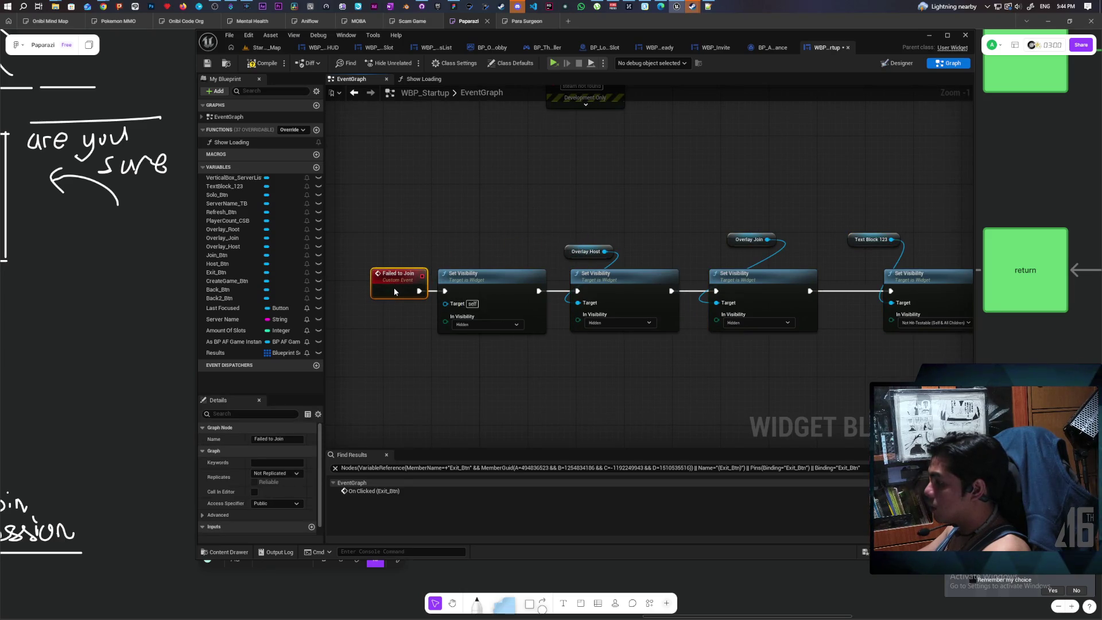
Step: Bring over the Overlay Root getter, wire it to the first Set Visibility, and collapse Text Block 123
click(423, 79)
drag(443, 221, 466, 254)
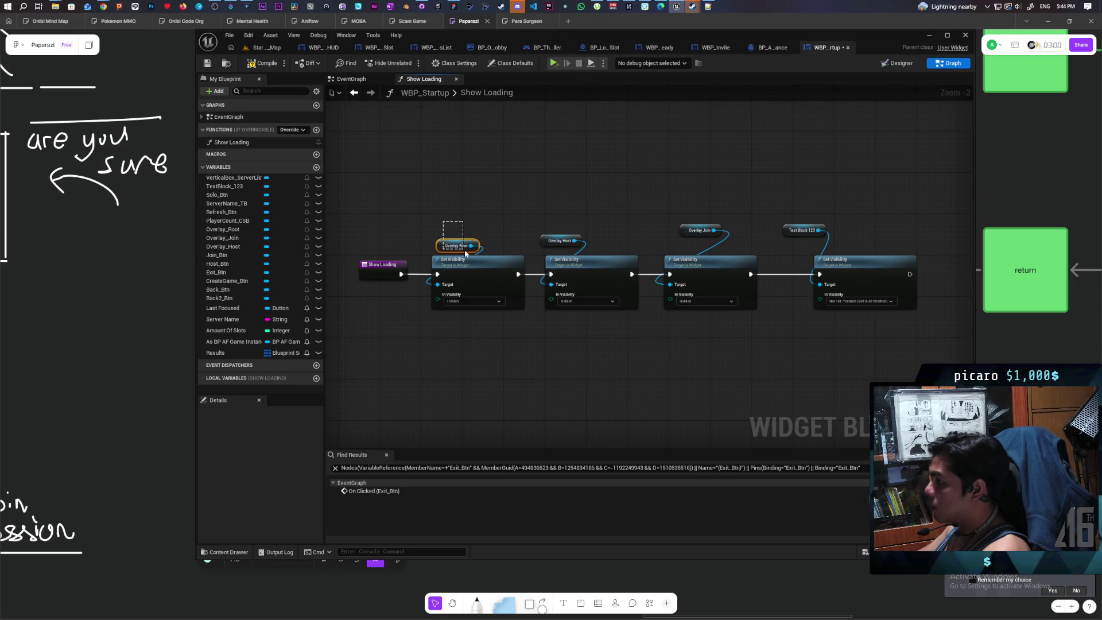
click(377, 83)
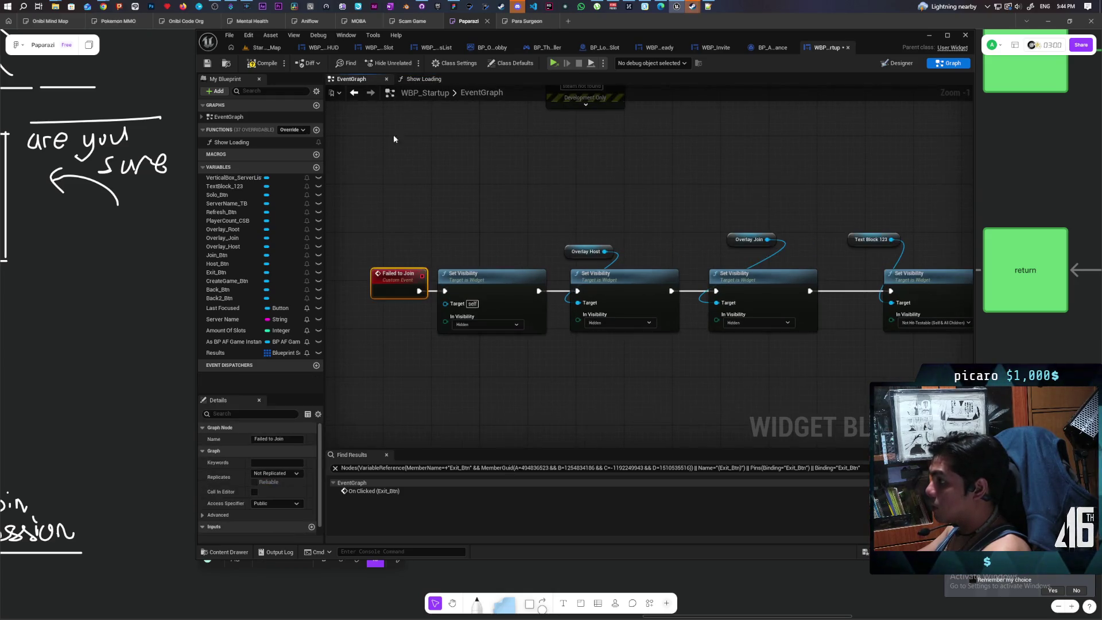
key(ctrl+v)
mouse_move(496, 244)
mouse_down()
mouse_move(436, 295)
mouse_move(445, 303)
mouse_up()
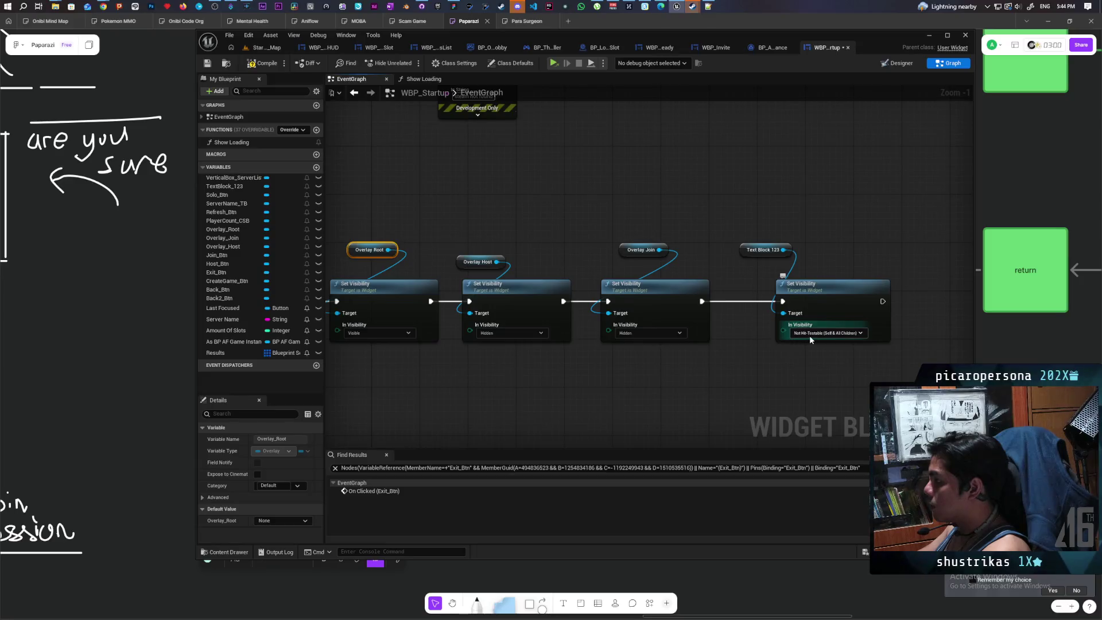
click(816, 334)
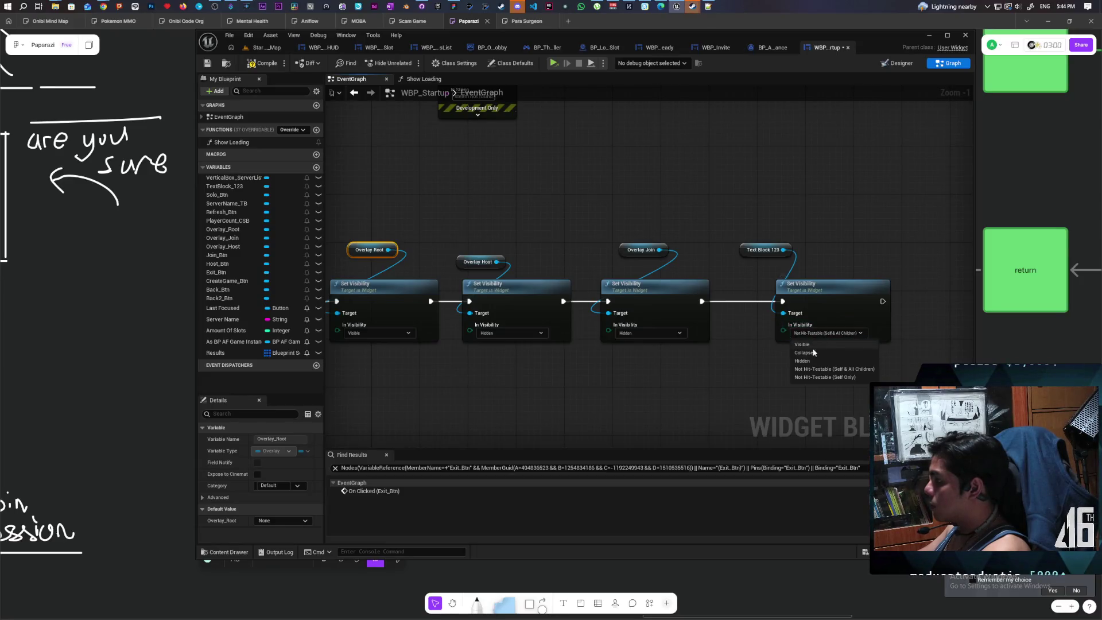
click(811, 353)
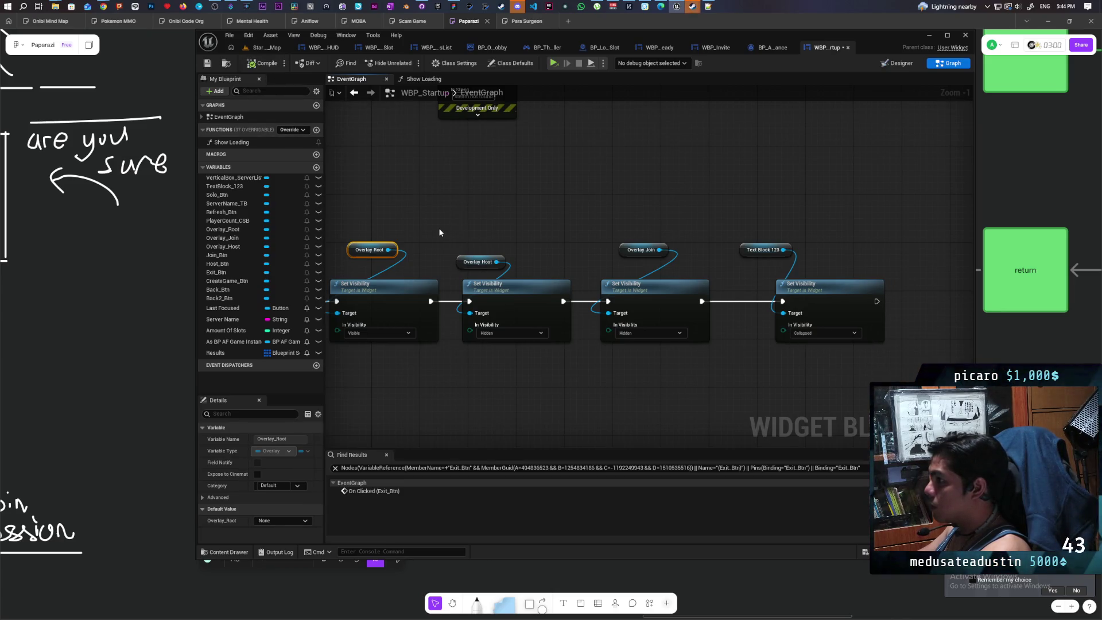
Step: Insert a Sequence node between Failed to Join and the Set Visibility chain
drag(442, 226, 626, 213)
scroll(626, 213, down, 3)
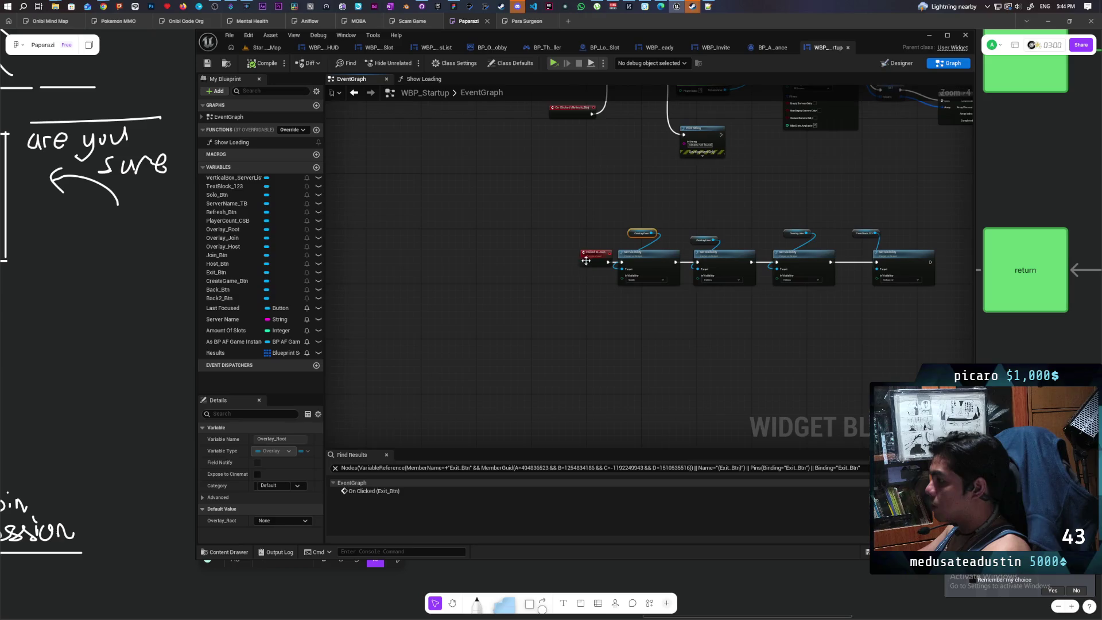
click(553, 254)
scroll(556, 270, up, 4)
click(608, 274)
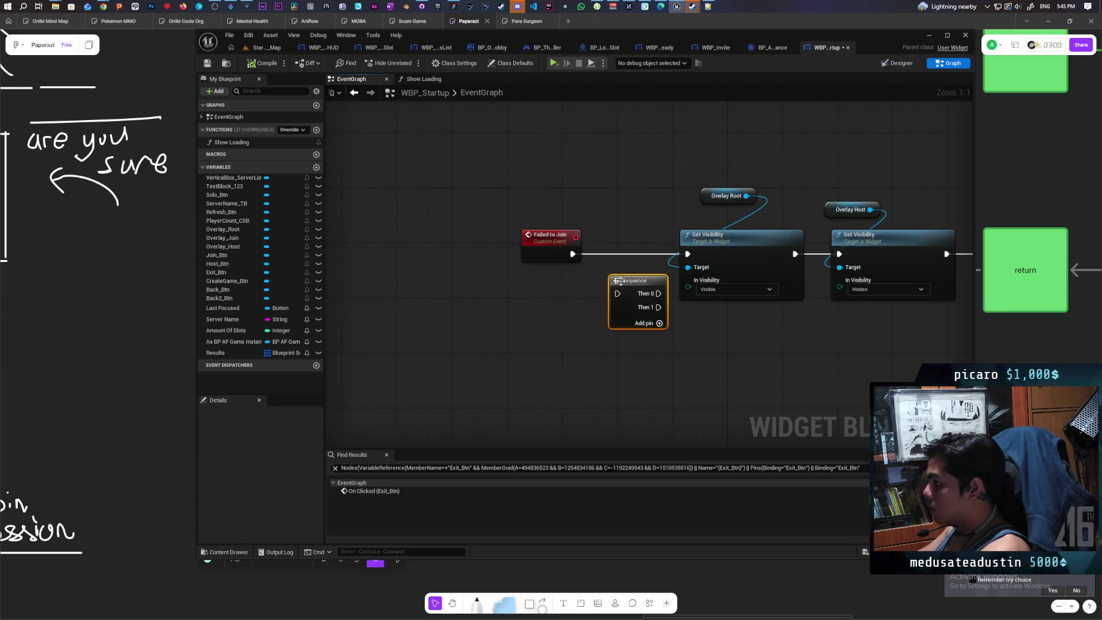
drag(617, 279, 617, 245)
mouse_move(612, 254)
mouse_down()
mouse_move(600, 266)
mouse_move(692, 254)
mouse_up()
Step: Compile the WBP_Startup blueprint
click(258, 66)
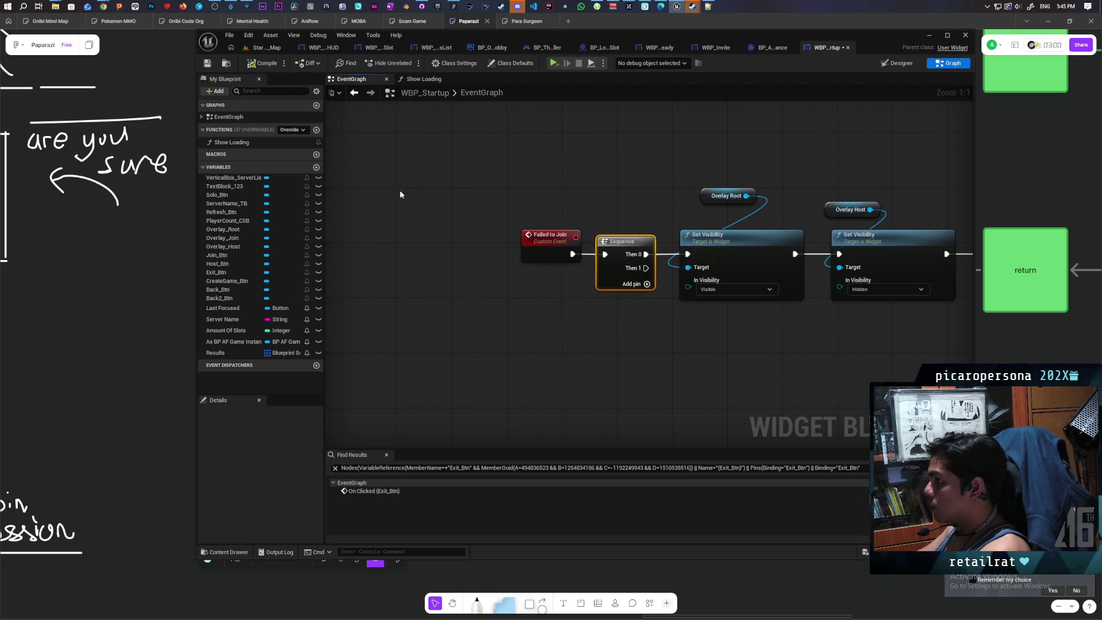
drag(546, 337, 497, 285)
scroll(497, 284, down, 1)
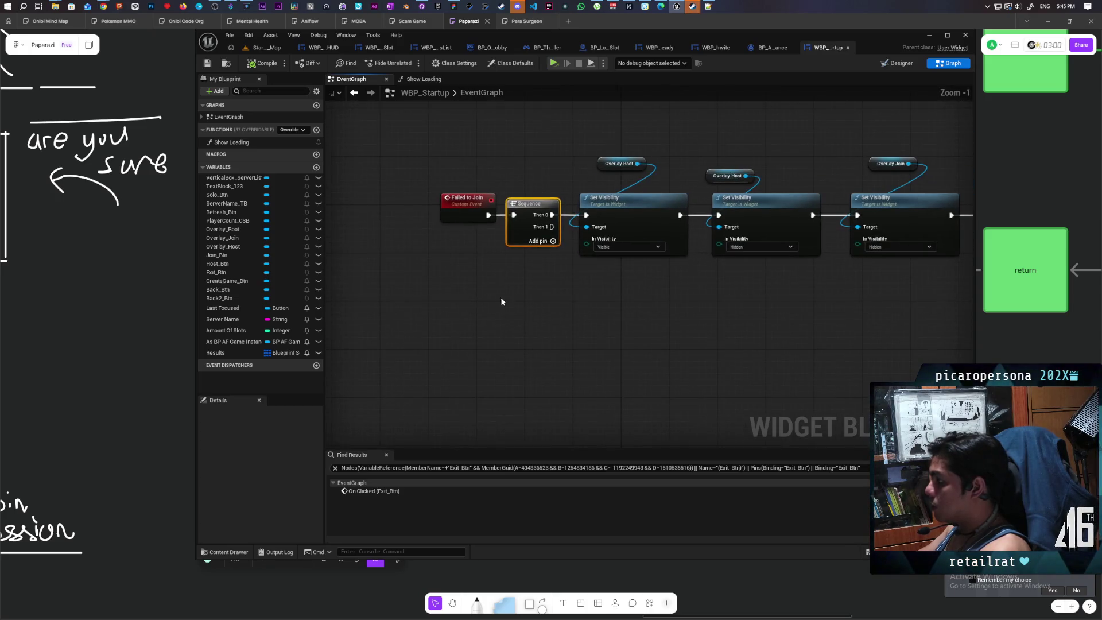
right_click(554, 295)
Step: Add a Create Widget node, then browse to the Lobby folder in the content browser
text(create)
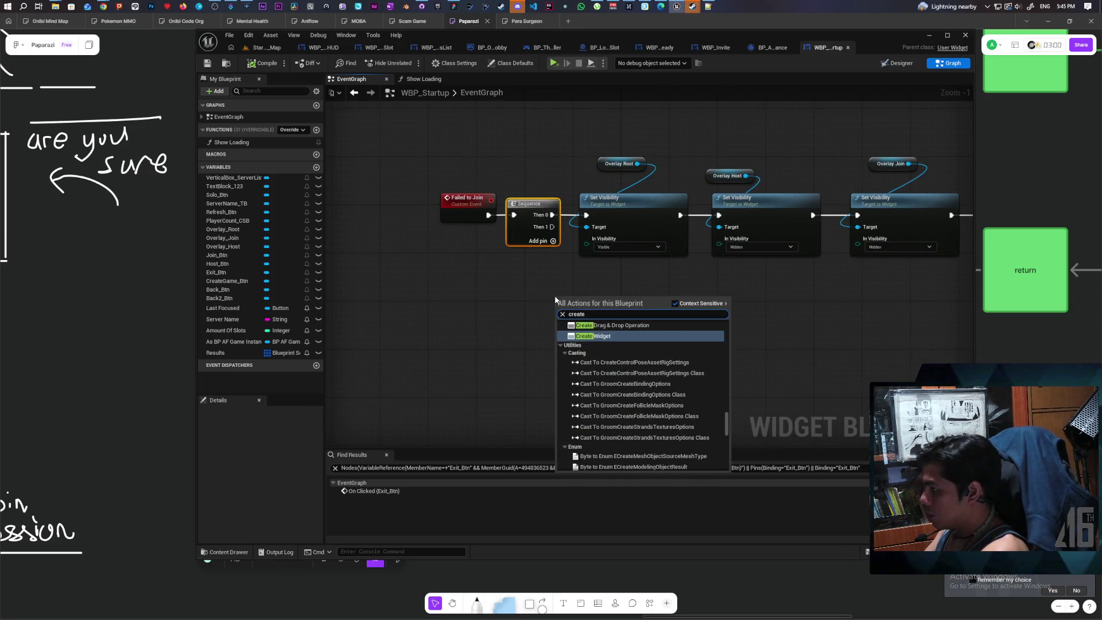
key(Return)
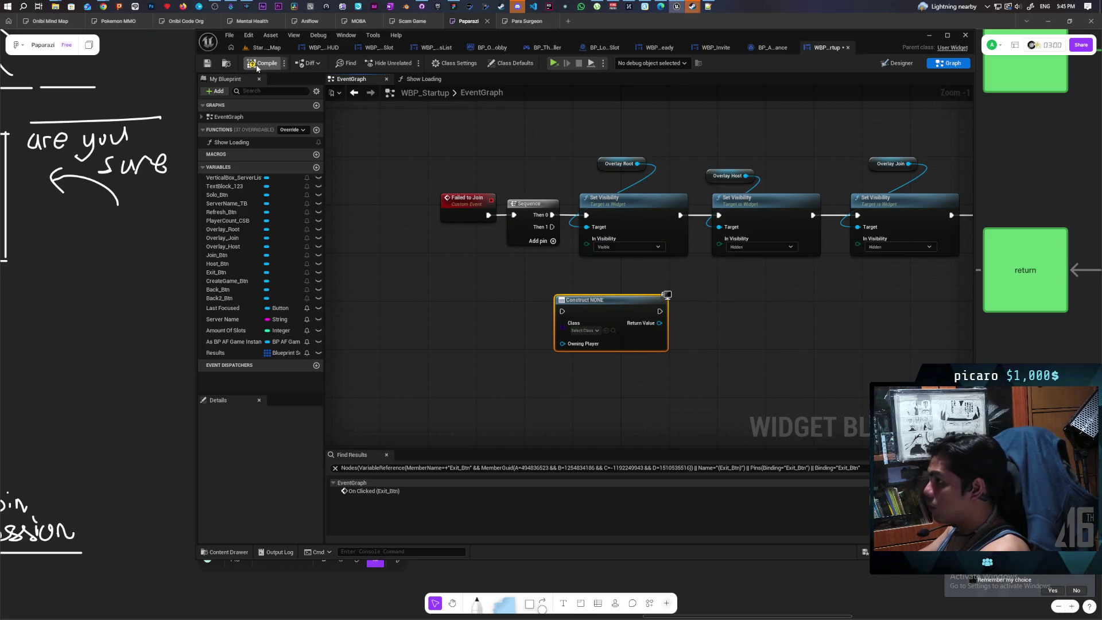
click(227, 63)
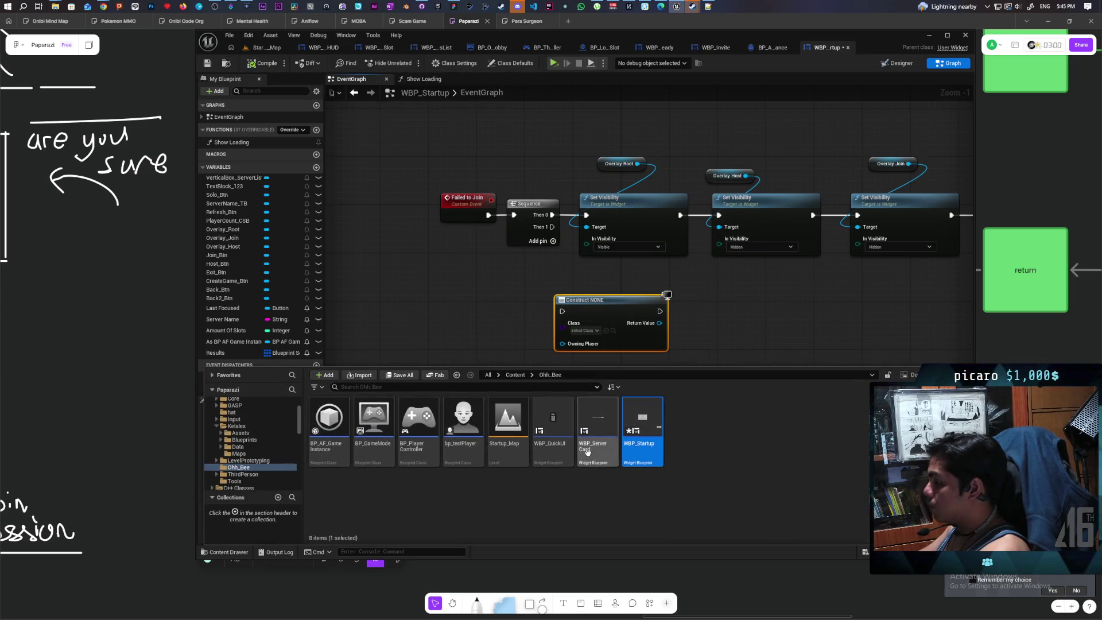
click(321, 48)
click(225, 64)
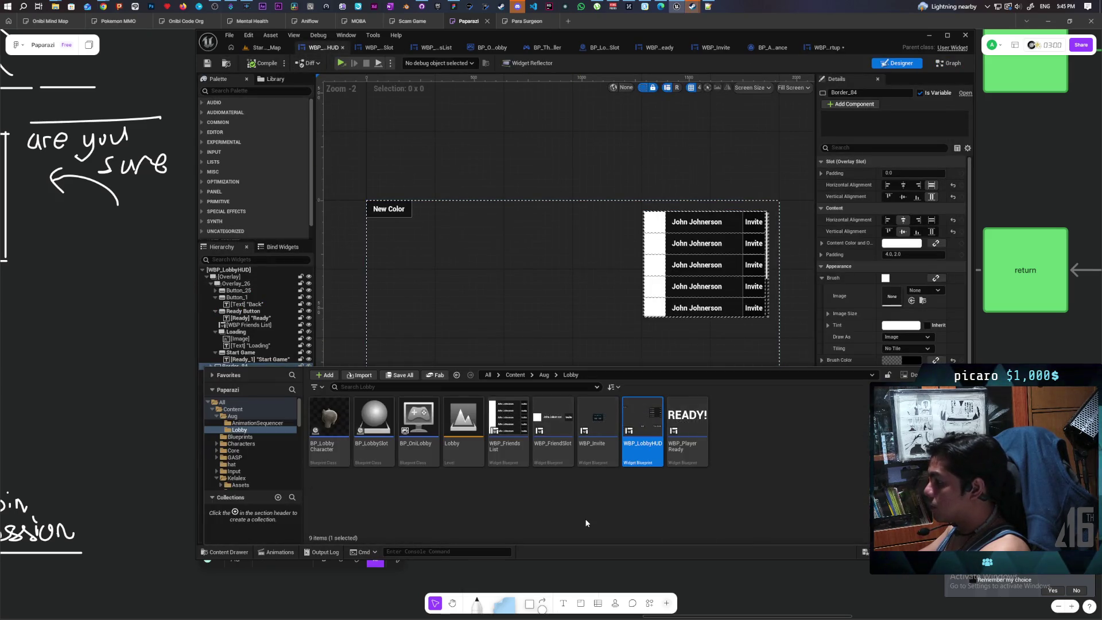
Step: Create a User Widget blueprint named WBP_FailtoJoin in the Lobby folder and open it
right_click(564, 494)
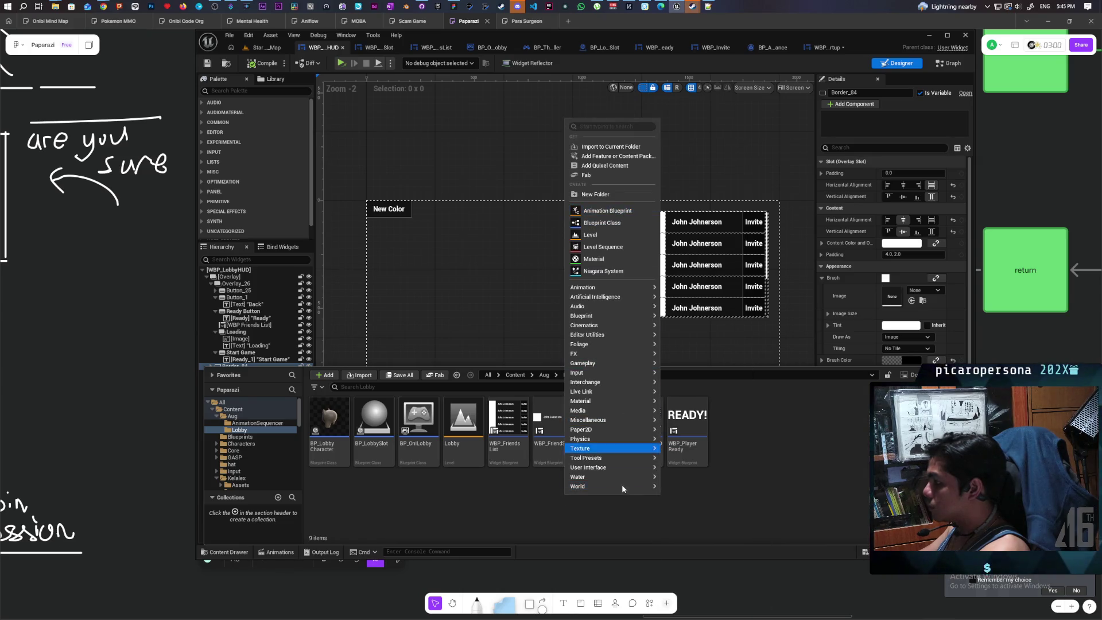
mouse_move(618, 480)
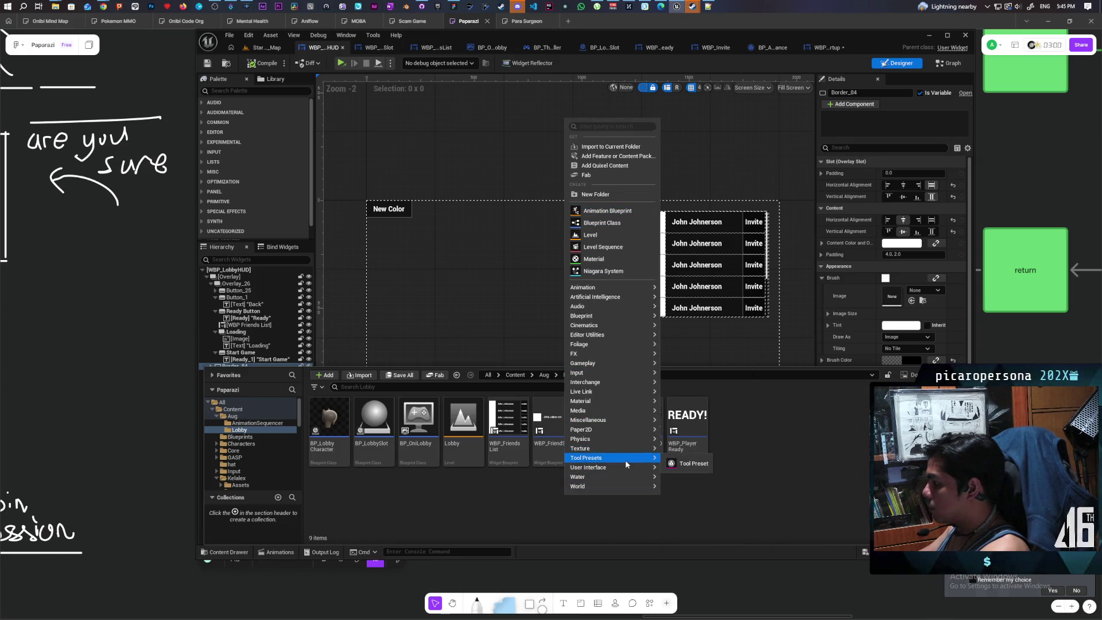
click(700, 521)
click(436, 272)
click(463, 249)
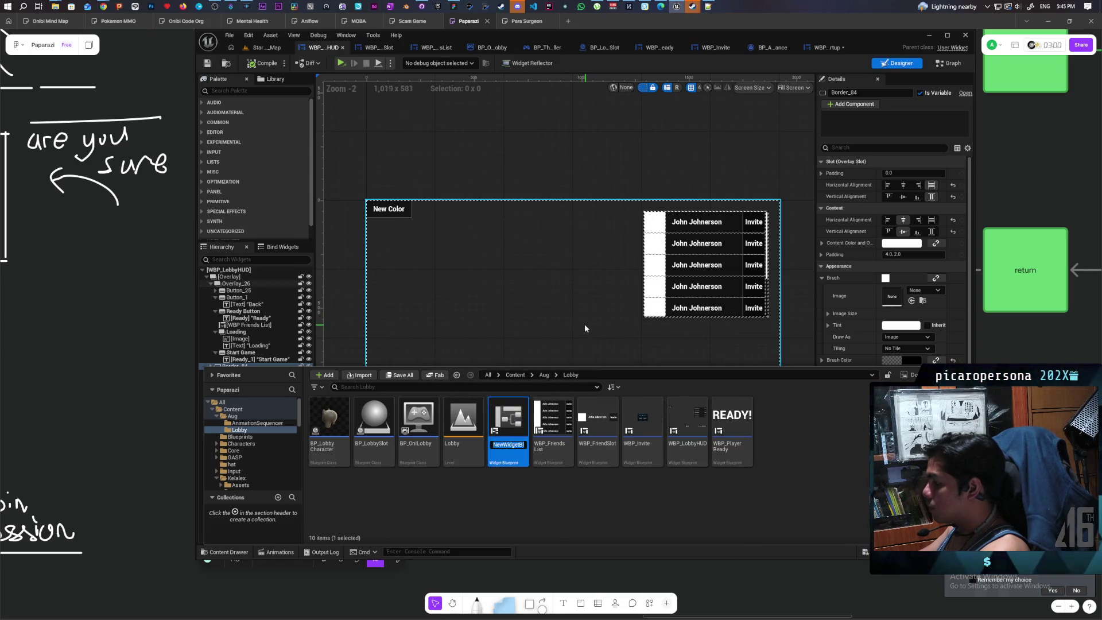
text(WBP_)
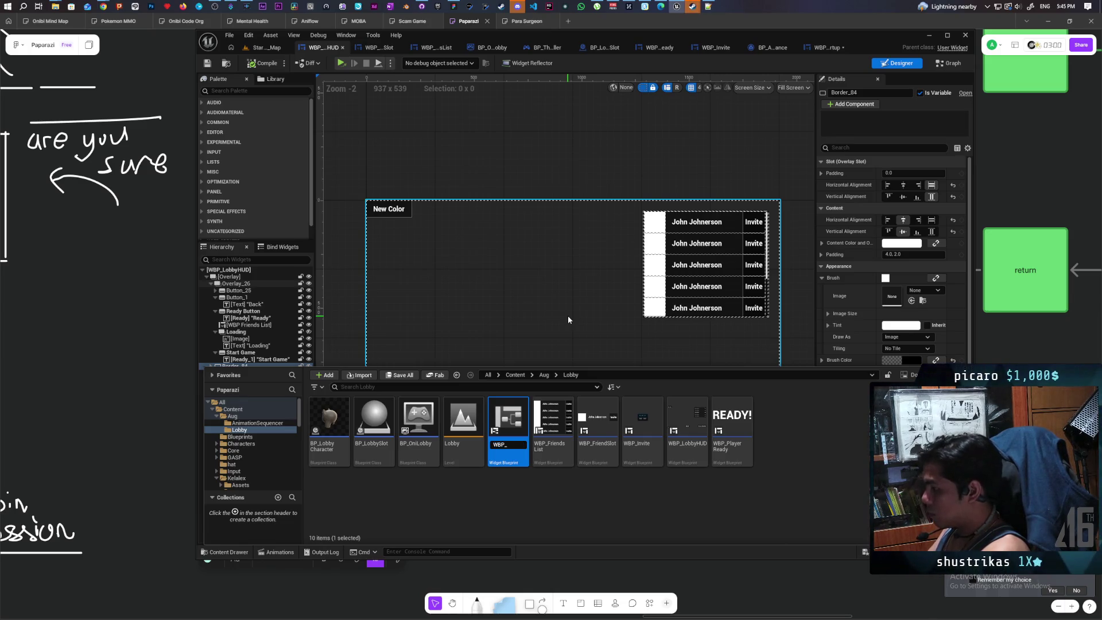
text(Failto)
text(Join)
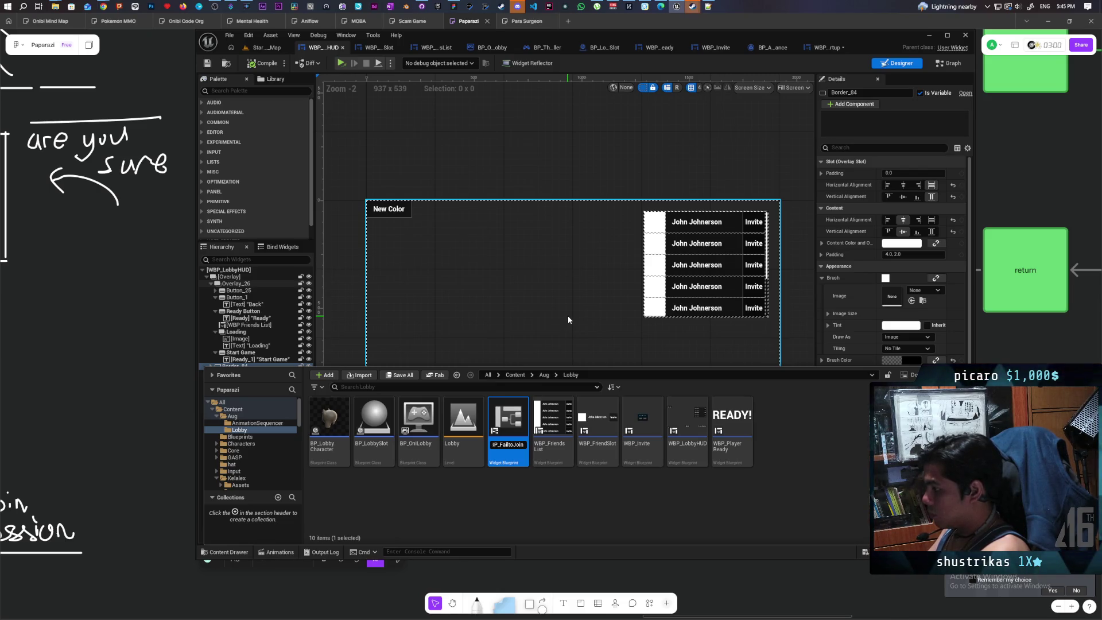
key(Return)
double_click(508, 422)
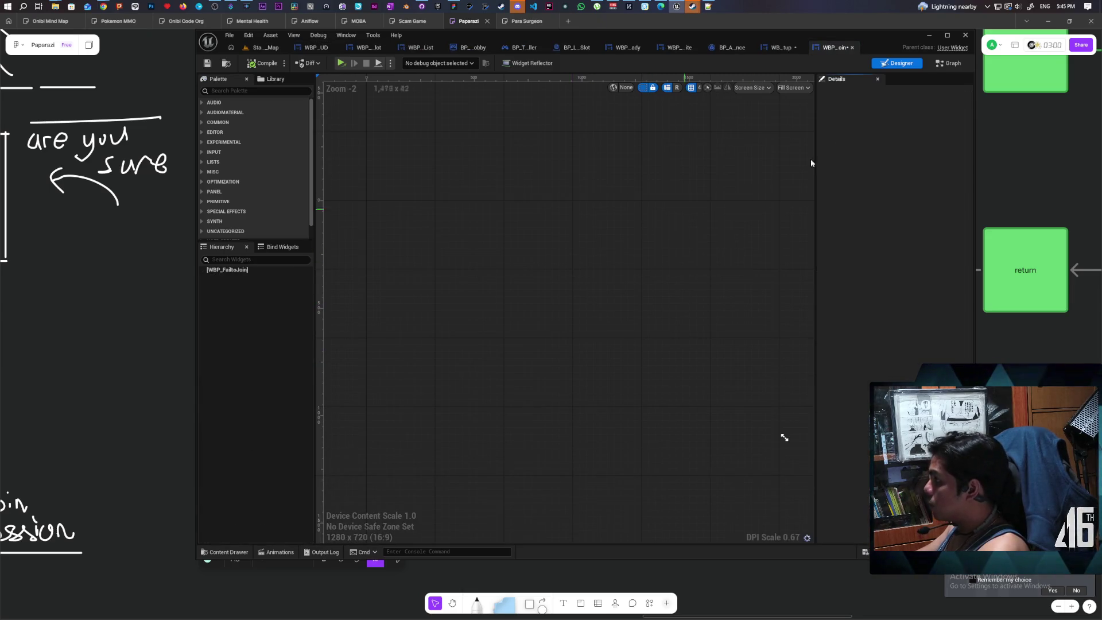
Step: Set Create Widget's class to WBP_FailtoJoin, add an Add to Viewport node, and drive both from Sequence Then 1
click(773, 49)
click(585, 330)
click(579, 320)
drag(665, 323, 688, 328)
text(add to)
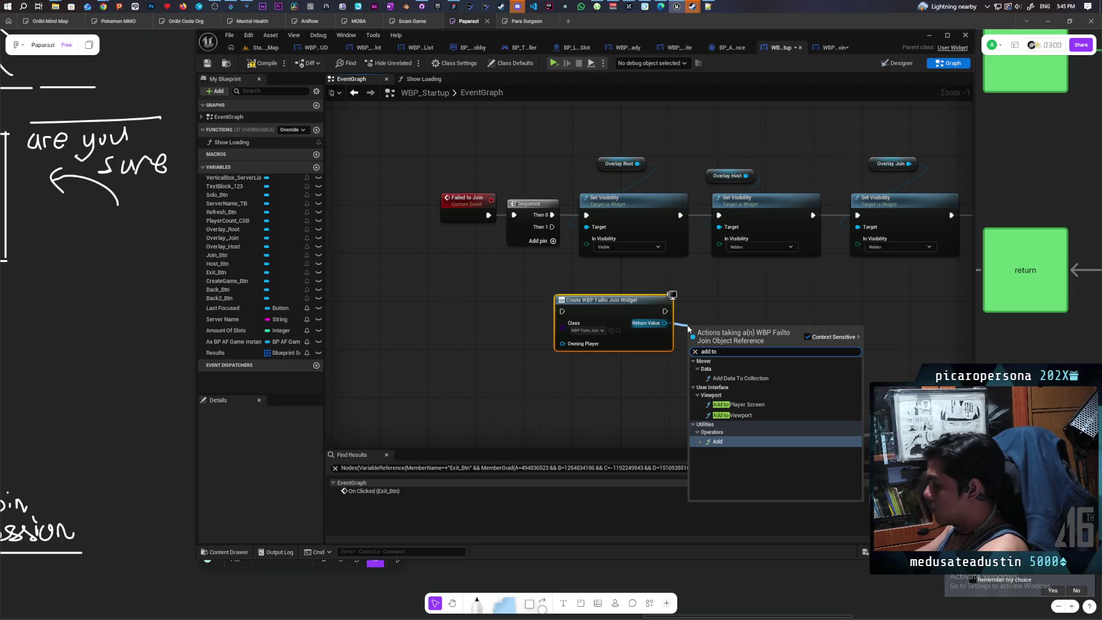
click(737, 415)
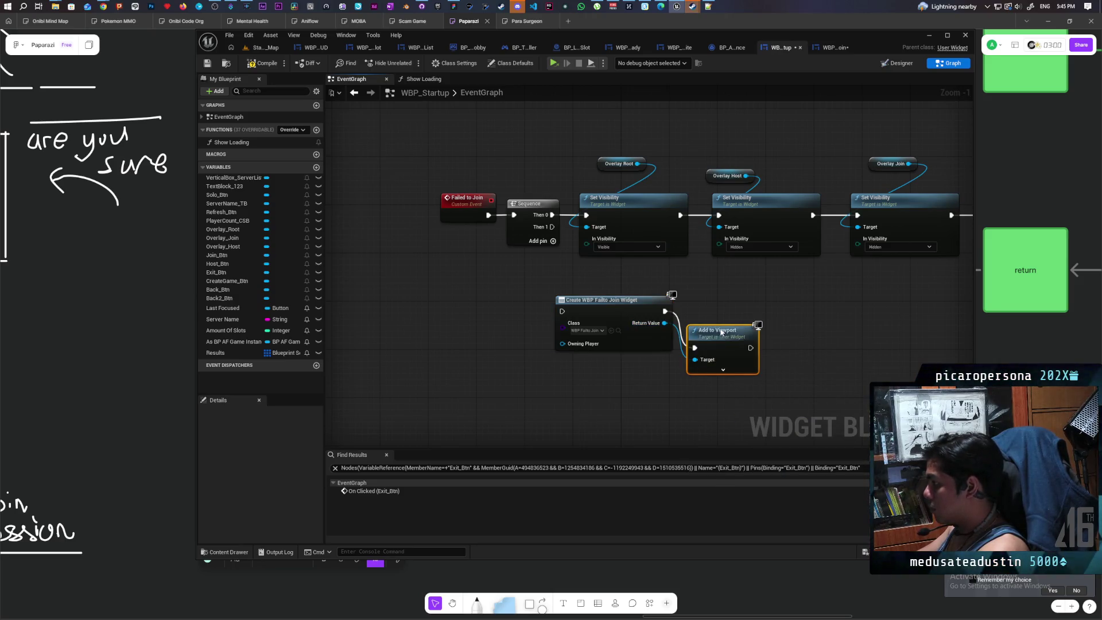
drag(717, 337, 729, 301)
drag(549, 232, 562, 311)
click(632, 333)
drag(646, 317, 645, 301)
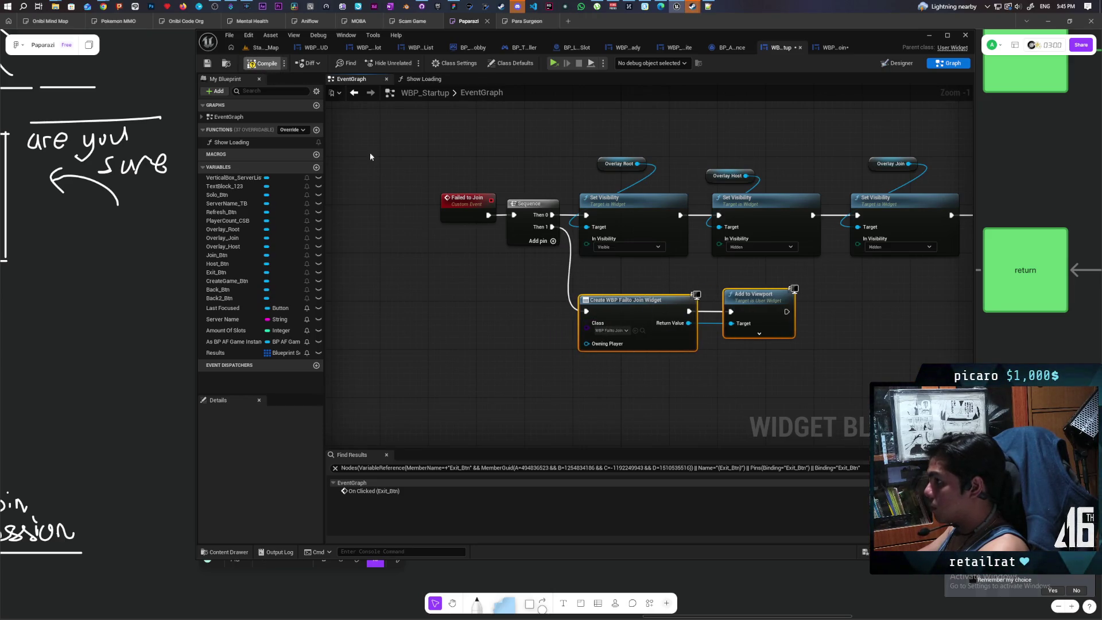
click(837, 48)
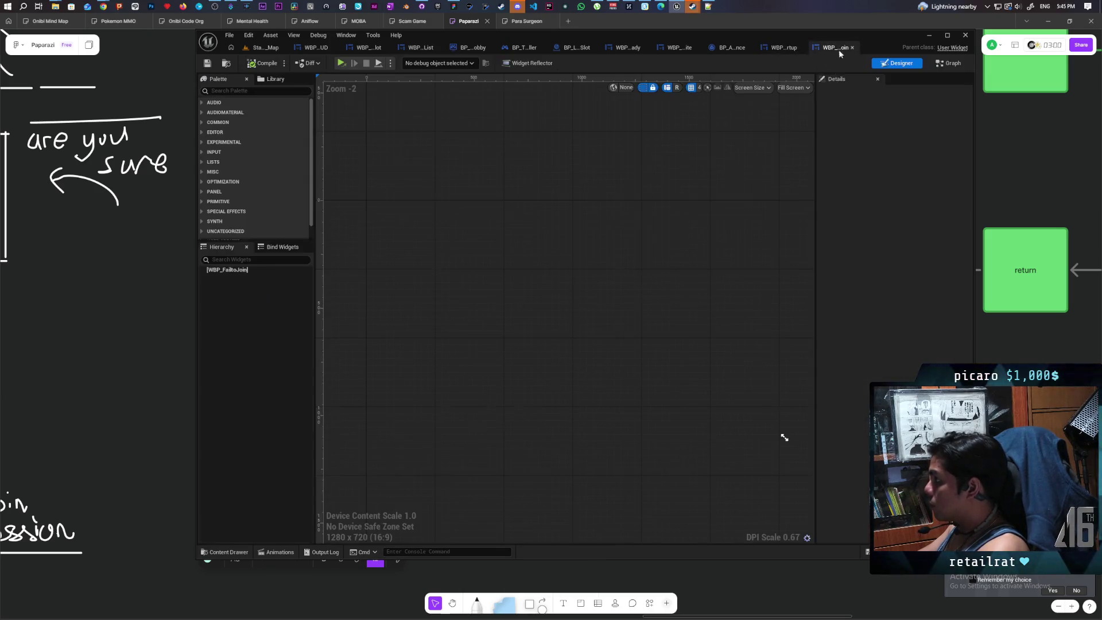
Step: Add a Border inside the Overlay and centre it horizontally and vertically
click(237, 89)
text(c)
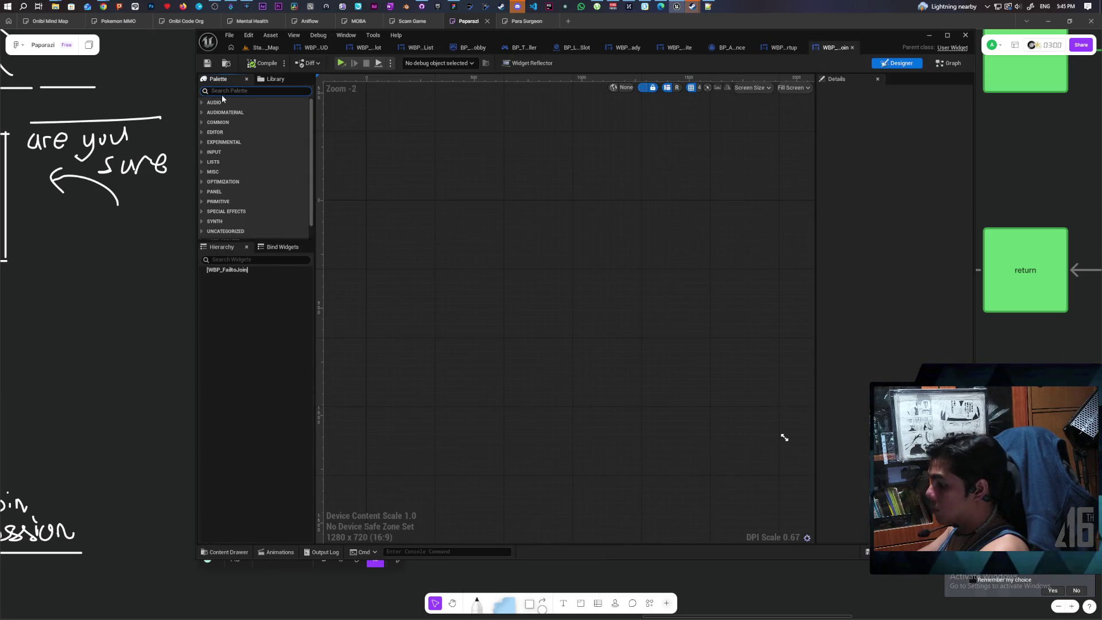
text(verla)
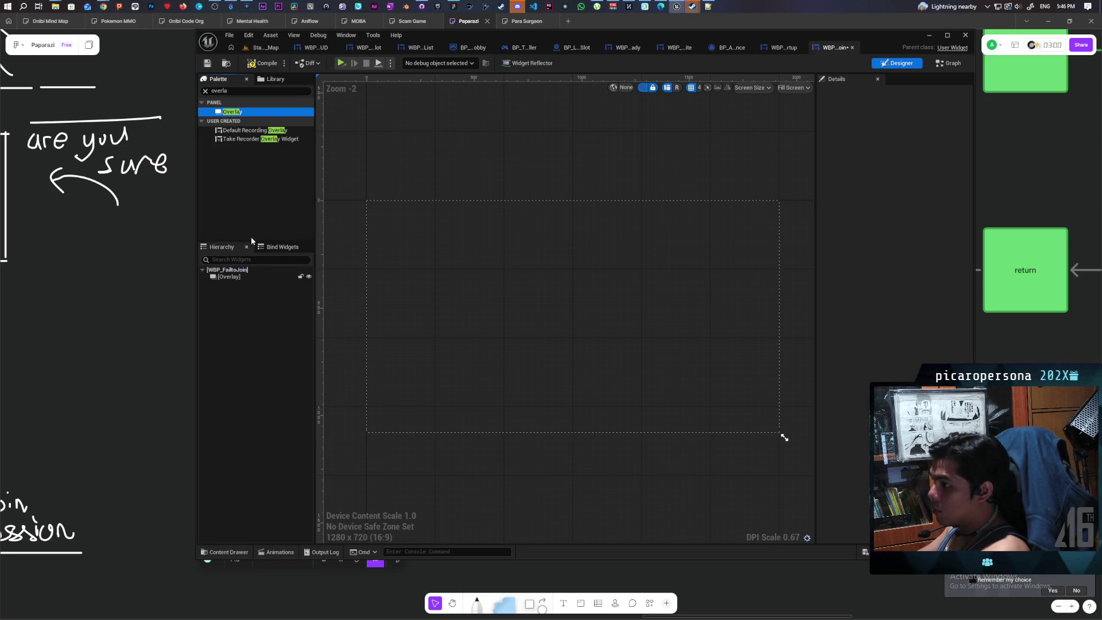
click(215, 92)
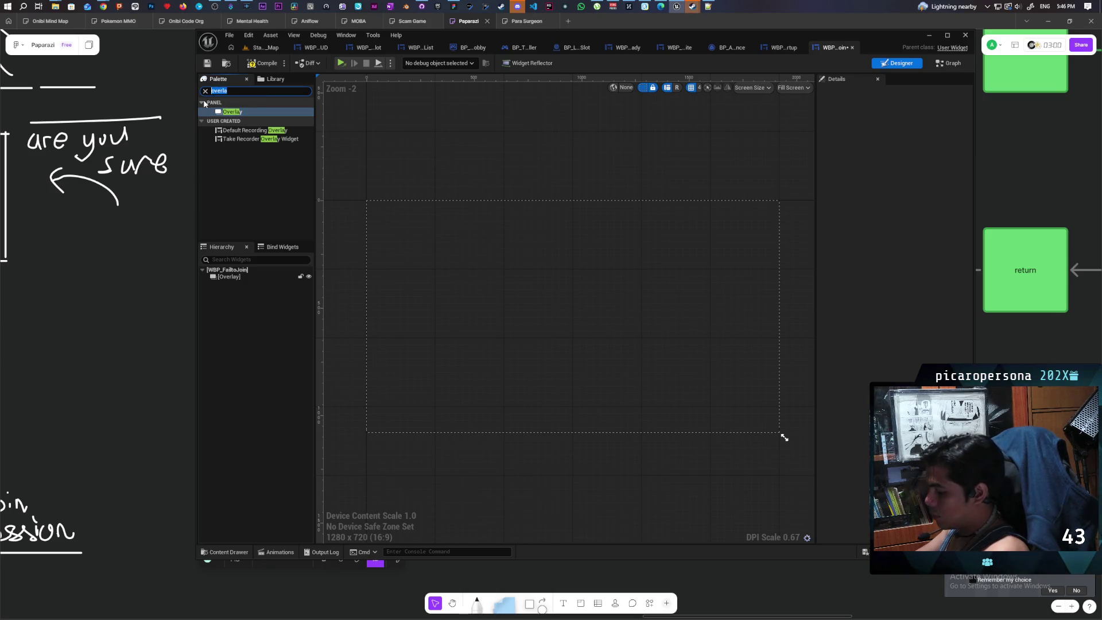
text(border)
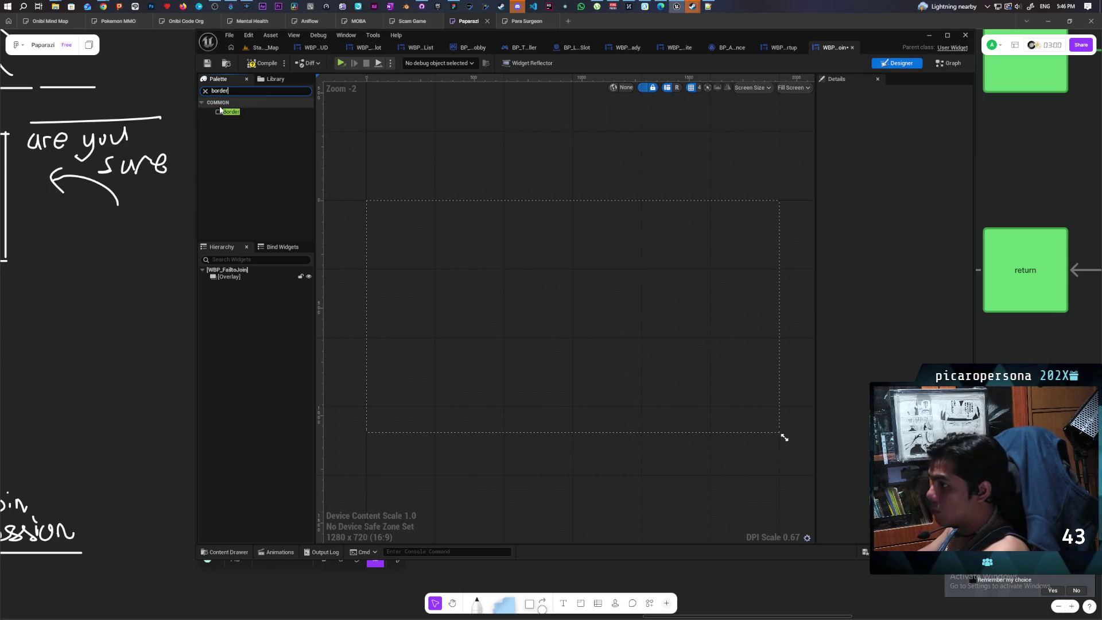
drag(230, 113, 231, 287)
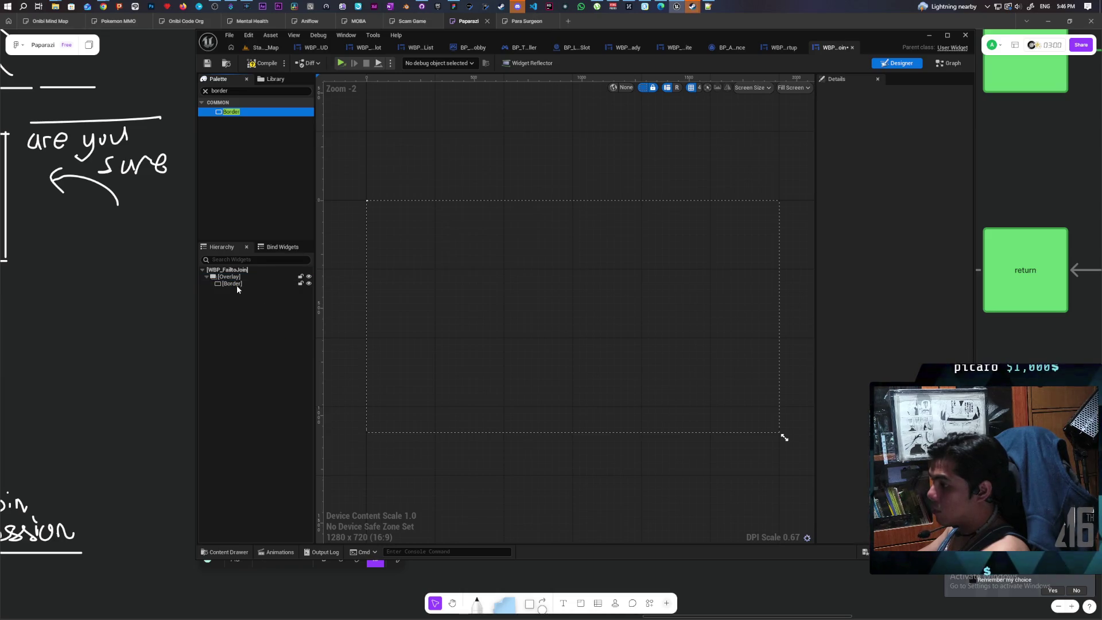
click(236, 284)
click(902, 185)
click(903, 196)
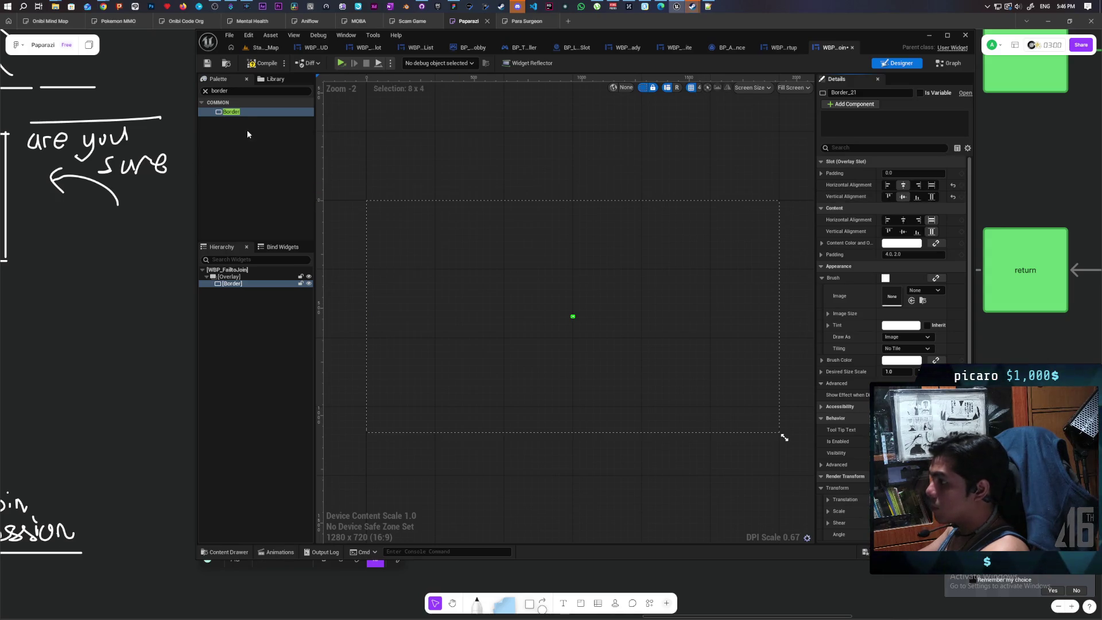
Step: Add a Vertical Box holding a Text widget and move it inside the Border
text(verti)
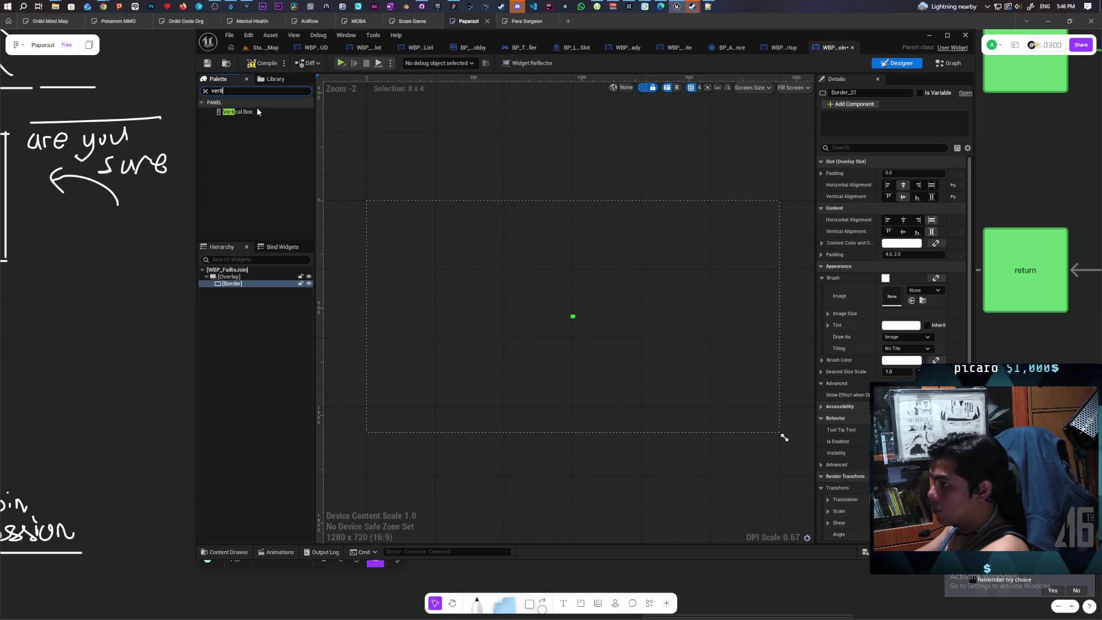
mouse_move(247, 113)
mouse_down()
mouse_move(236, 258)
mouse_move(264, 276)
mouse_up()
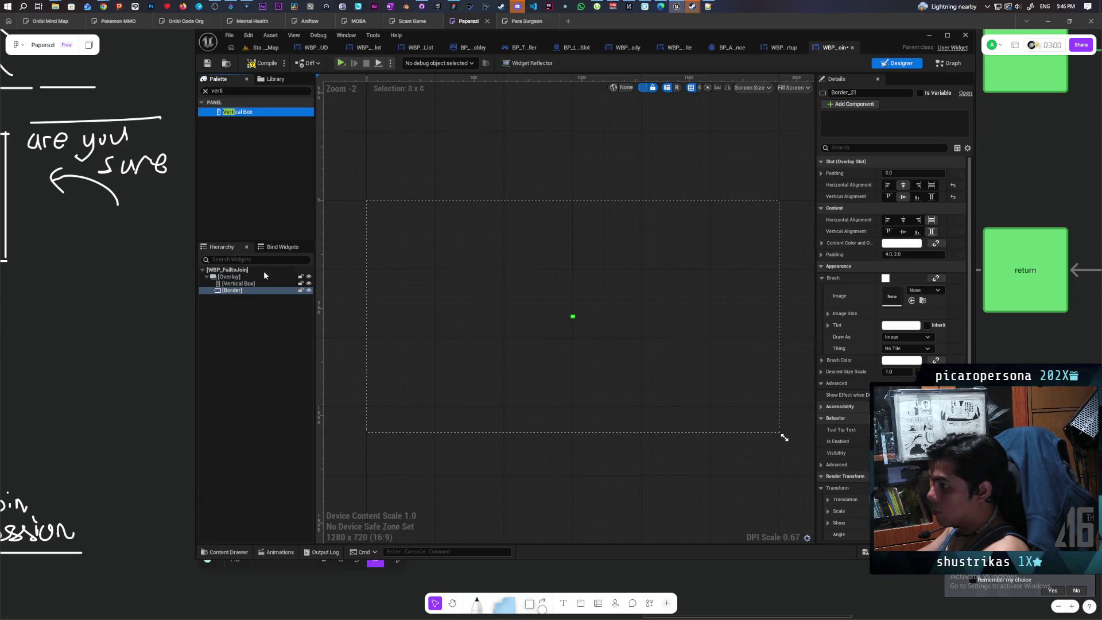
click(200, 91)
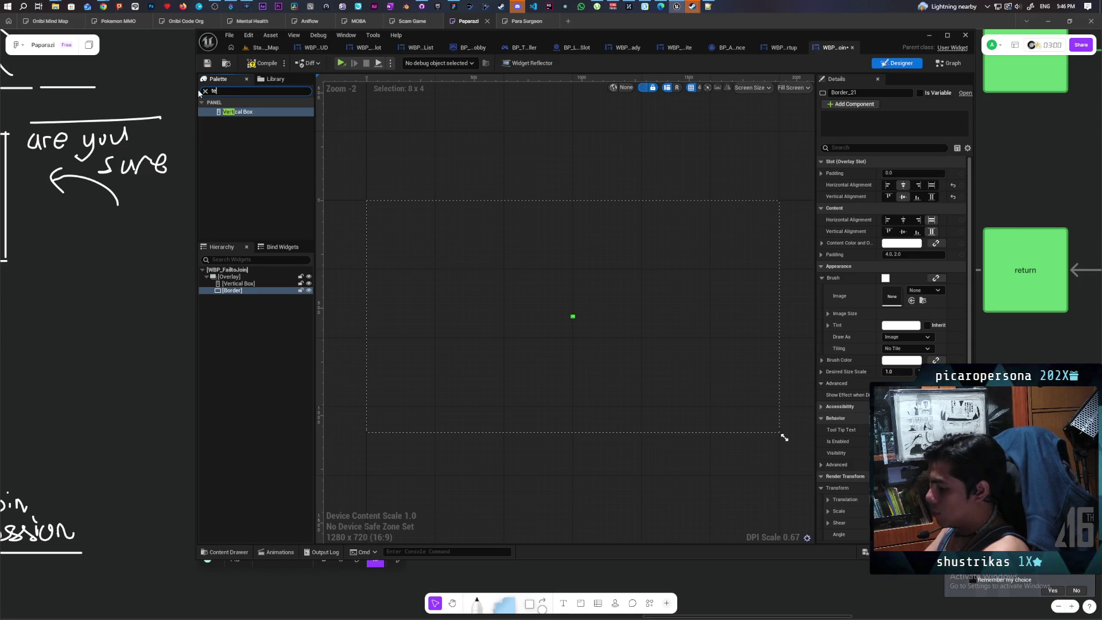
text(text)
drag(228, 122, 228, 287)
click(225, 285)
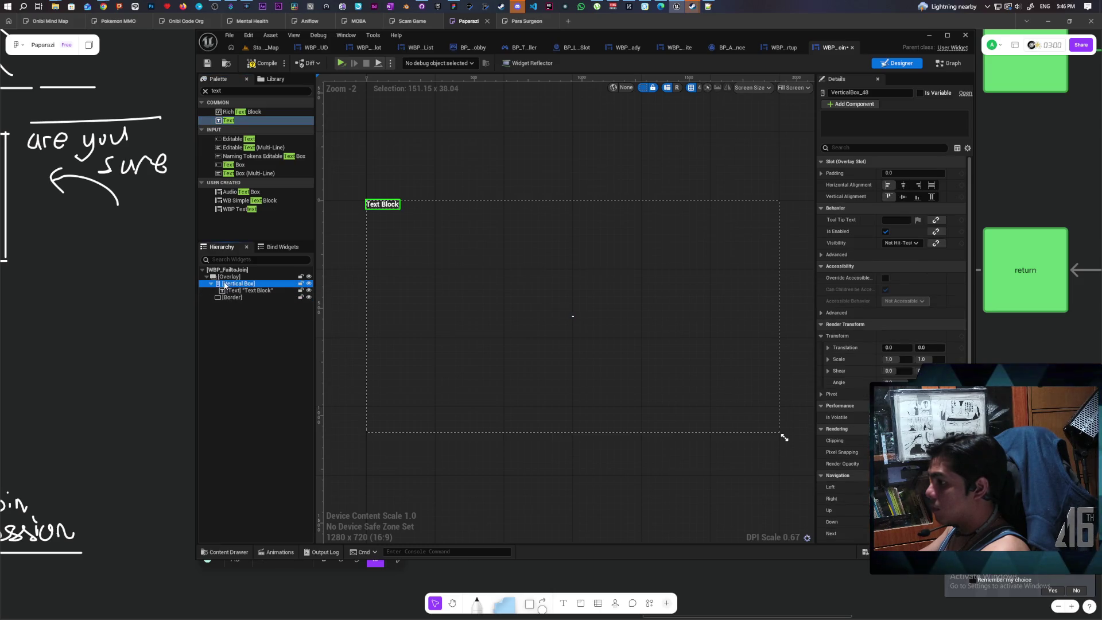
drag(225, 286, 222, 298)
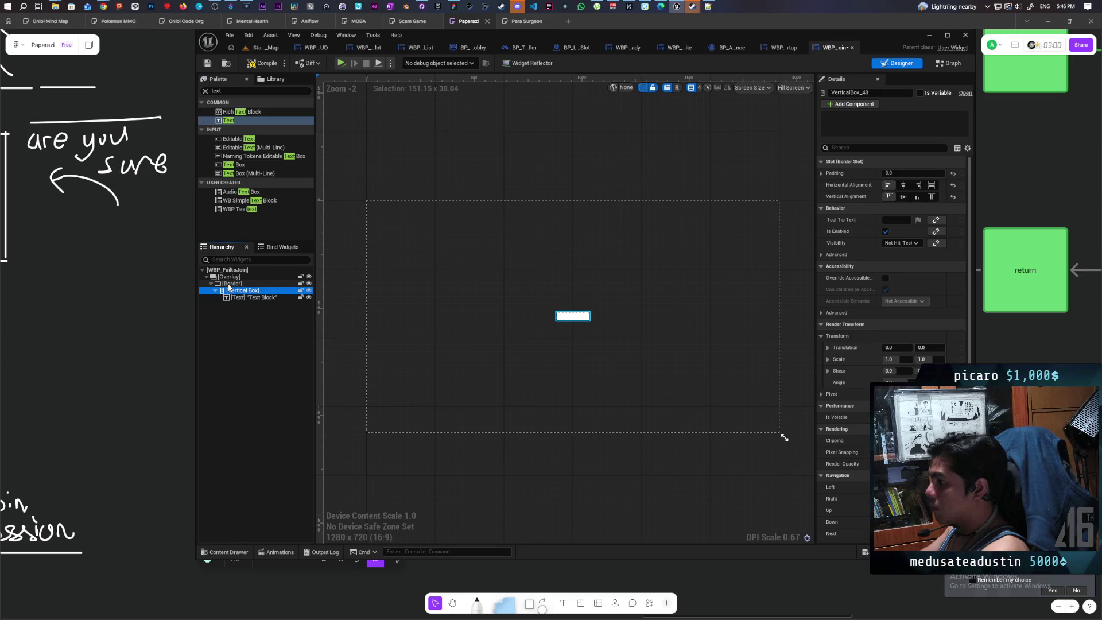
Step: Set the Border's brush image to the gradient texture and darken its brush colour
click(230, 285)
click(918, 291)
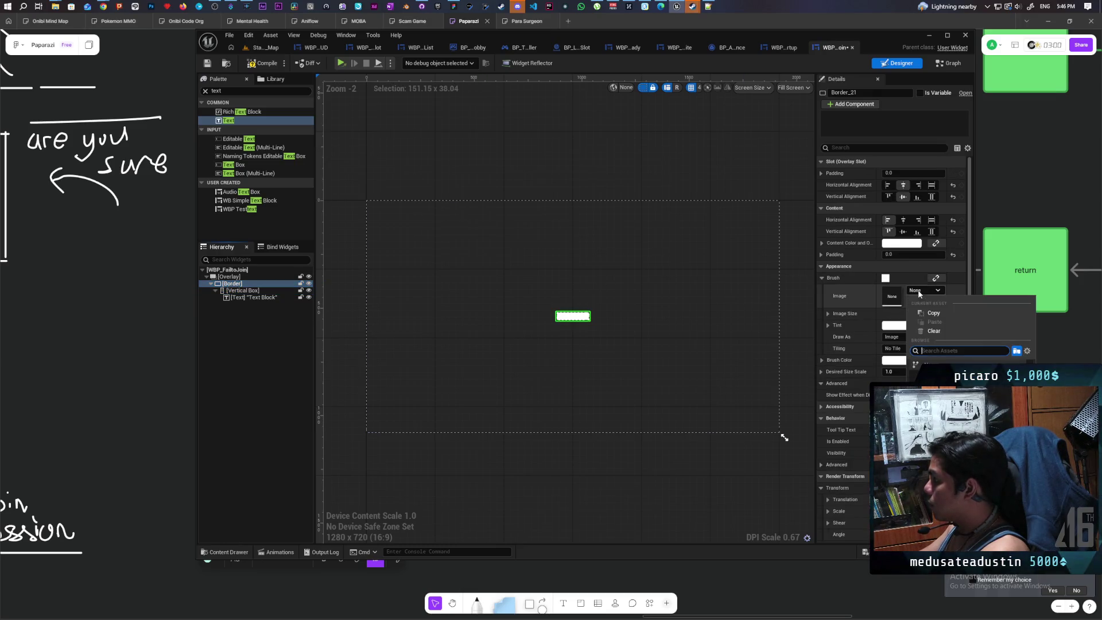
text(gradie)
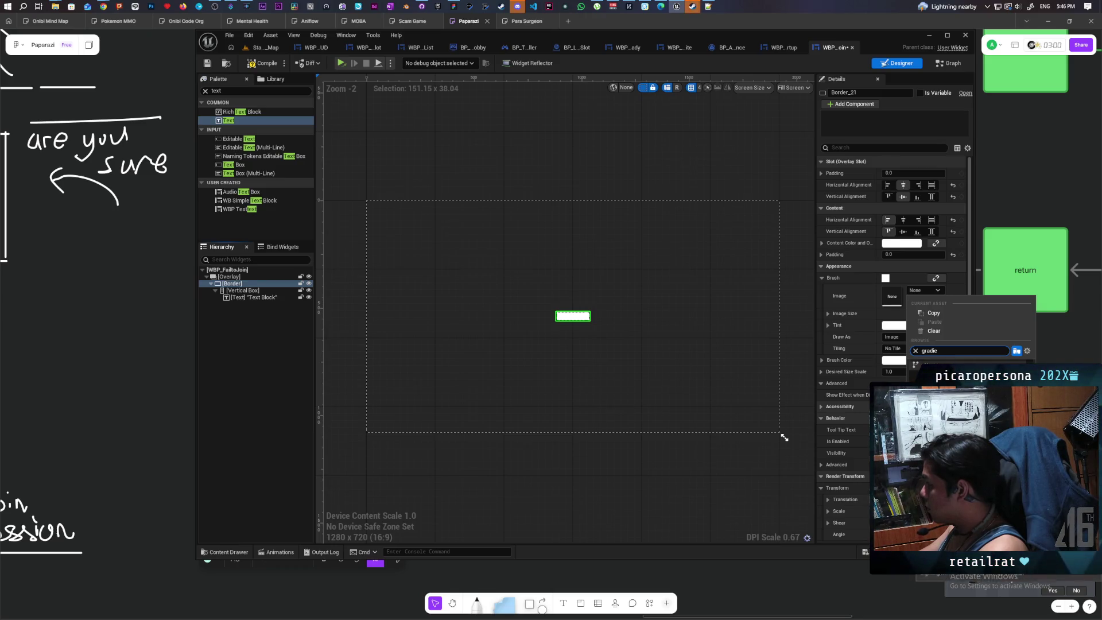
key(Return)
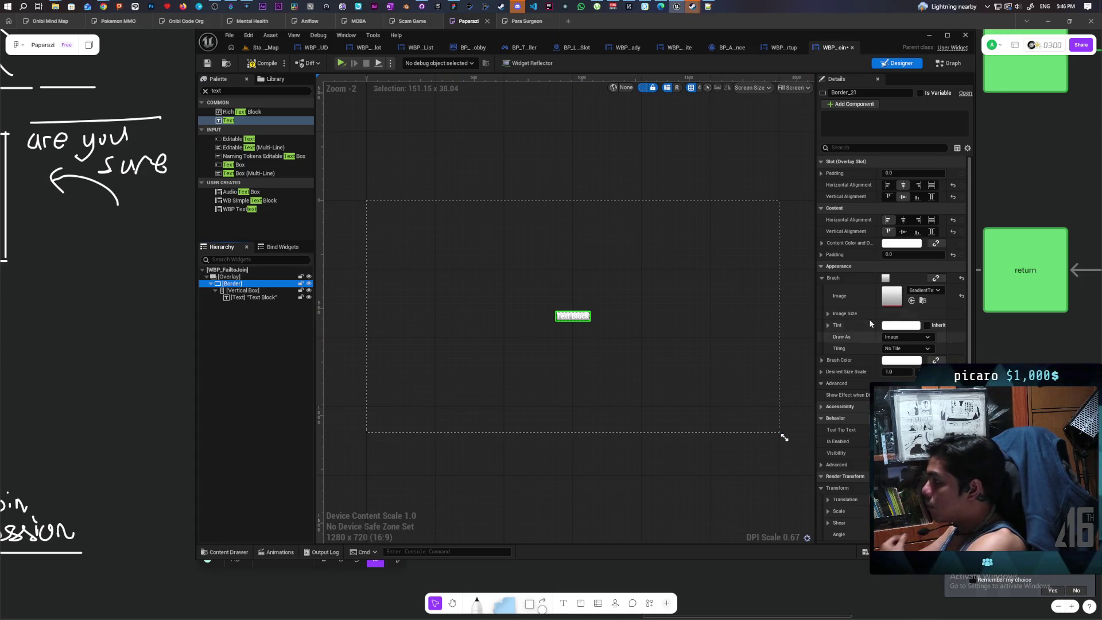
click(903, 360)
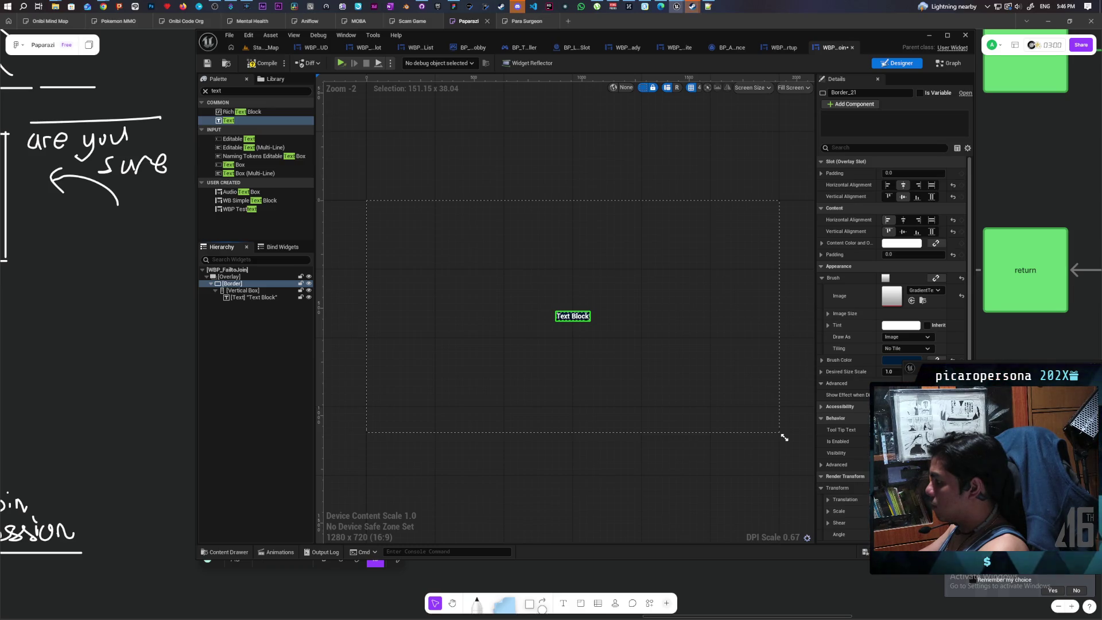
click(241, 297)
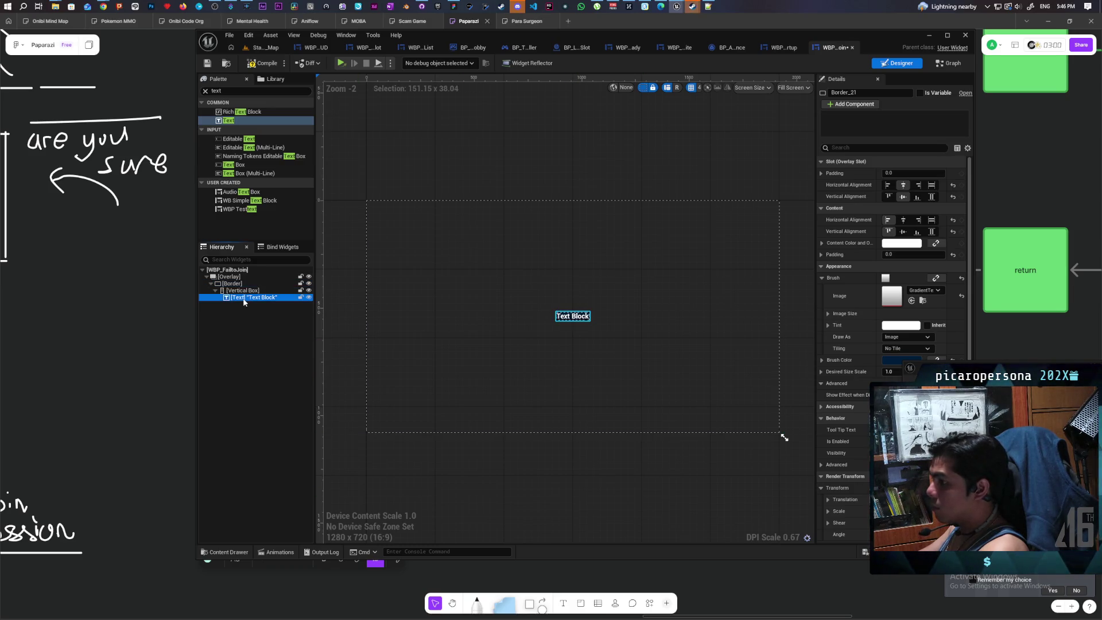
Step: Change the Text Block to read 'Failed to join session' and compile the widget
click(894, 233)
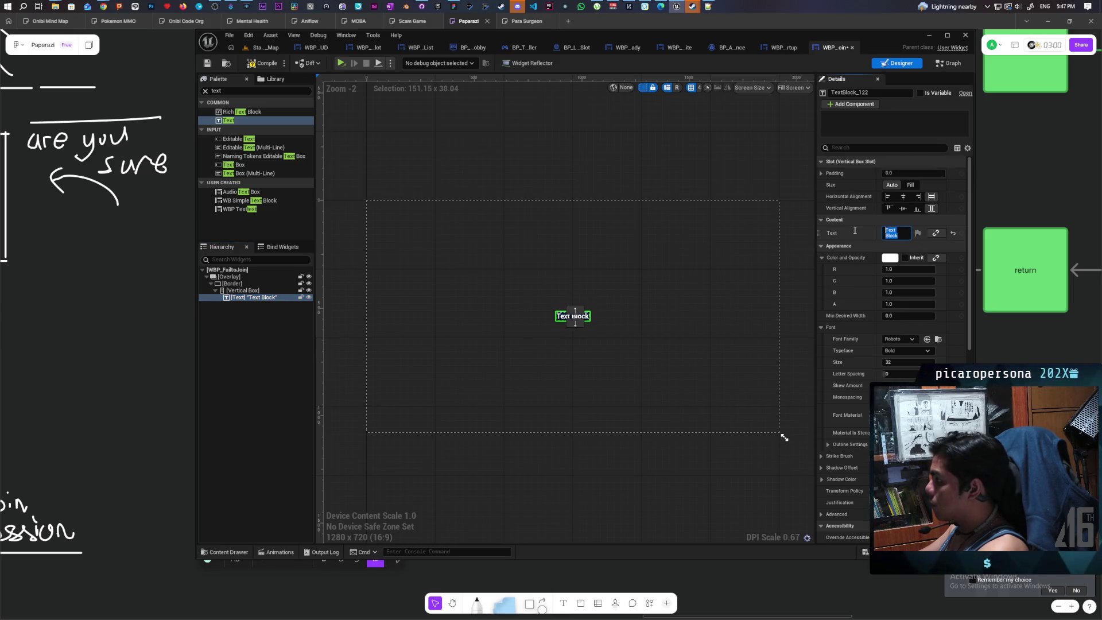
text(Failed )
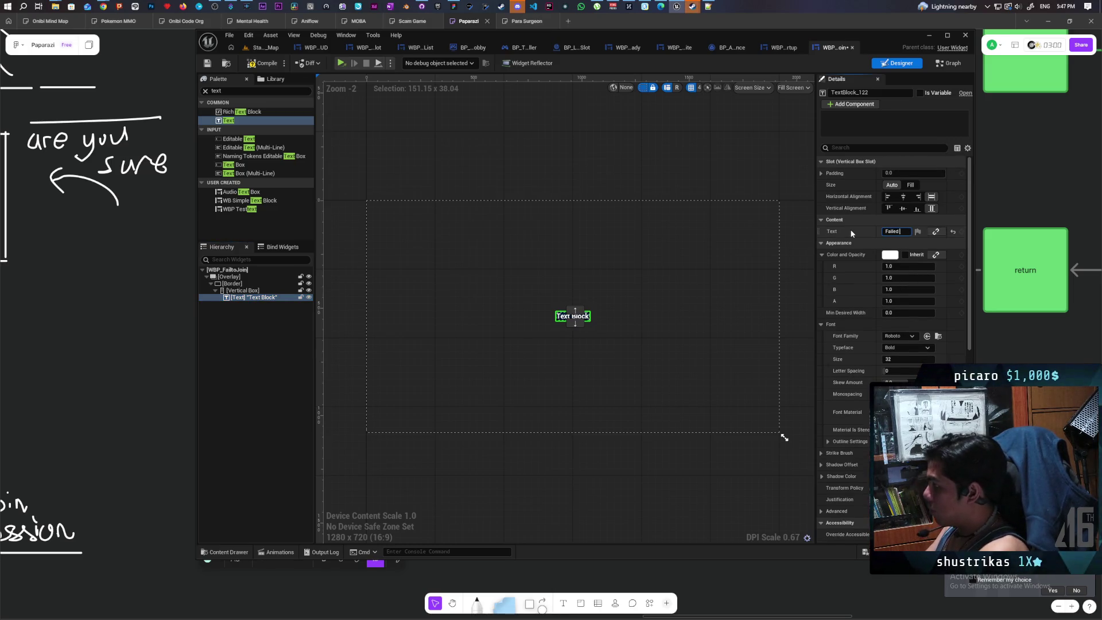
text(to)
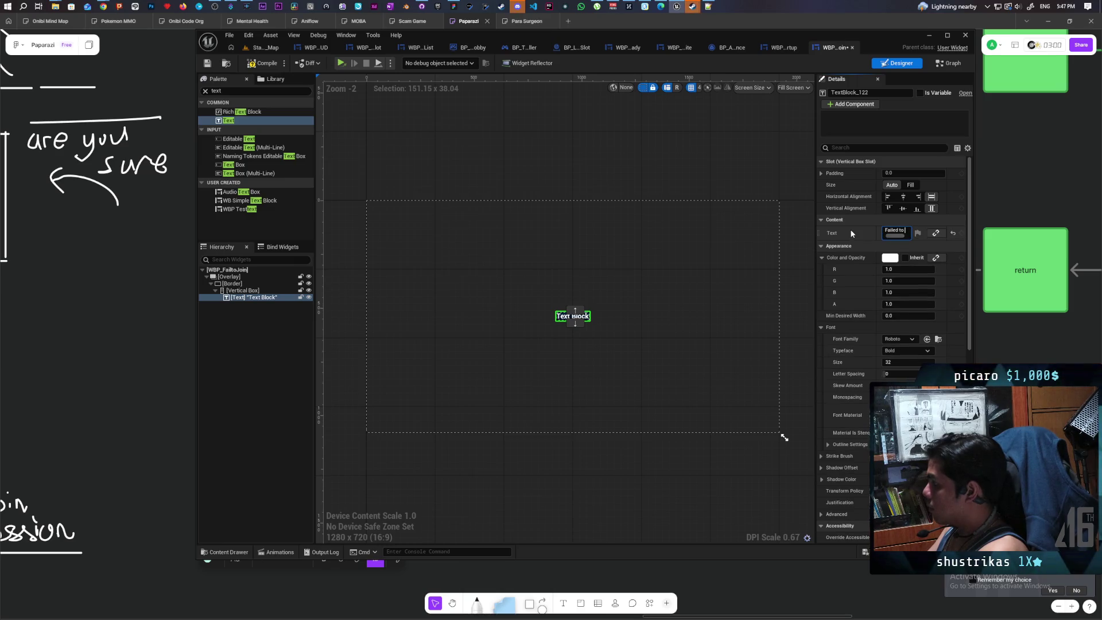
text( join )
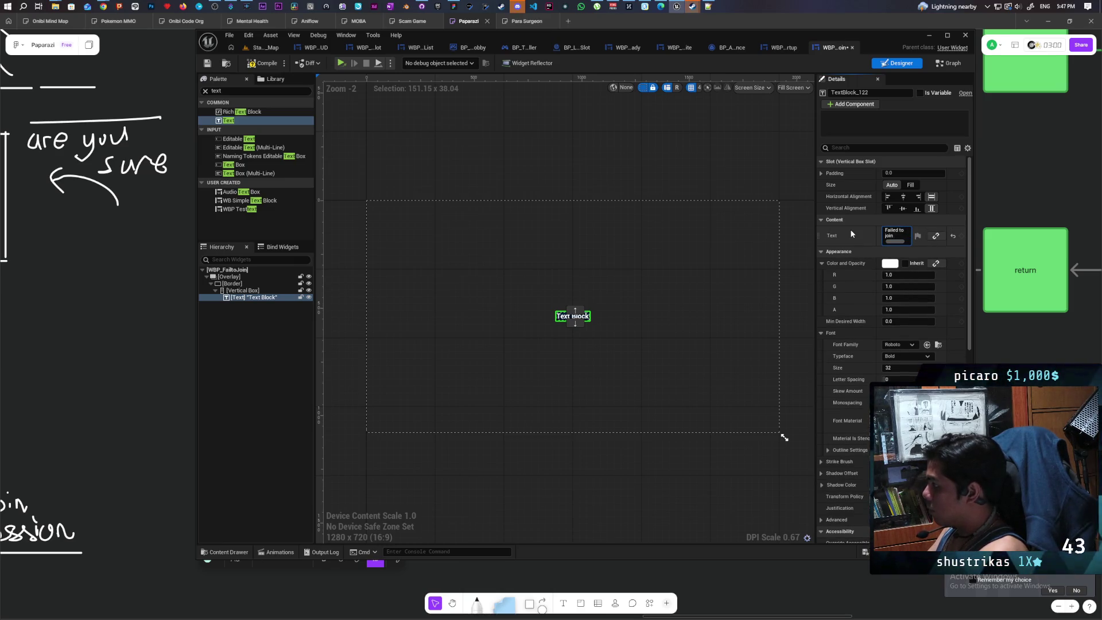
text(session)
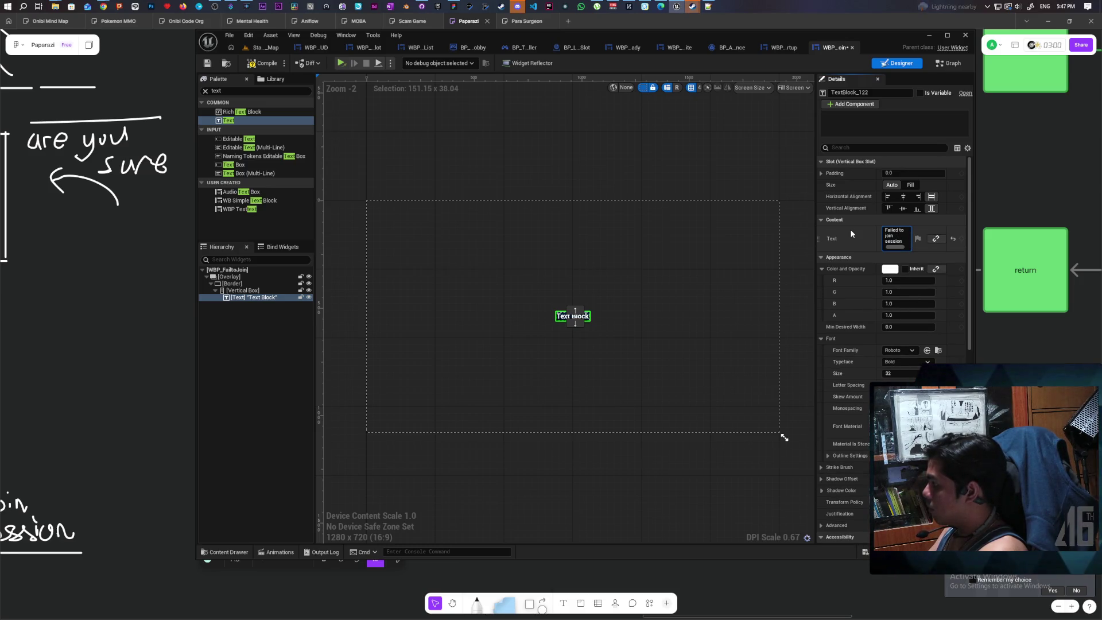
click(640, 168)
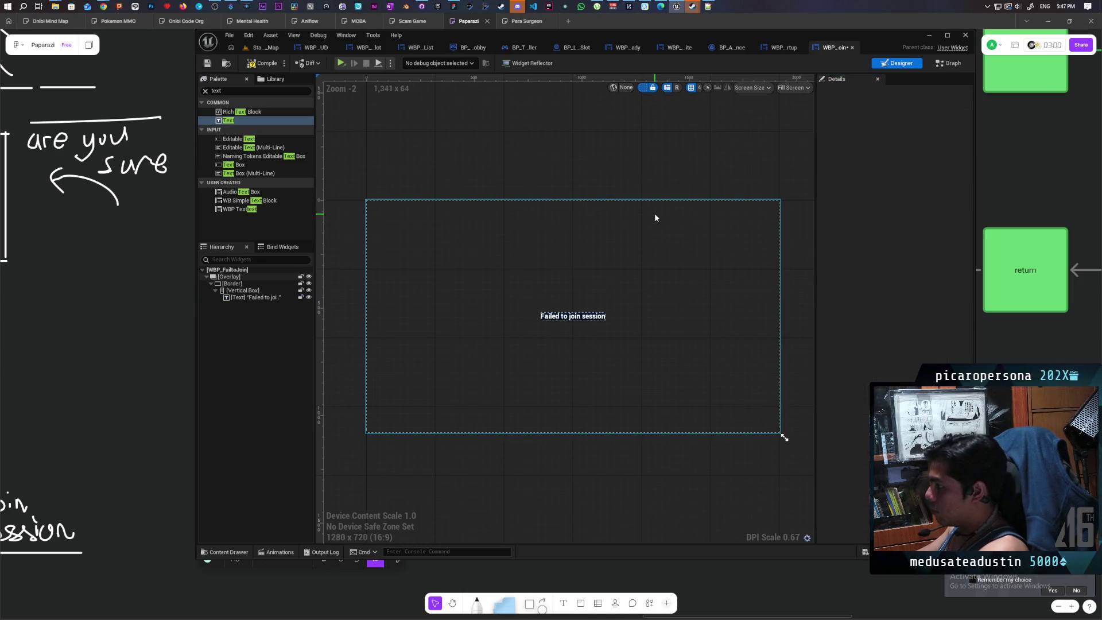
click(258, 64)
click(250, 91)
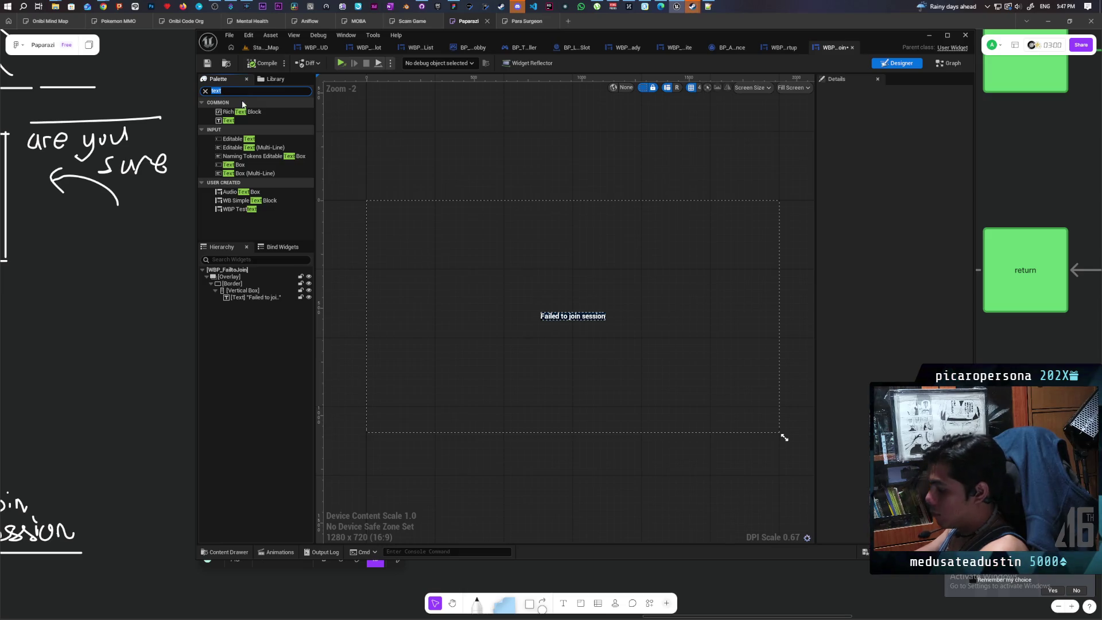
text(button)
Step: Add a Button below the message text, with a Text widget as its label
mouse_move(230, 132)
mouse_down()
mouse_move(271, 317)
mouse_move(244, 295)
mouse_up()
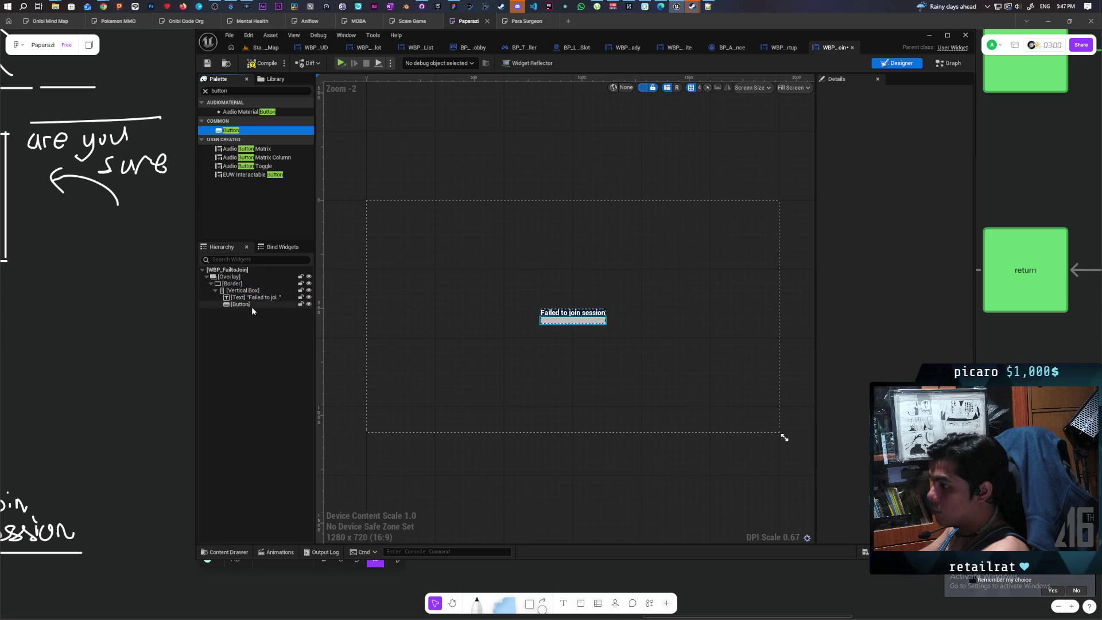
double_click(234, 89)
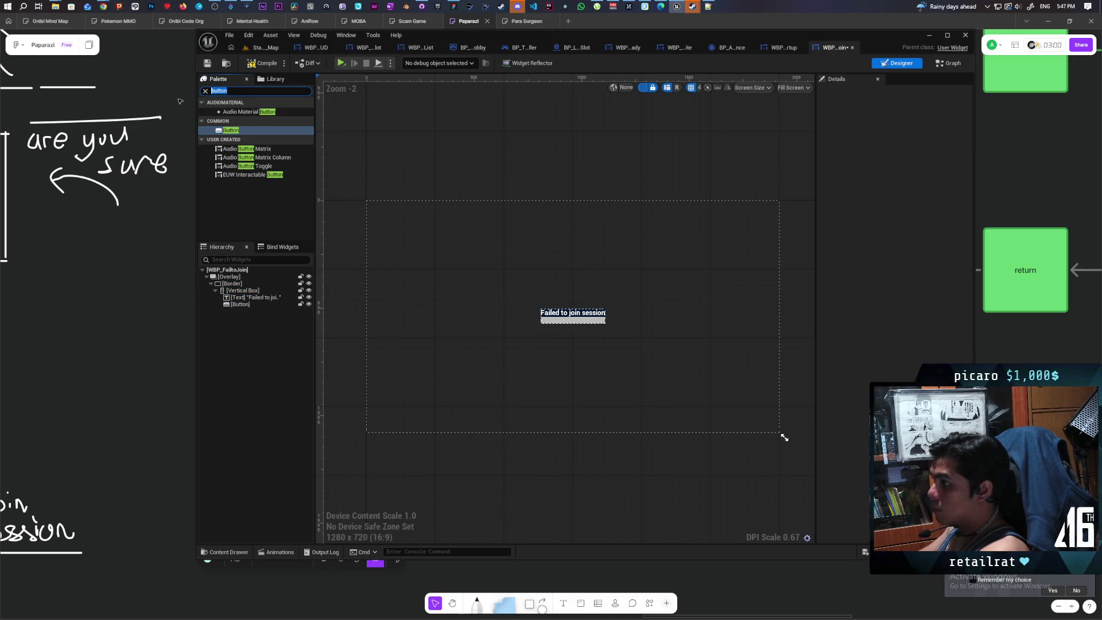
text(text)
mouse_move(236, 120)
mouse_down()
mouse_move(249, 311)
mouse_move(242, 305)
mouse_up()
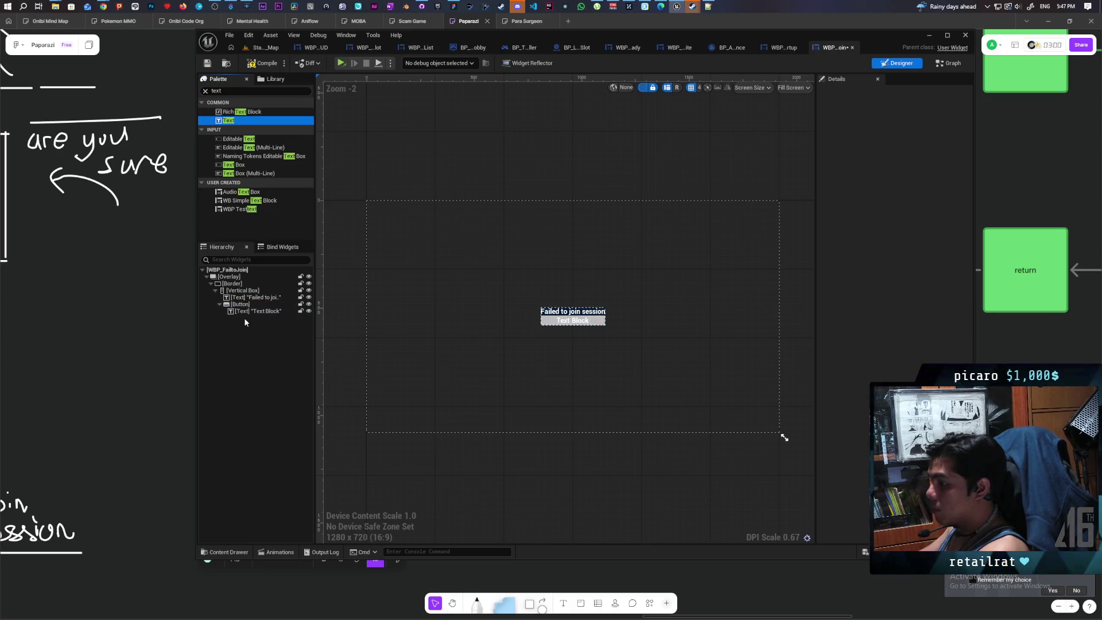
Step: Change the button label's text to OK
click(246, 311)
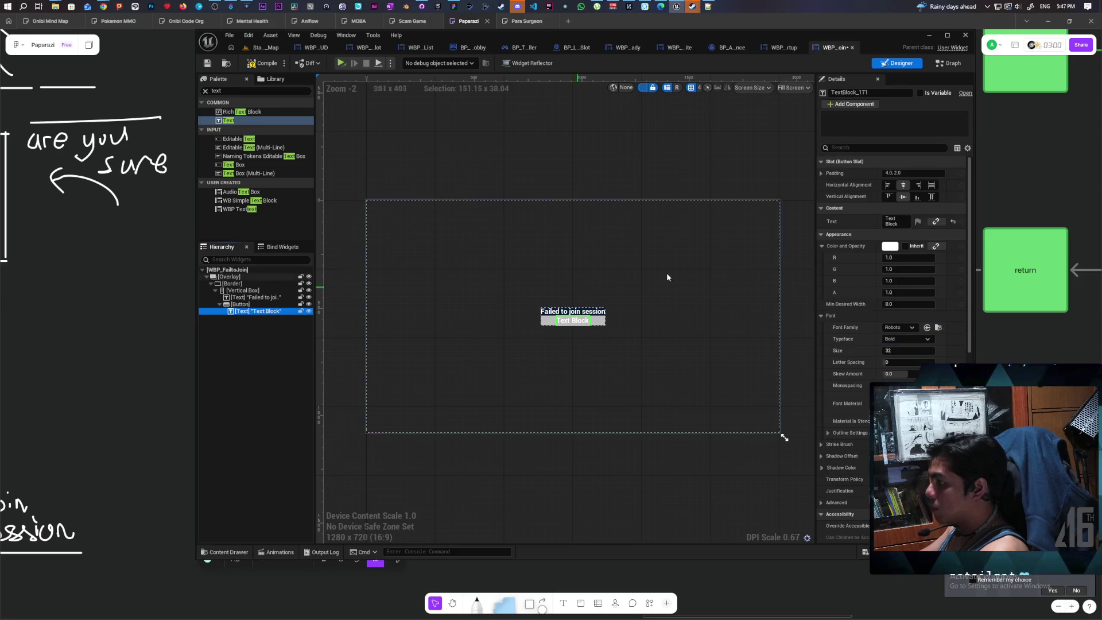
click(896, 173)
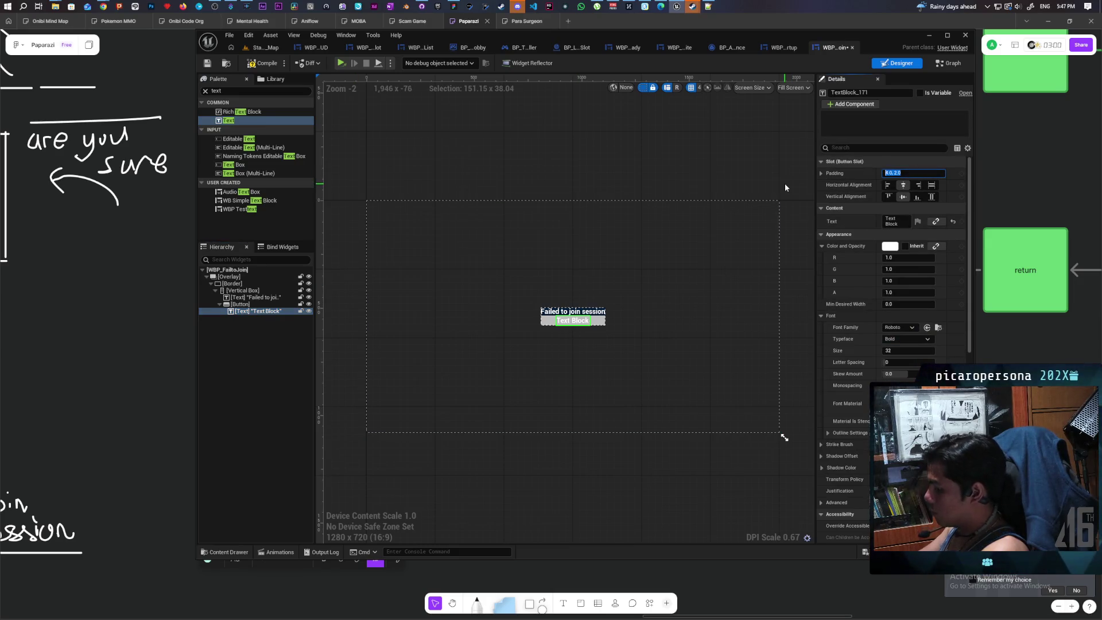
text(4)
click(891, 221)
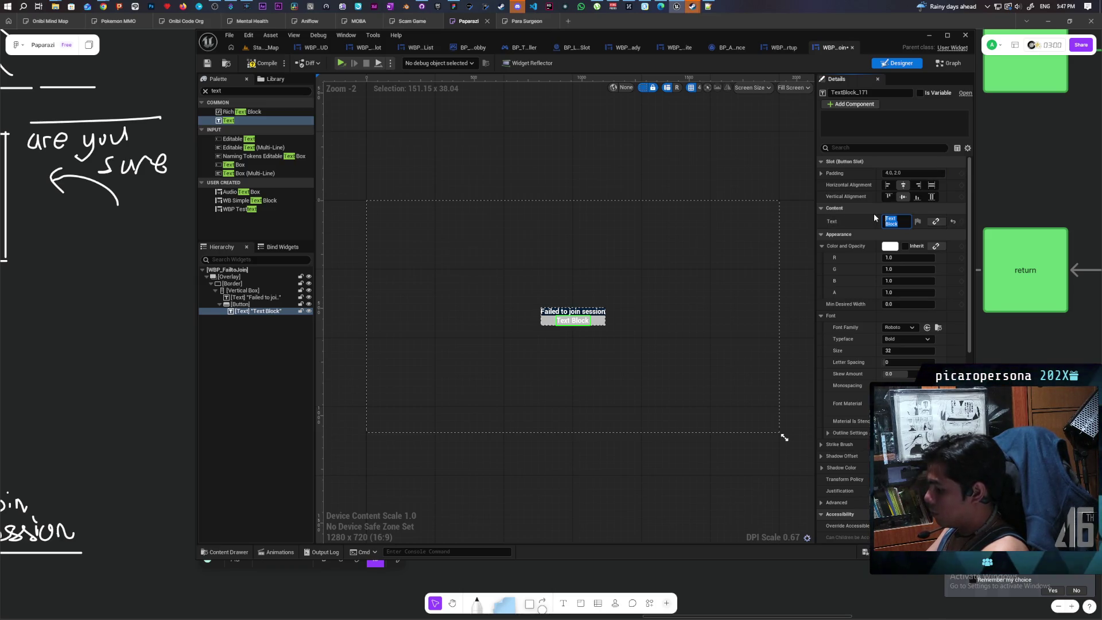
text(OK)
click(654, 224)
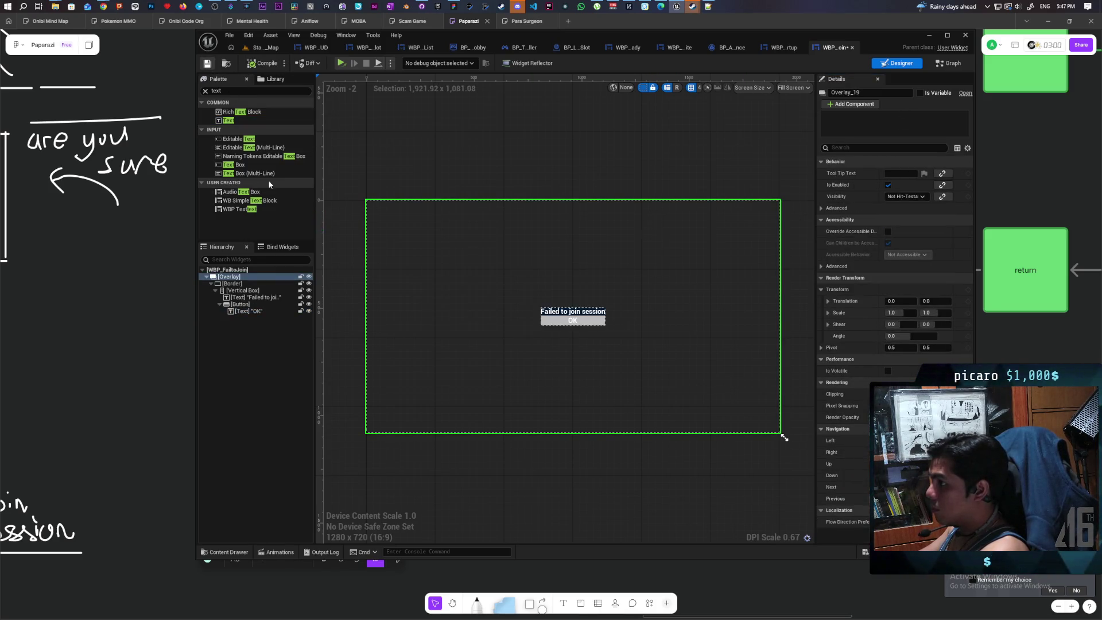
click(249, 305)
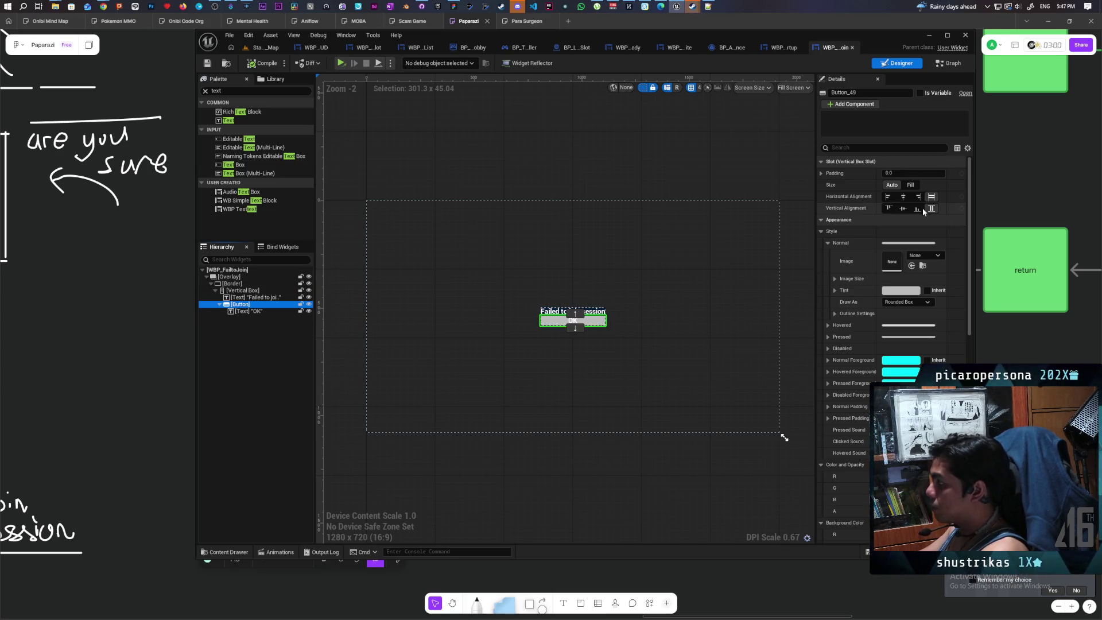
Step: Centre the button horizontally and vertically and give the OK label font size 50
click(905, 196)
click(904, 208)
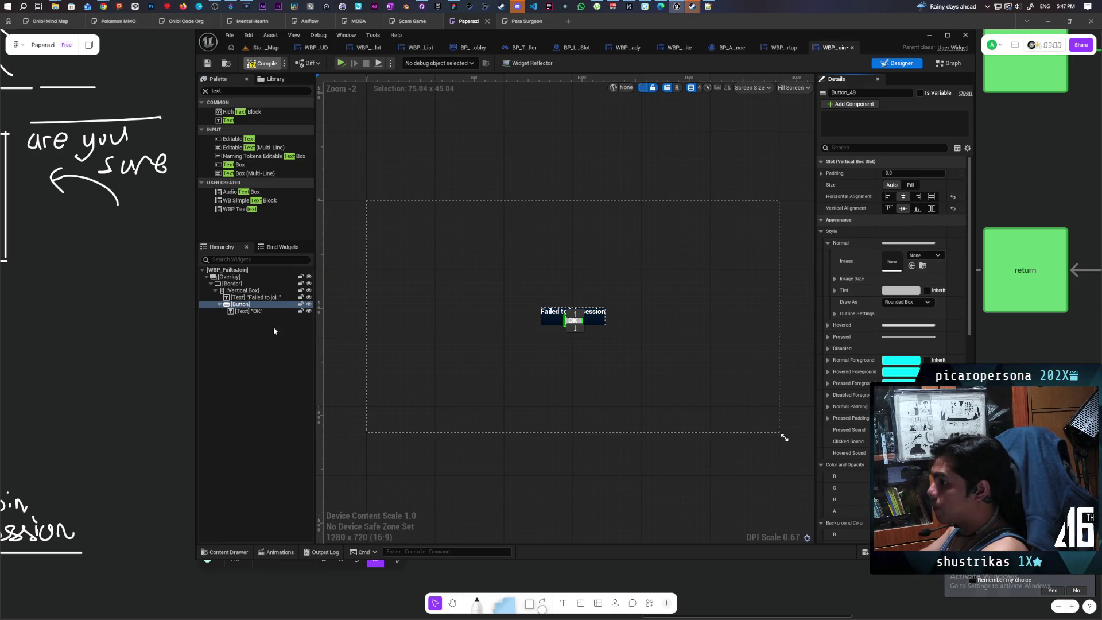
click(248, 311)
click(899, 348)
key(Return)
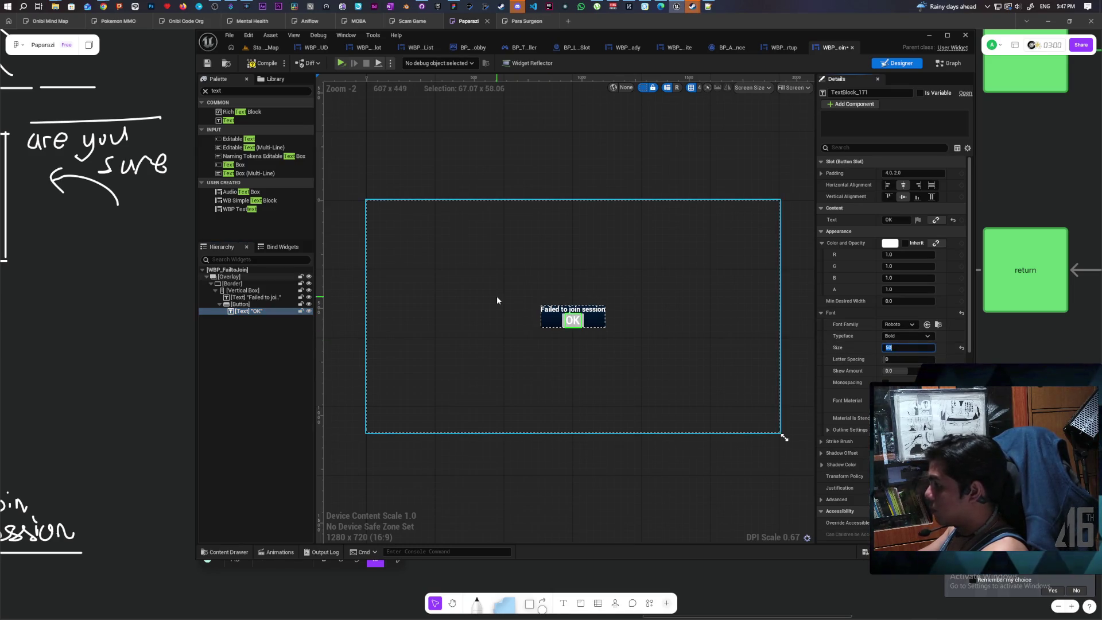
scroll(577, 360, up, 3)
scroll(576, 357, down, 1)
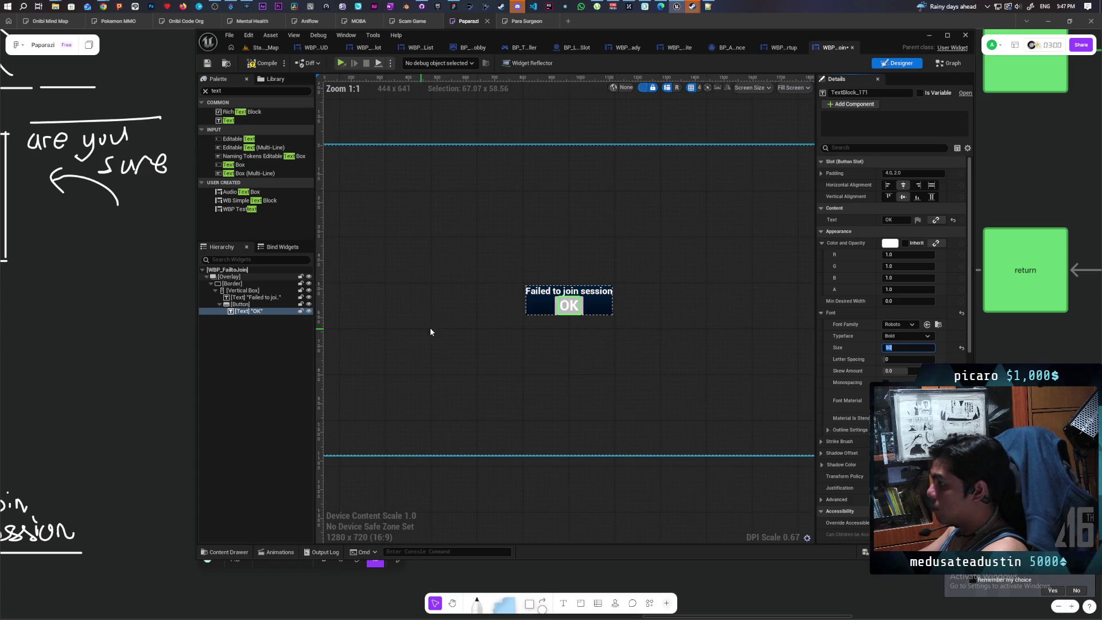
Step: Set the 'Failed to join session' text to font size 50
click(247, 297)
click(899, 368)
text(50)
key(Return)
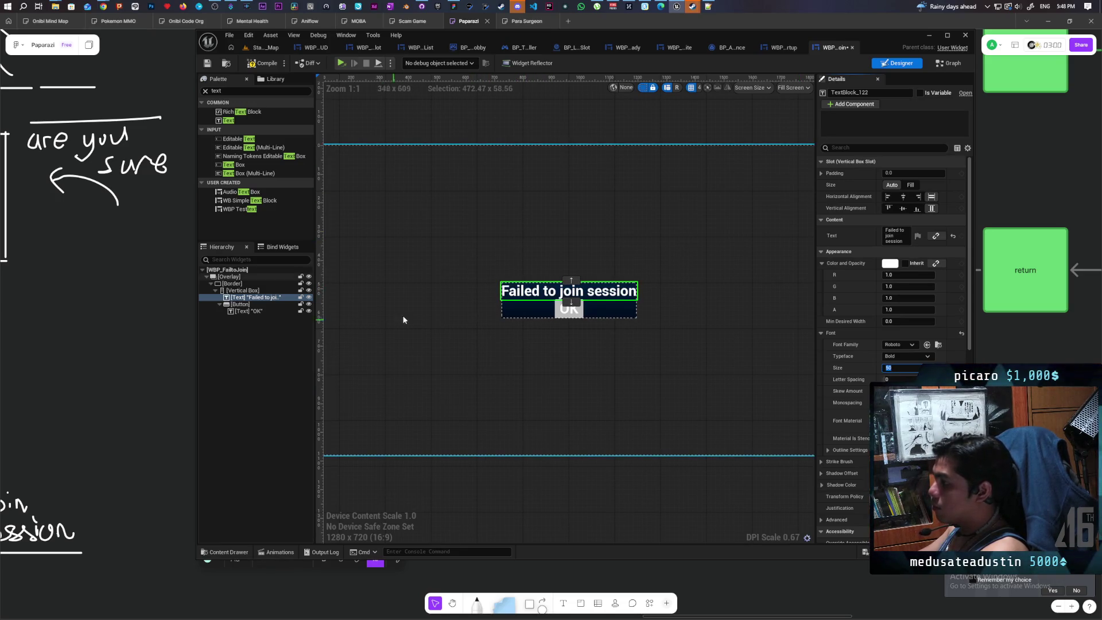
click(275, 304)
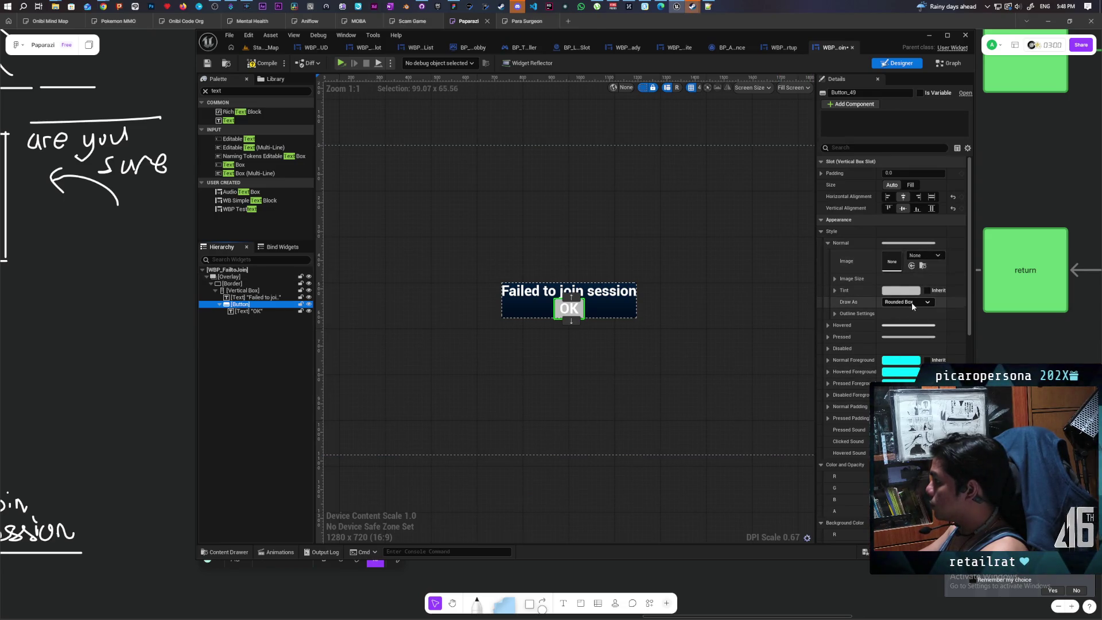
Step: Use the gradient texture as the button's Style > Normal image
click(836, 279)
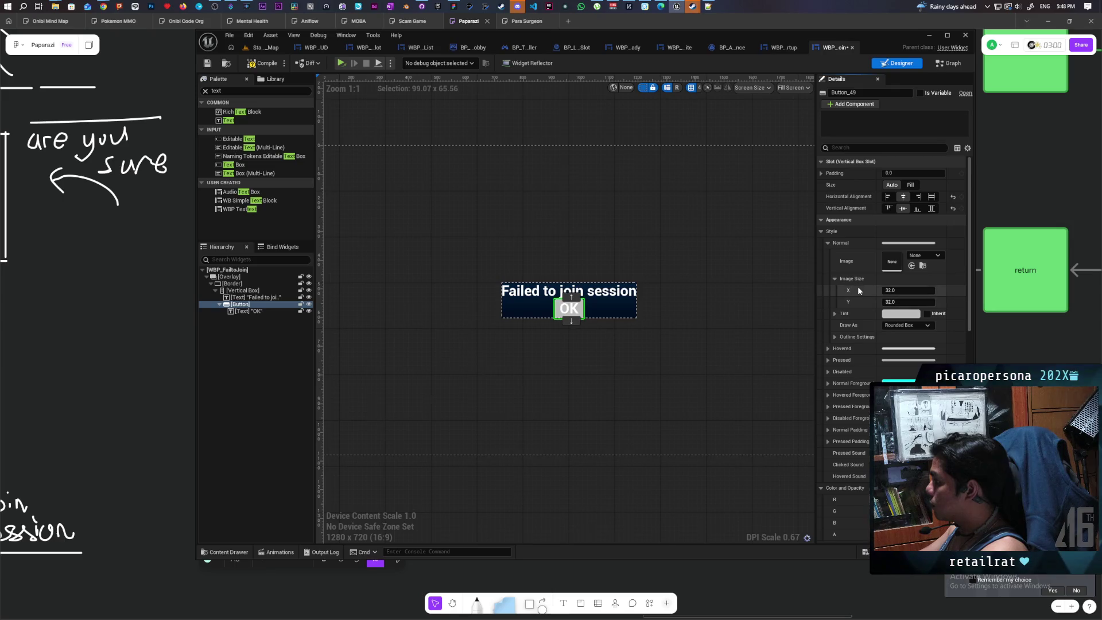
click(851, 279)
click(924, 256)
text(gradient)
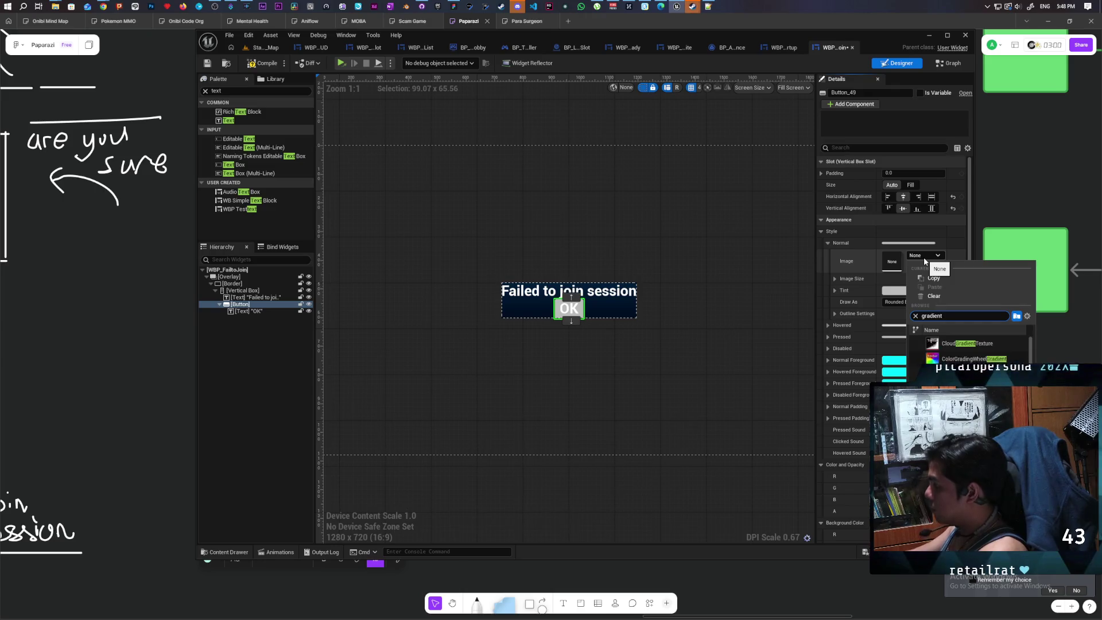
scroll(971, 347, down, 3)
scroll(970, 347, up, 2)
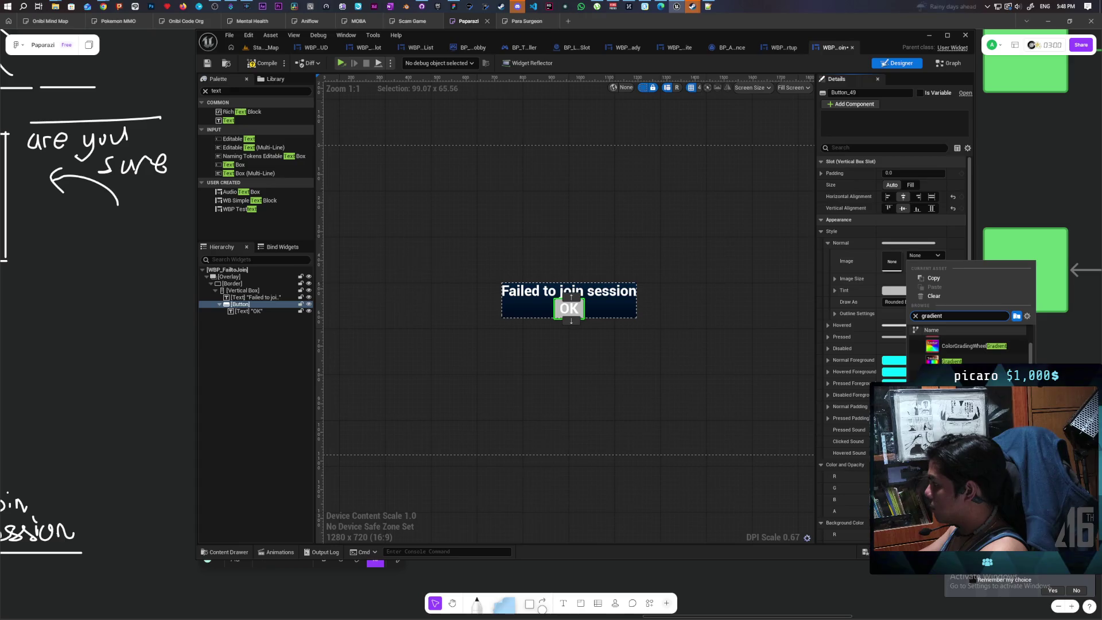
scroll(970, 347, down, 2)
scroll(970, 347, up, 1)
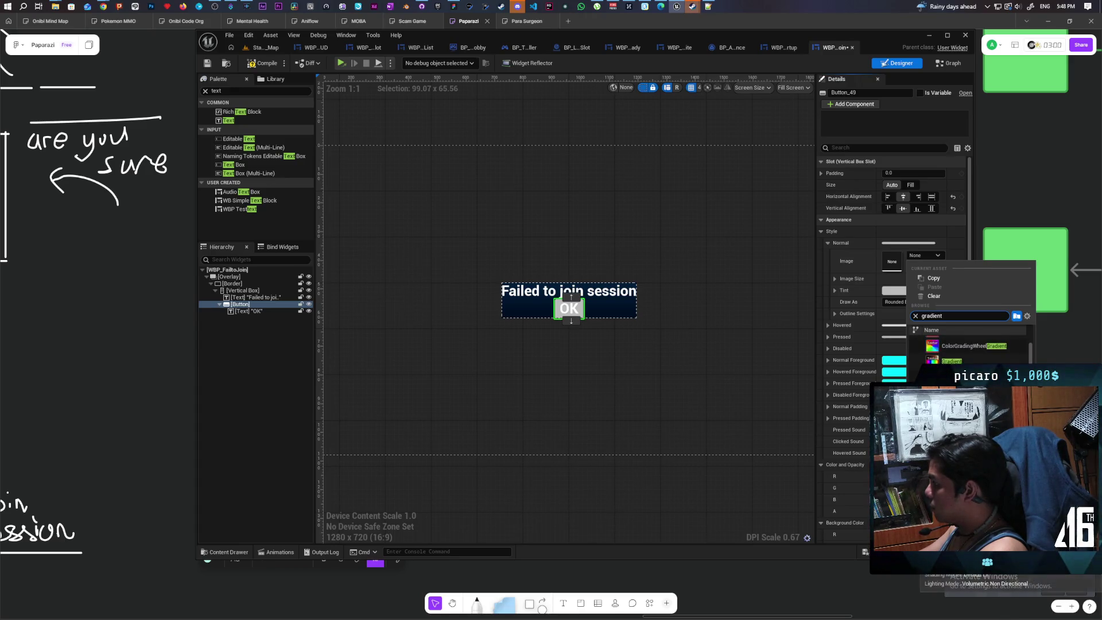
scroll(970, 413, down, 3)
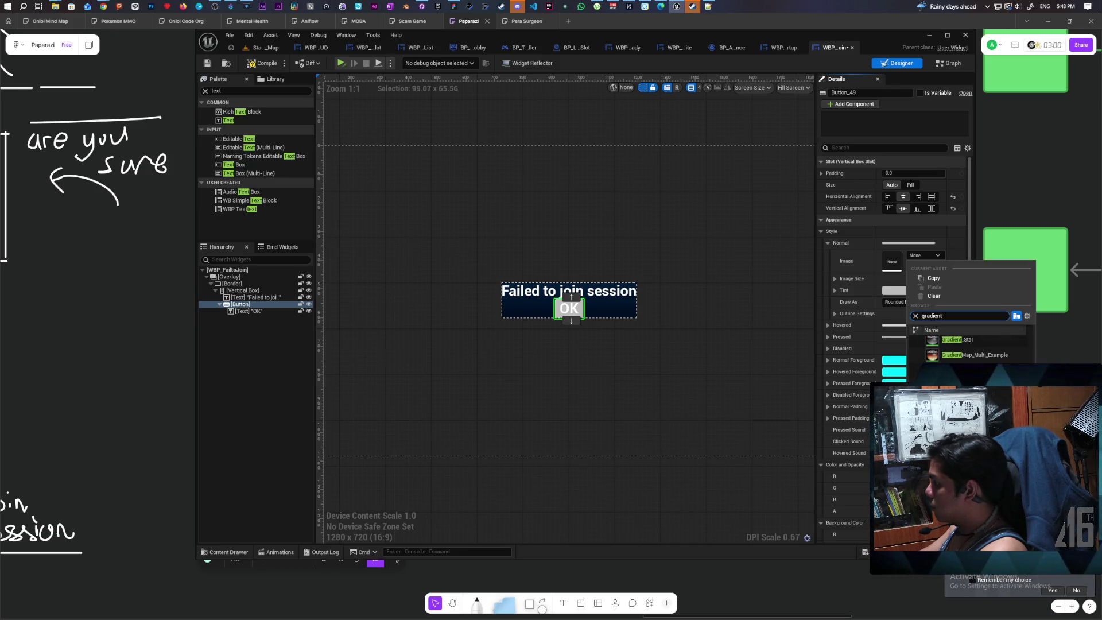
click(971, 413)
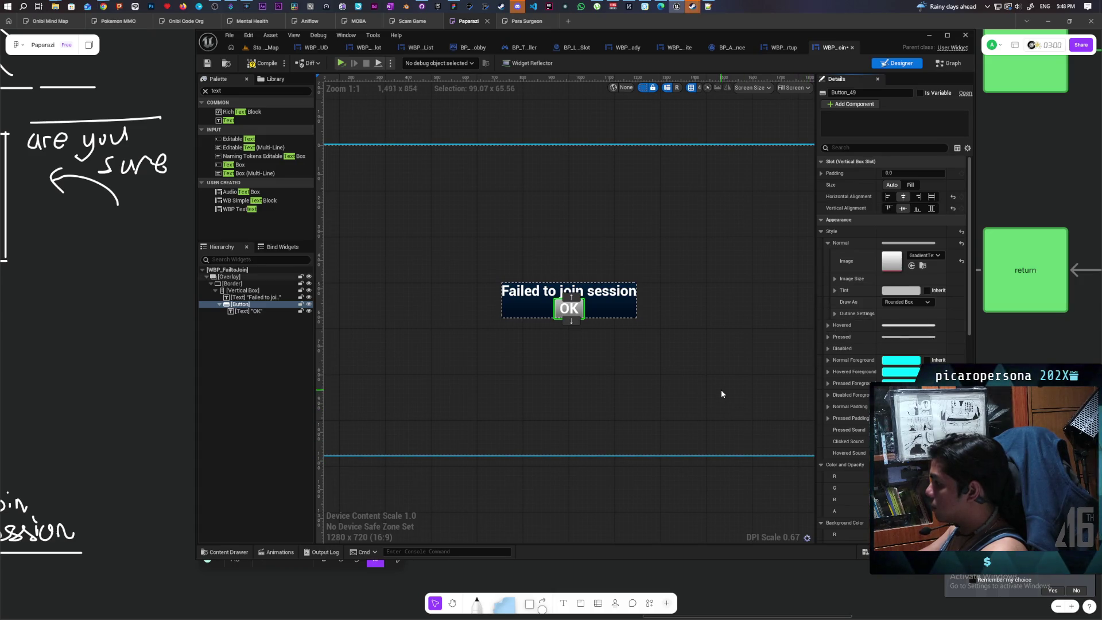
Step: Darken the button's normal background colour to a grey of about 0.225
scroll(860, 491, down, 3)
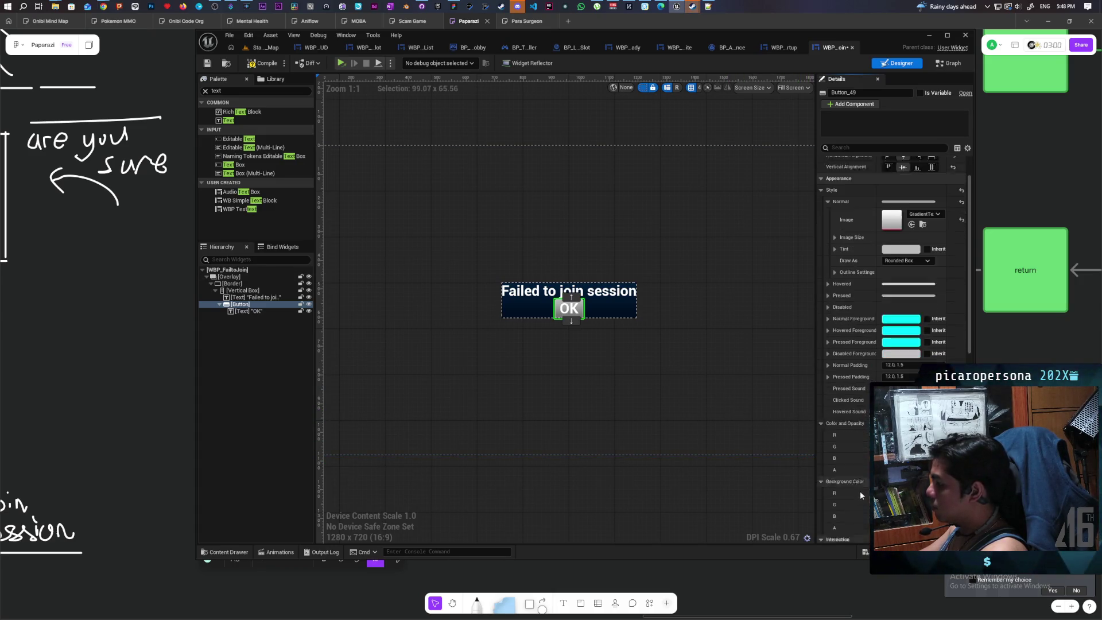
click(901, 409)
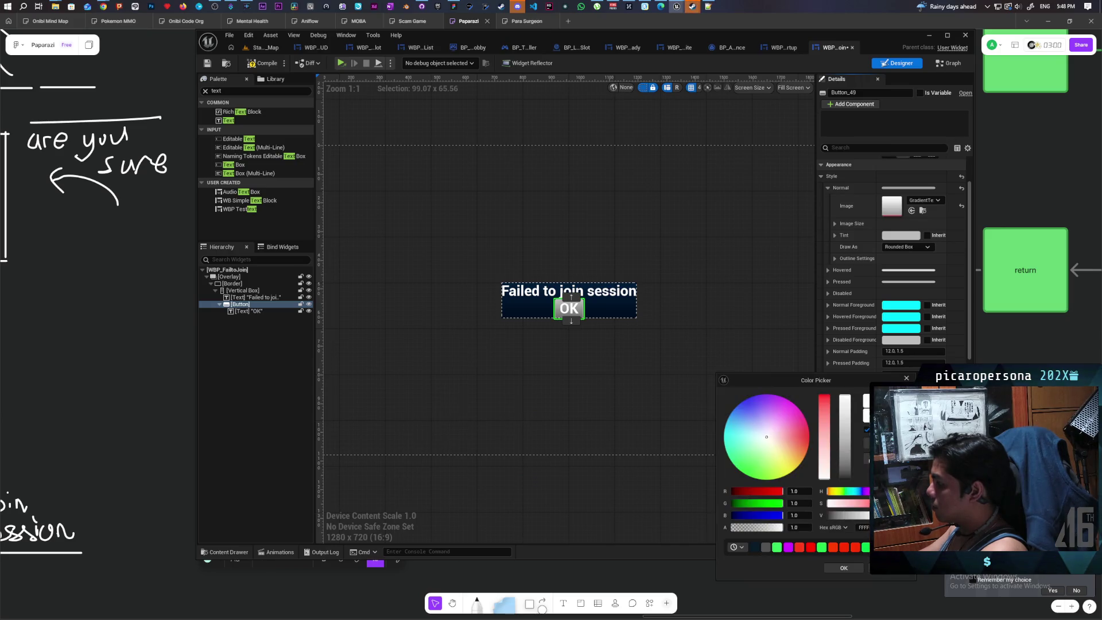
drag(844, 453, 845, 457)
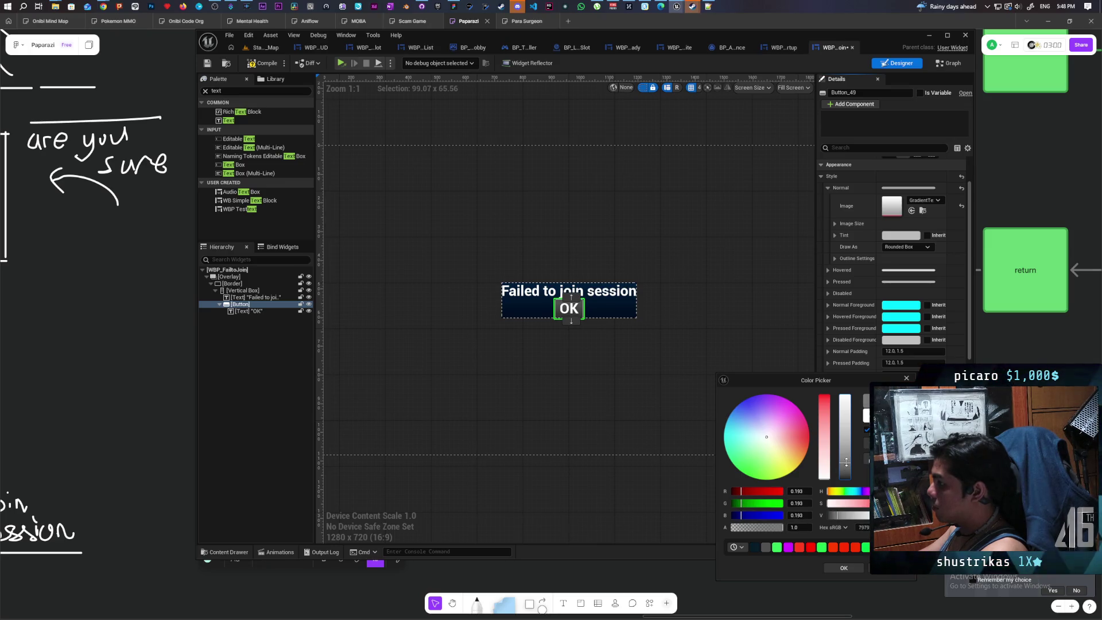
drag(846, 464, 845, 459)
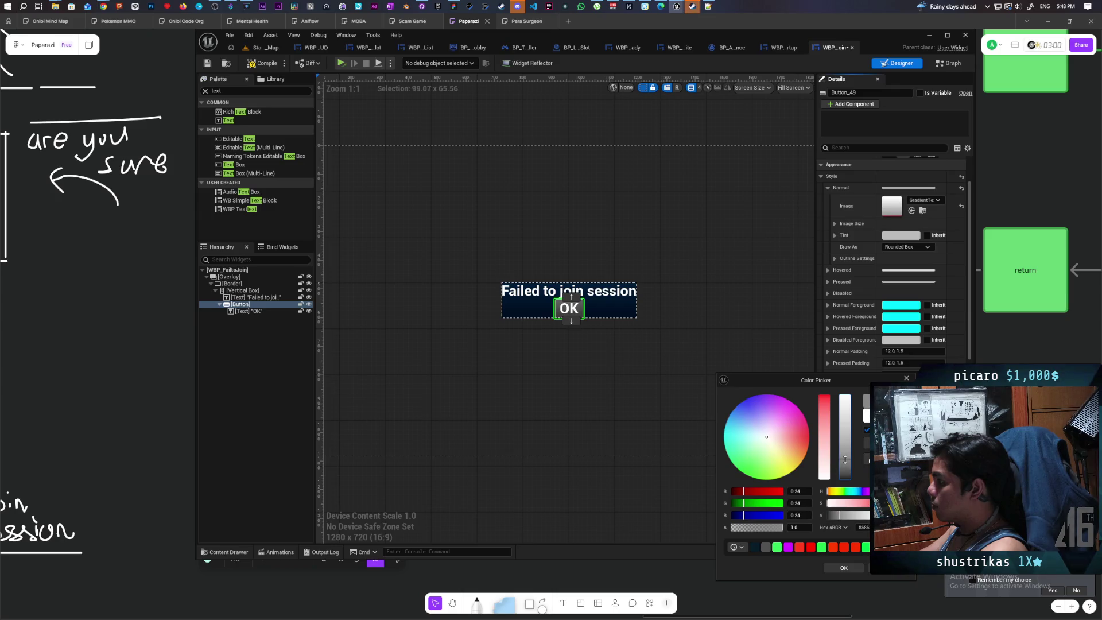
click(844, 568)
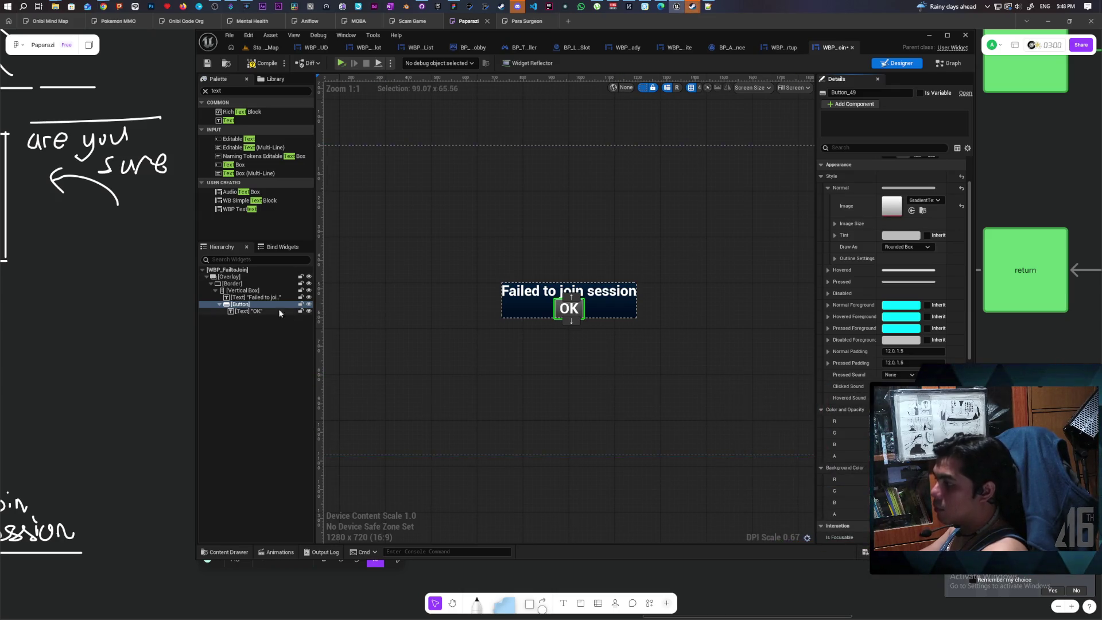
click(233, 284)
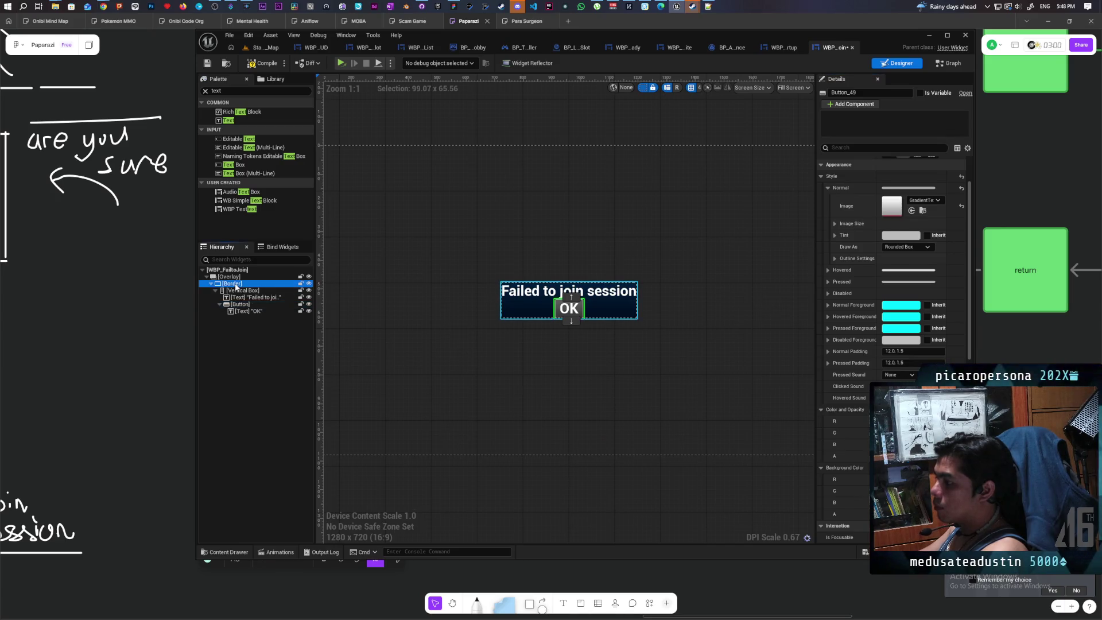
Step: Give the Vertical Box inside the border a padding of 50
click(237, 291)
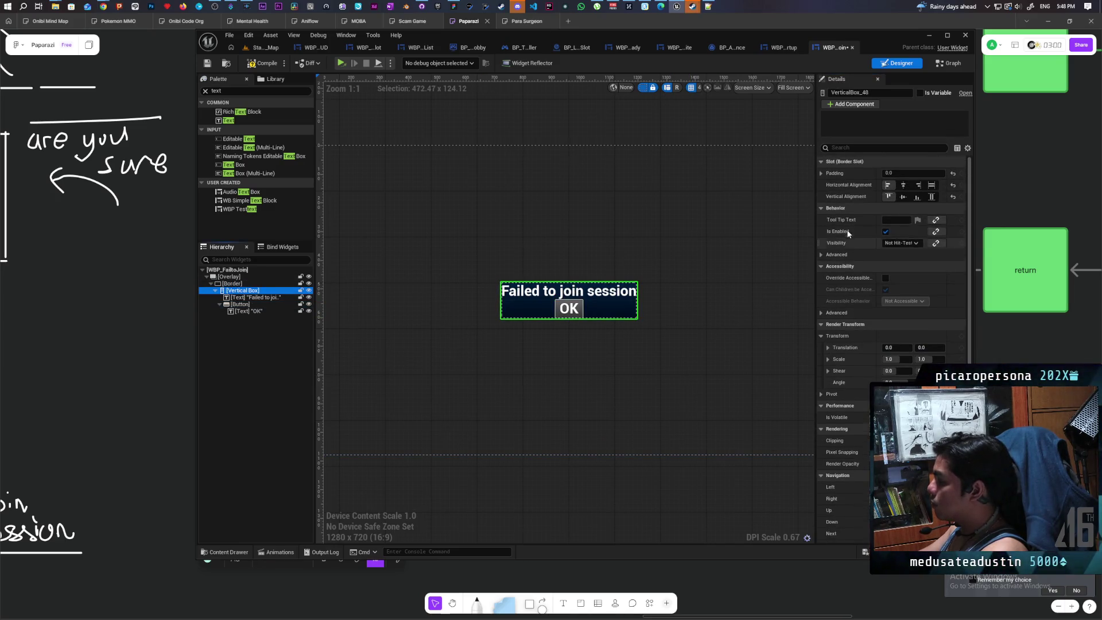
click(909, 173)
text(50)
key(Return)
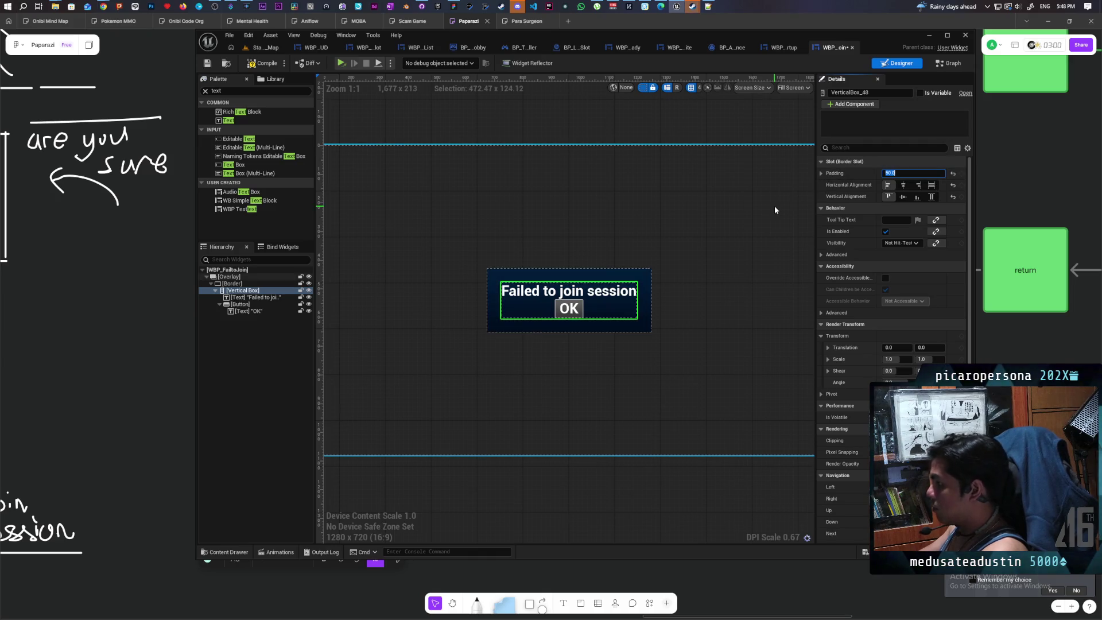
Step: Set the 'Failed to join session' title's bottom padding to 100
click(246, 297)
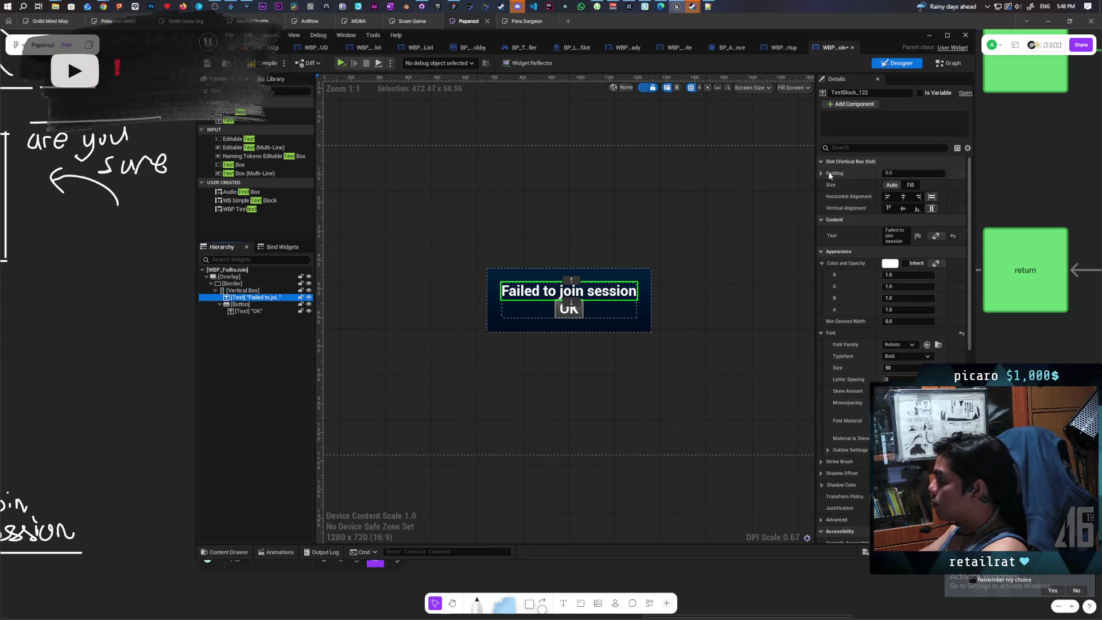
text(50)
key(Return)
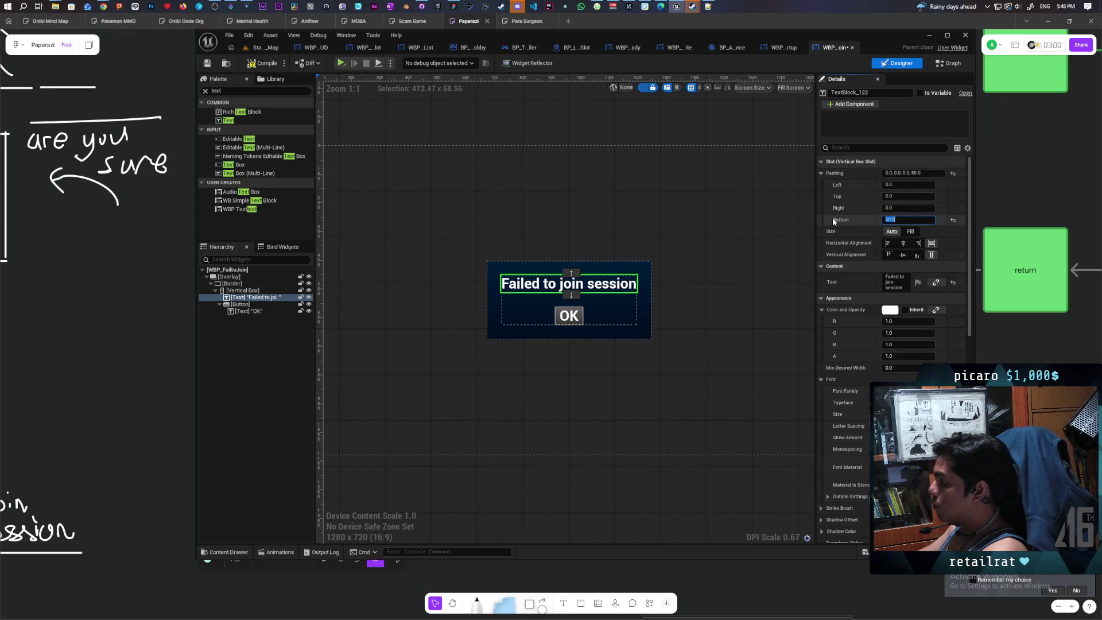
text(100)
key(Return)
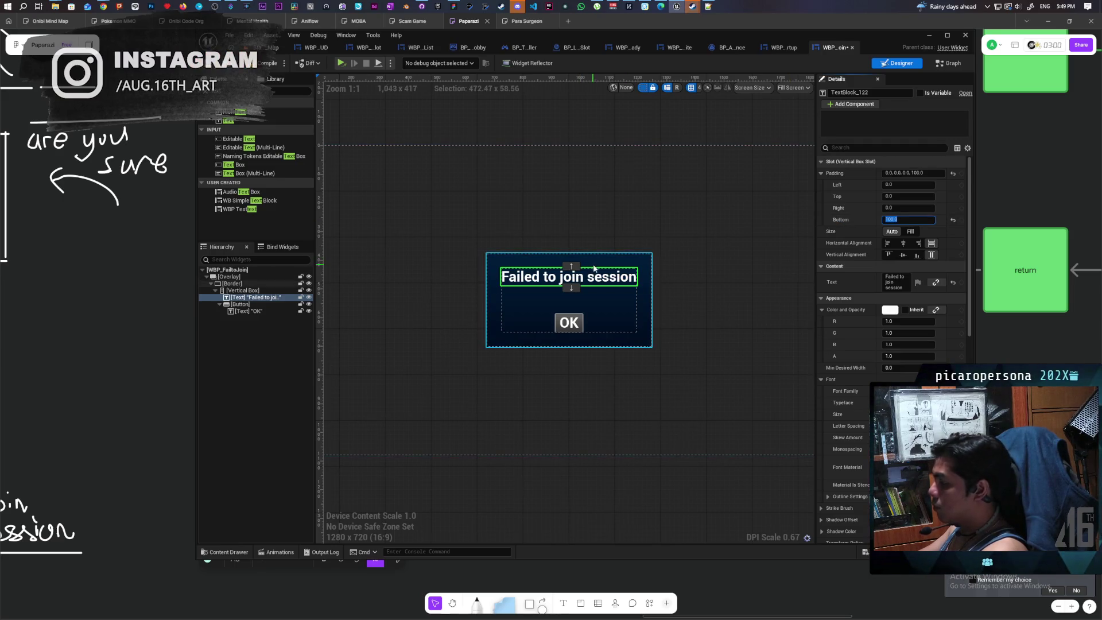
Step: Apply a padding of 20 around the OK label text
click(236, 311)
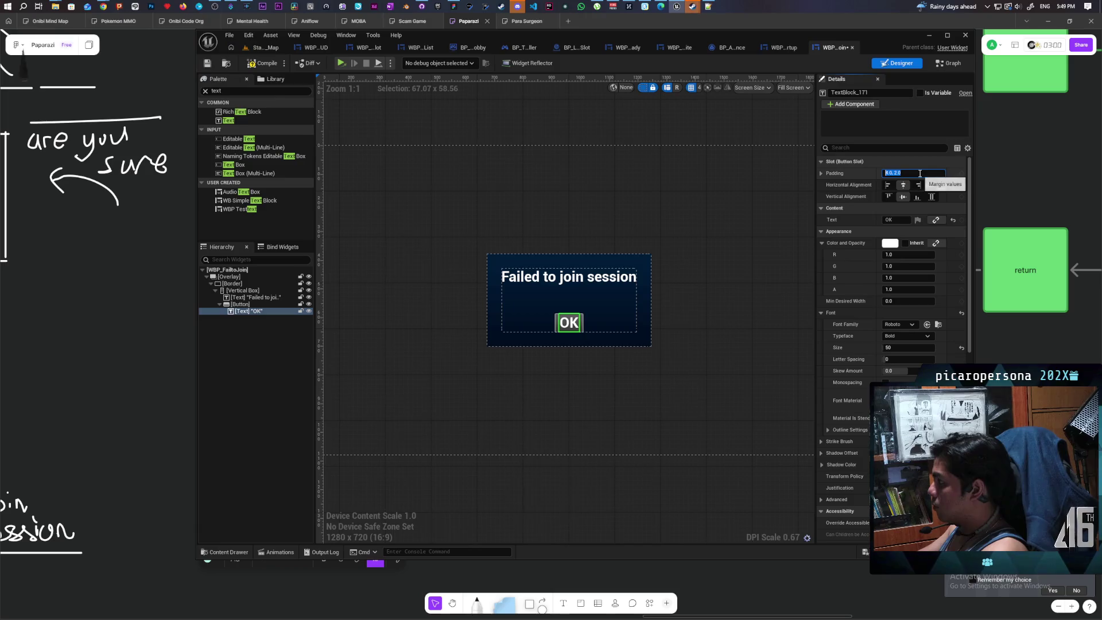
text(20)
key(Return)
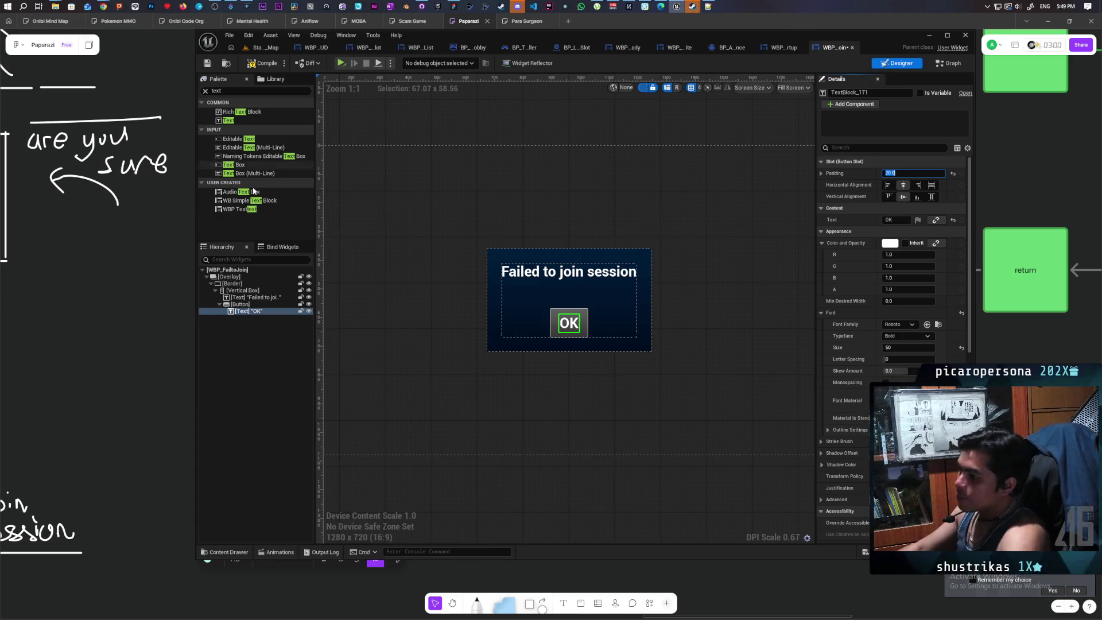
click(241, 305)
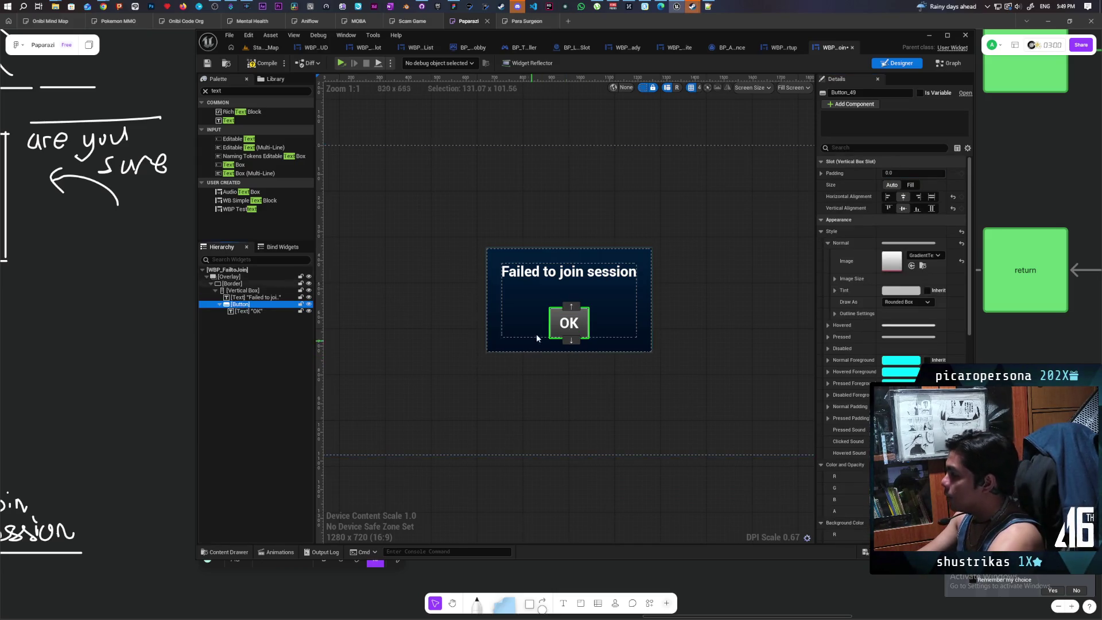
Step: Enter initial corner radii for the OK button's outline: 20, 50, 5 and 50
click(835, 314)
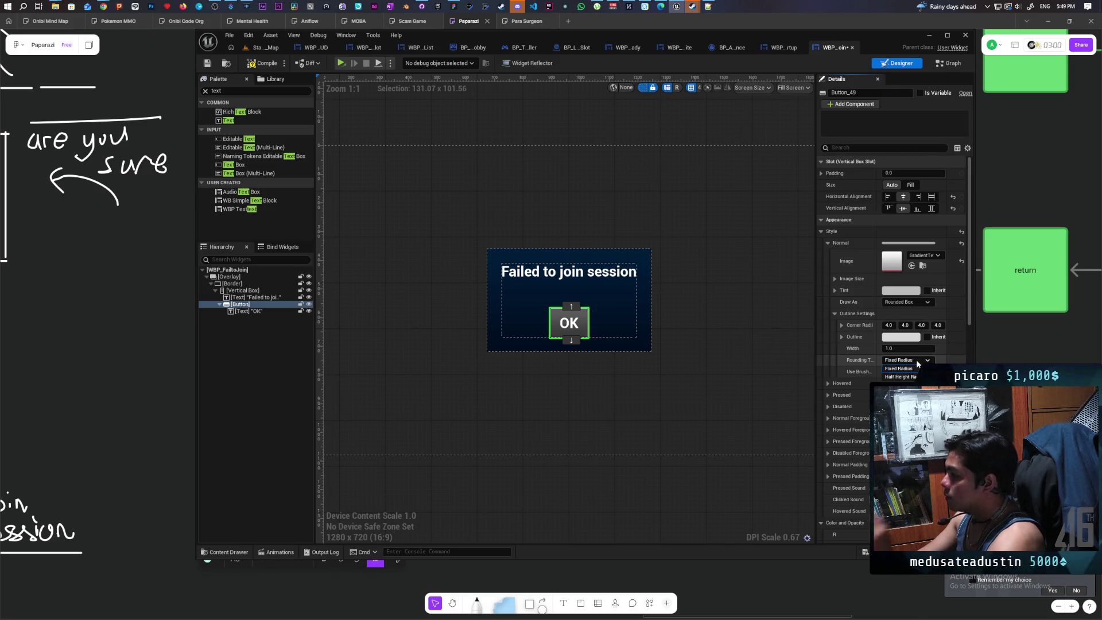
click(889, 325)
text(20)
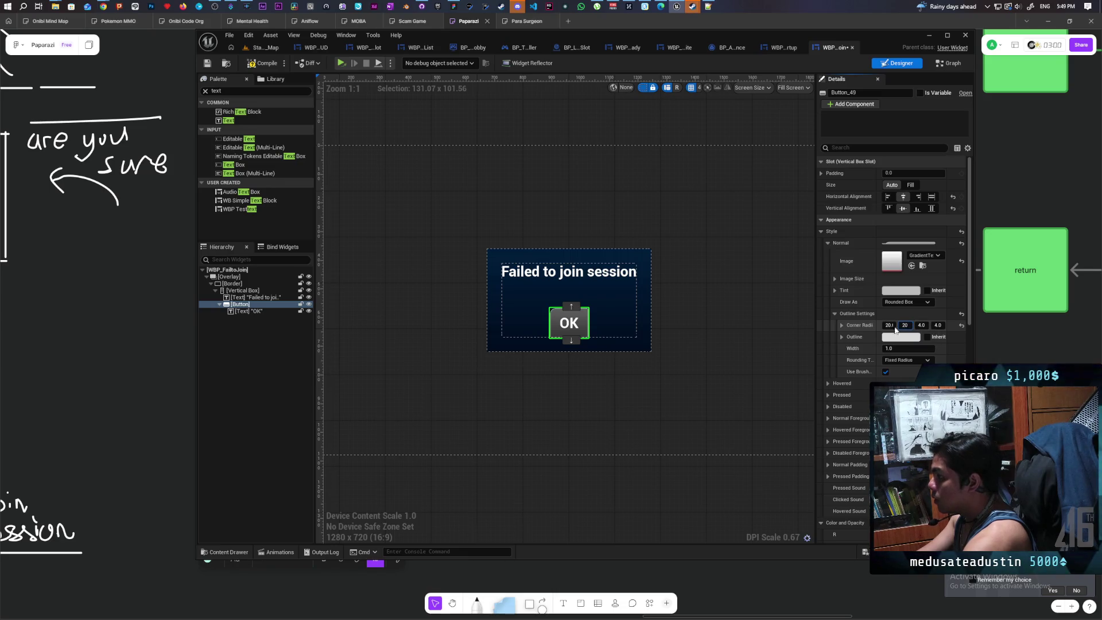
key(Tab)
text(50)
key(Tab)
text(5)
key(Tab)
text(50)
key(Return)
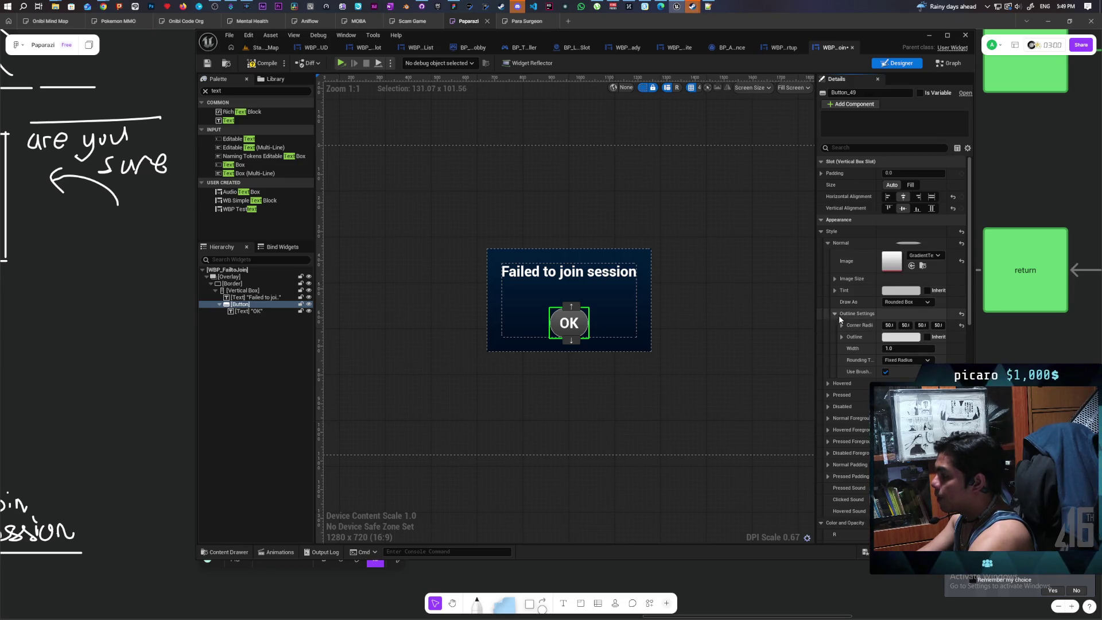
Step: Leave the button's outline colour transparent and turn on Use Brush Transparency
click(895, 337)
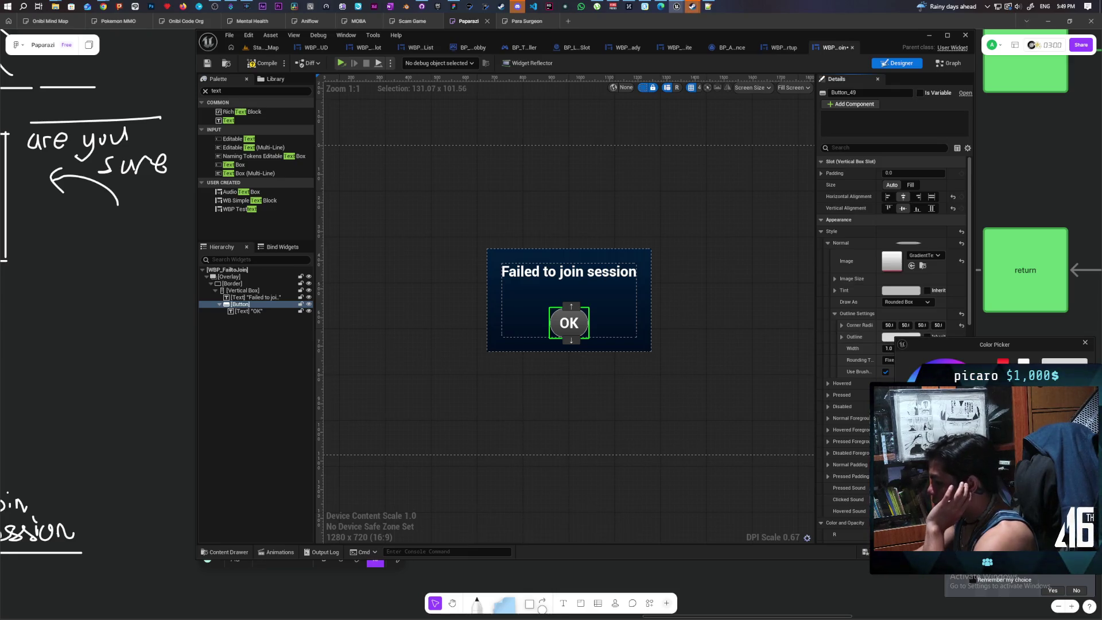
key(Escape)
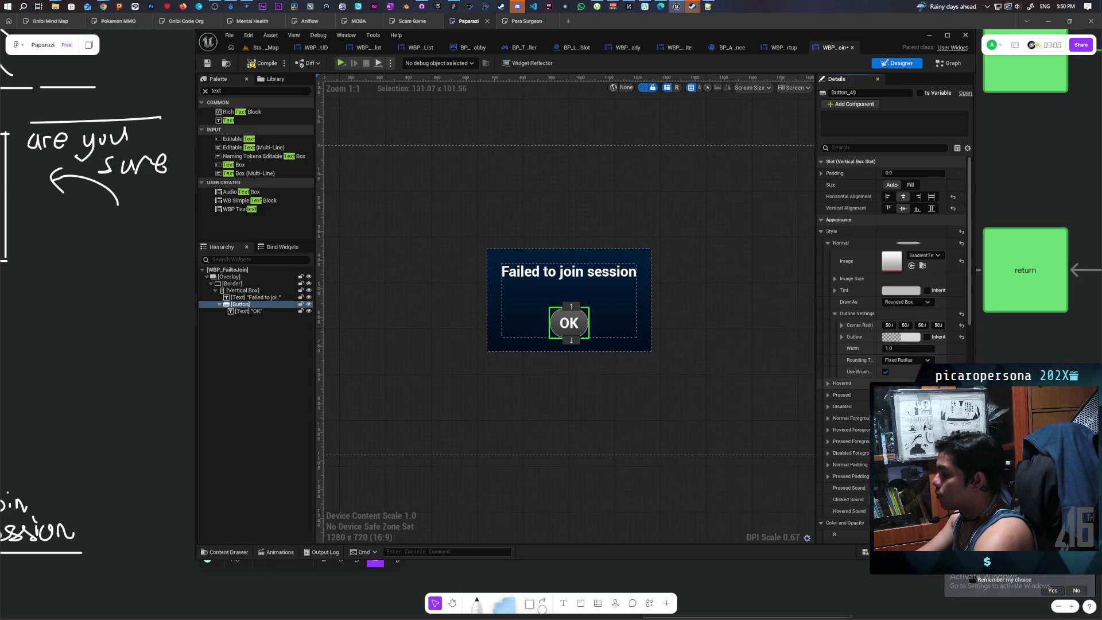
click(886, 372)
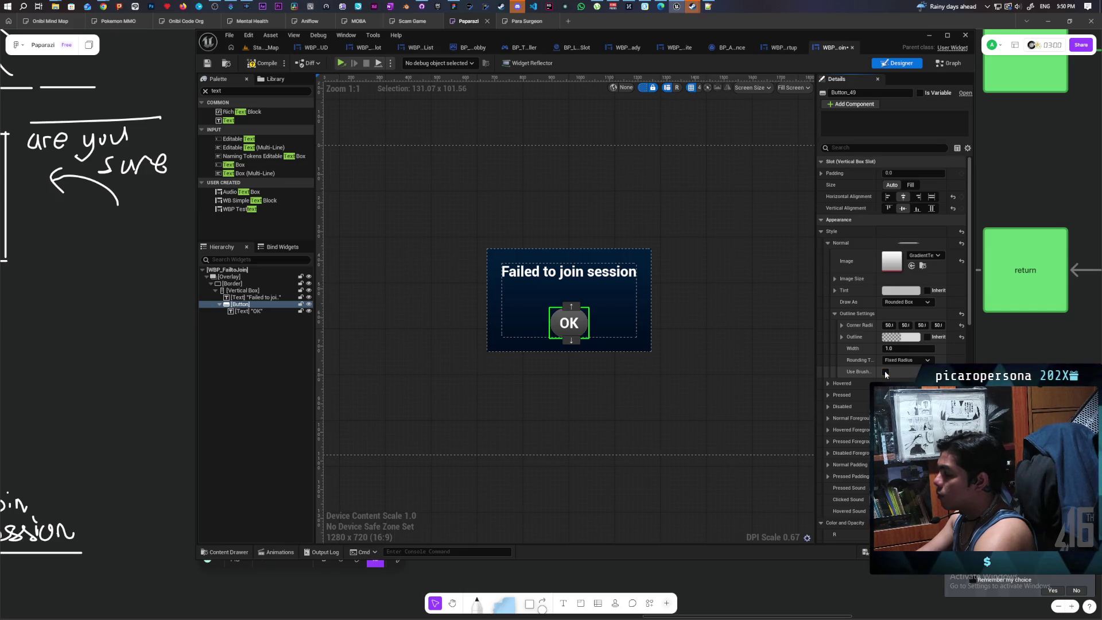
click(885, 373)
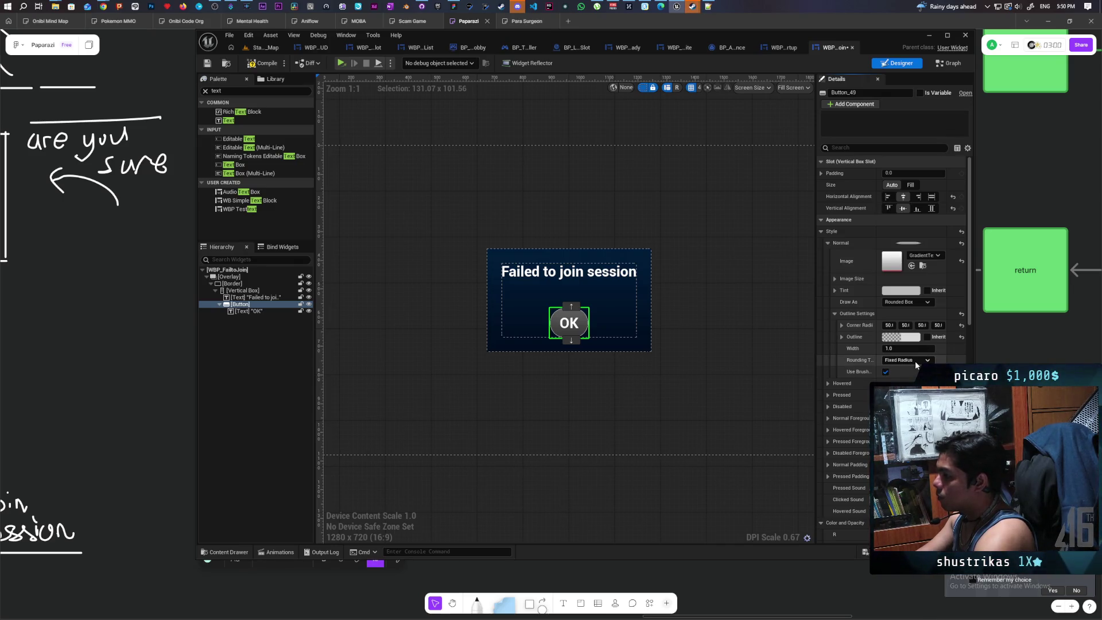
Step: Change the OK button's corner radii to 40 and compile the widget blueprint
click(891, 325)
text(30)
click(906, 325)
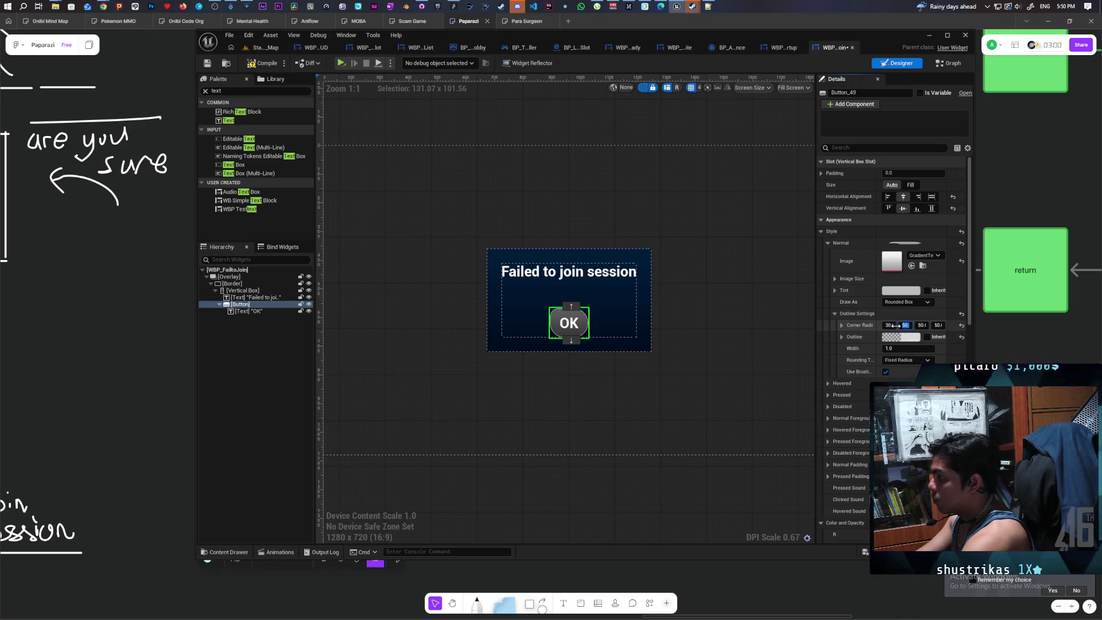
drag(891, 325, 871, 328)
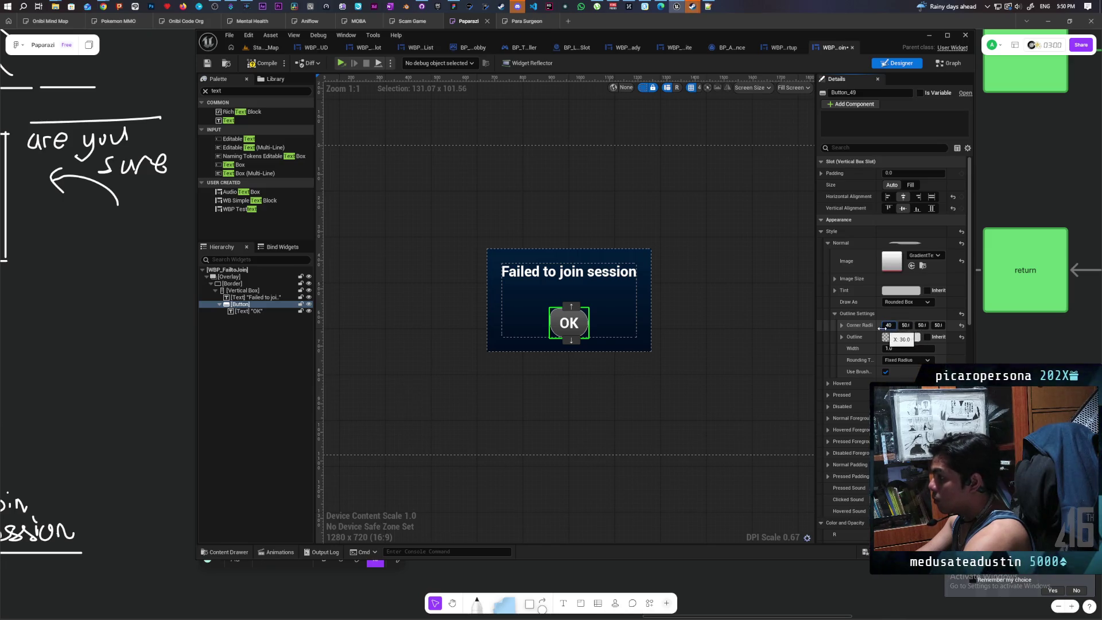
click(906, 325)
text(40.0)
key(Tab)
text(40)
key(Return)
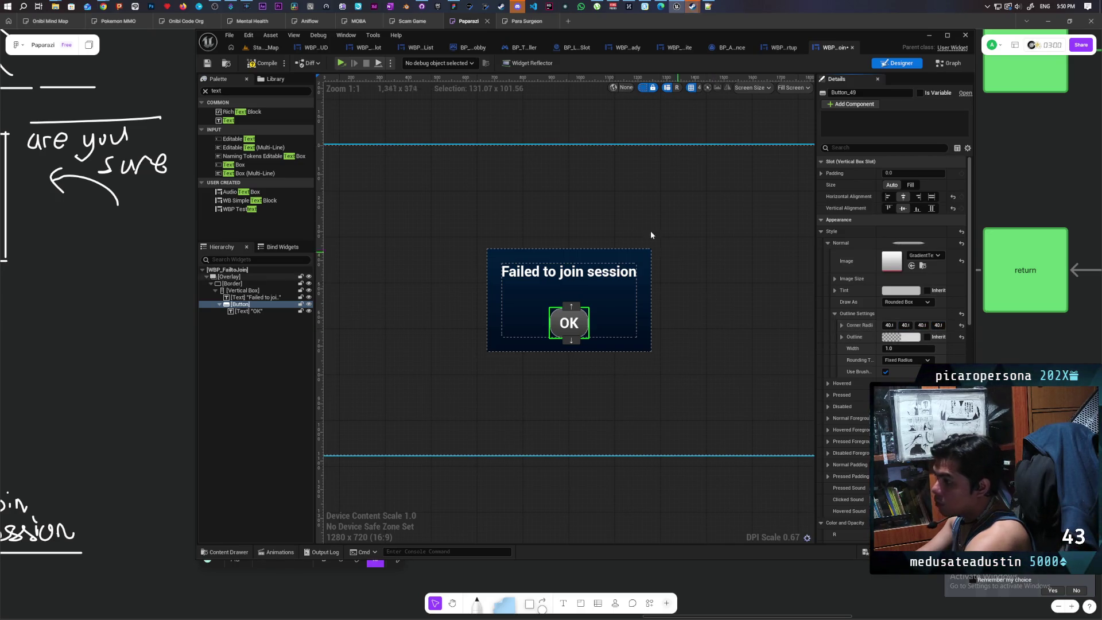
click(261, 63)
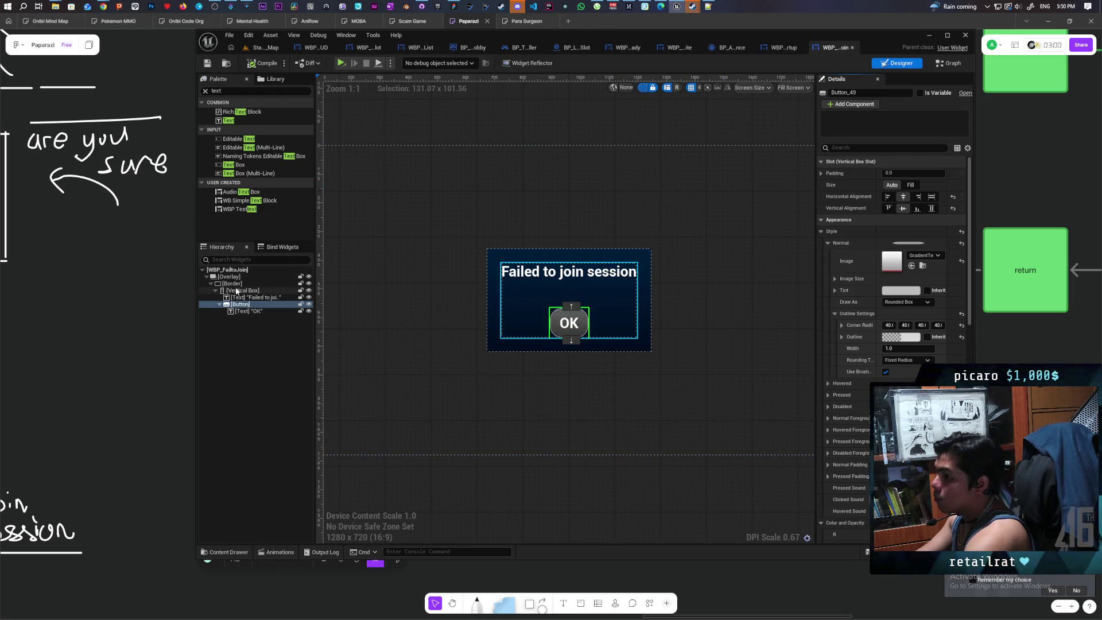
Step: Set the dialog's background Border to draw as a Rounded Box
click(574, 344)
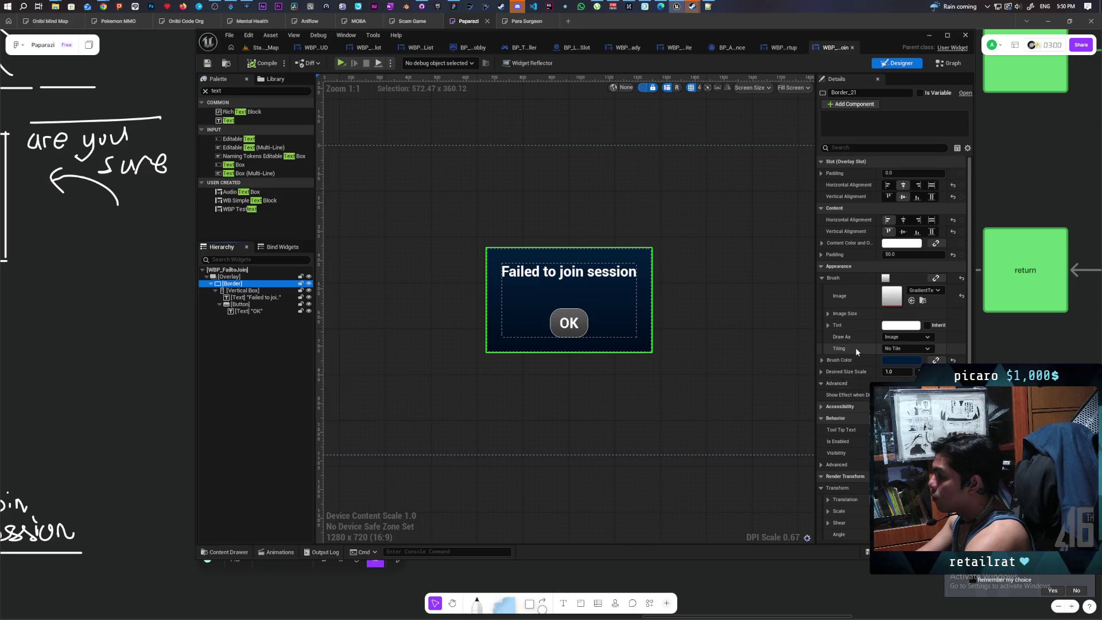
click(918, 338)
click(910, 378)
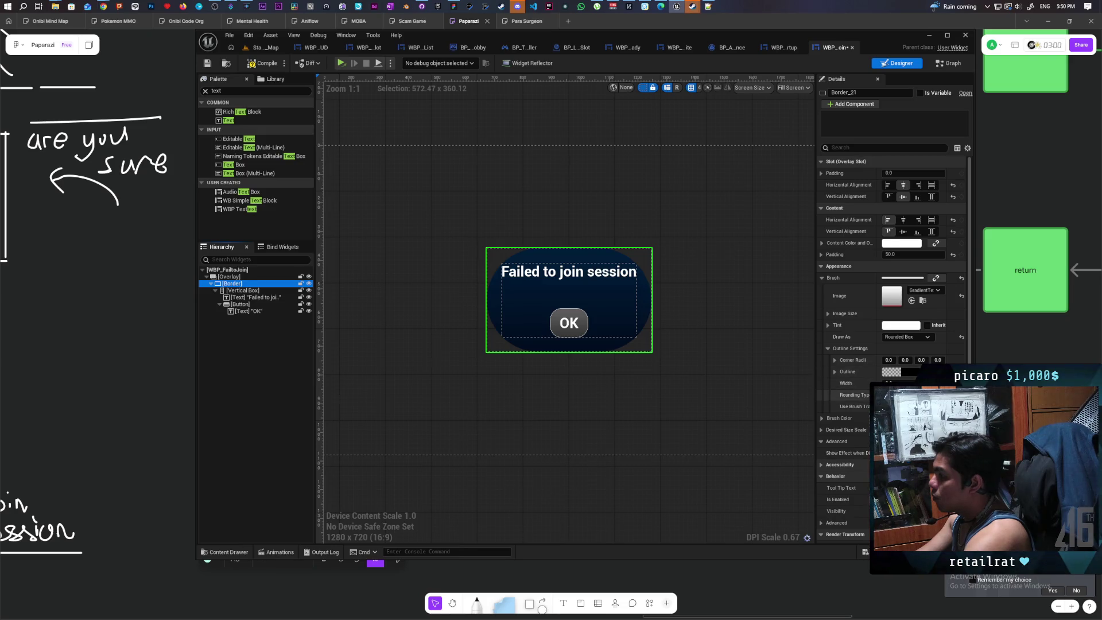
click(900, 372)
Step: Give the border a corner radius of 40 on all four corners
click(889, 360)
text(40)
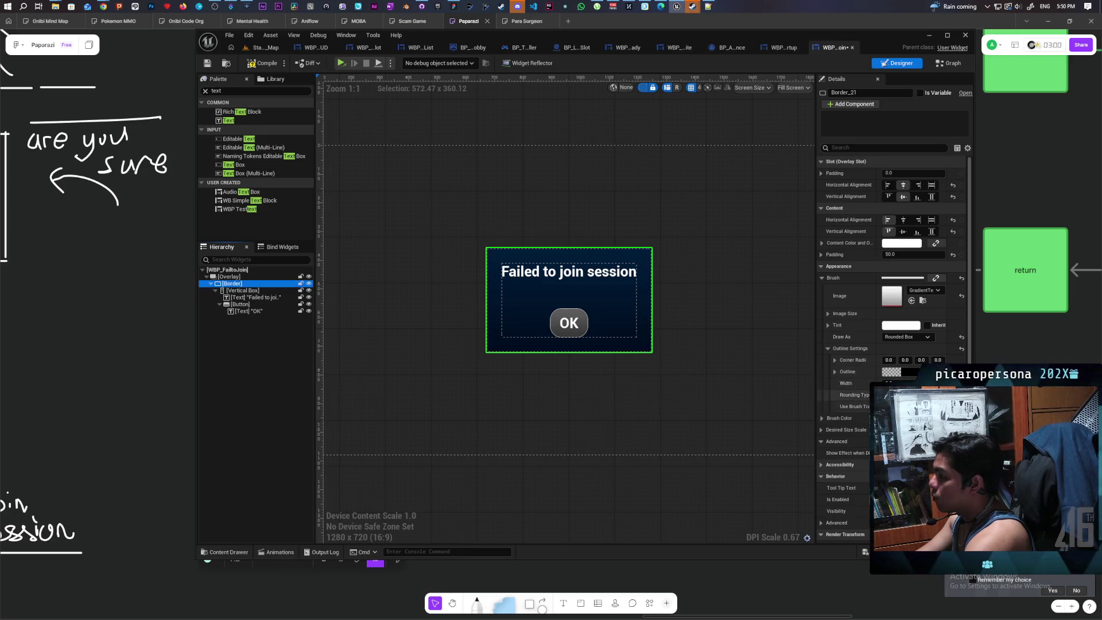
click(906, 360)
text(40)
click(921, 360)
text(40)
key(Tab)
text(40)
Step: Raise the border's first, third and fourth corner radii to 50 and re-edit the second
click(889, 360)
text(50)
click(907, 360)
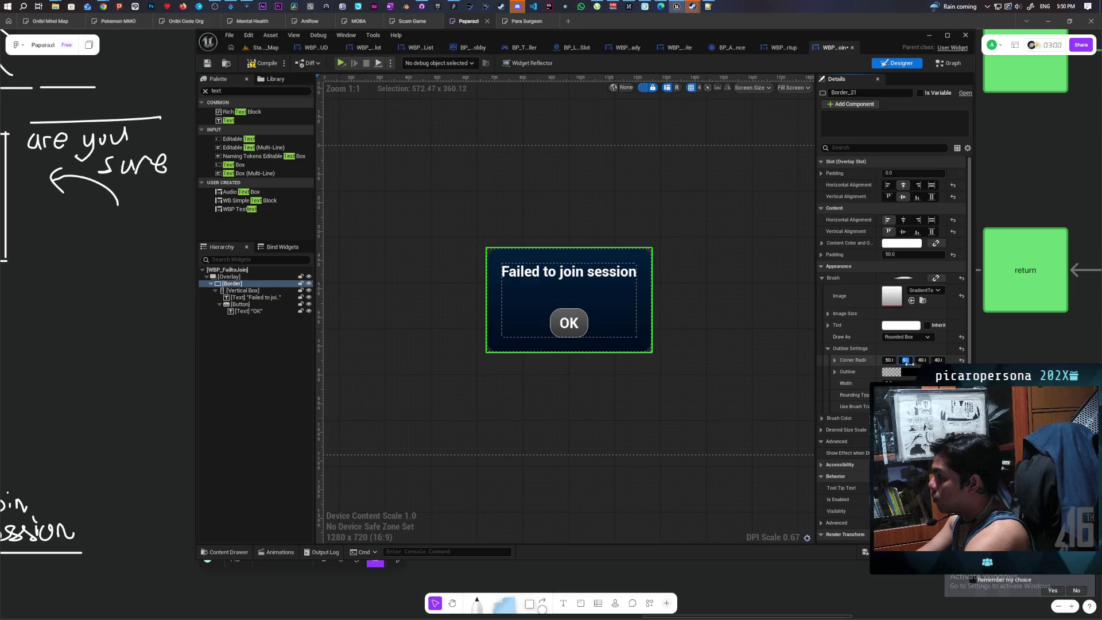
click(922, 360)
text(50)
click(939, 360)
text(50)
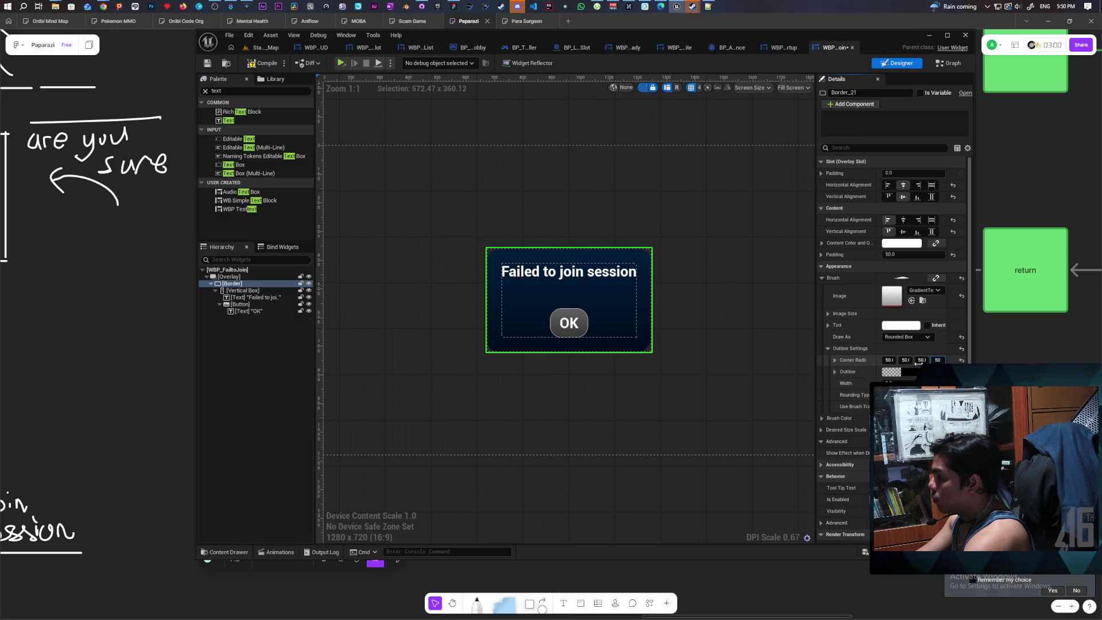
click(905, 360)
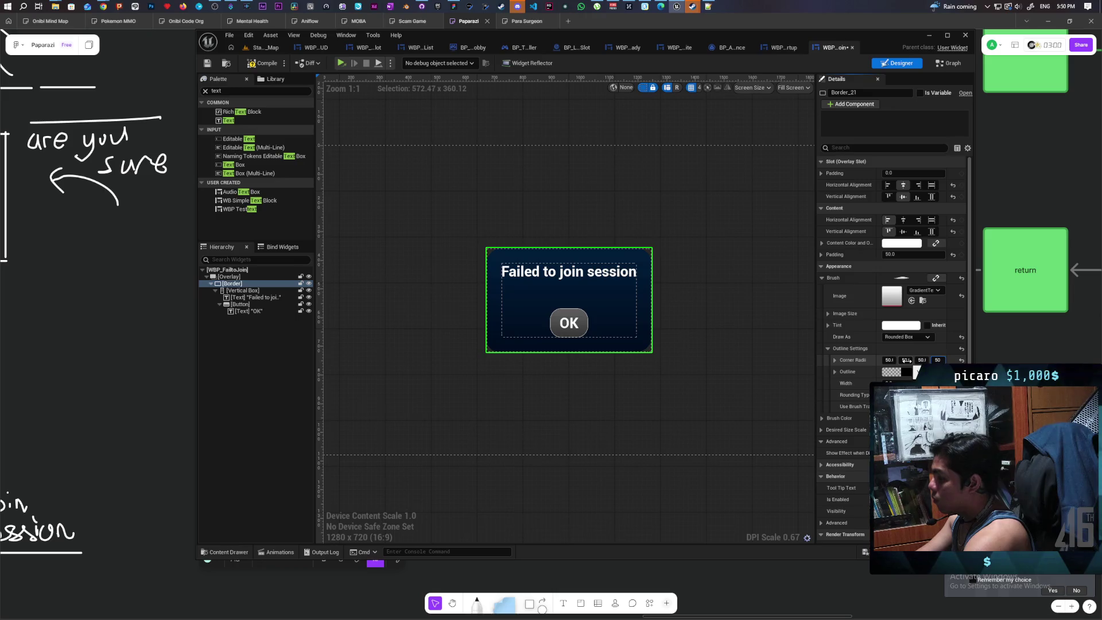
text(0)
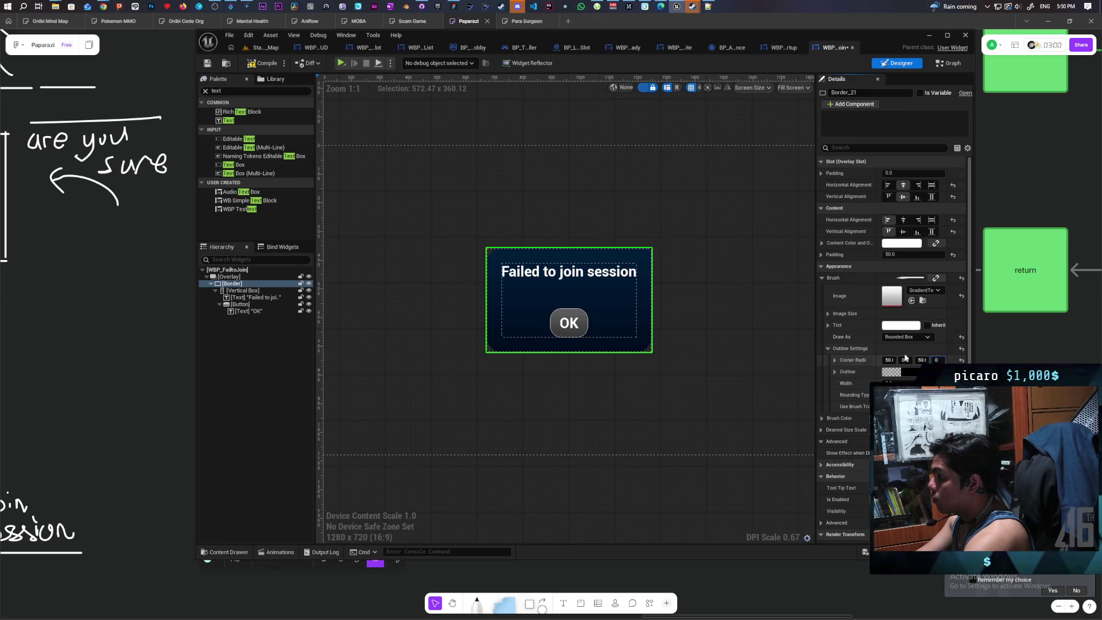
click(694, 366)
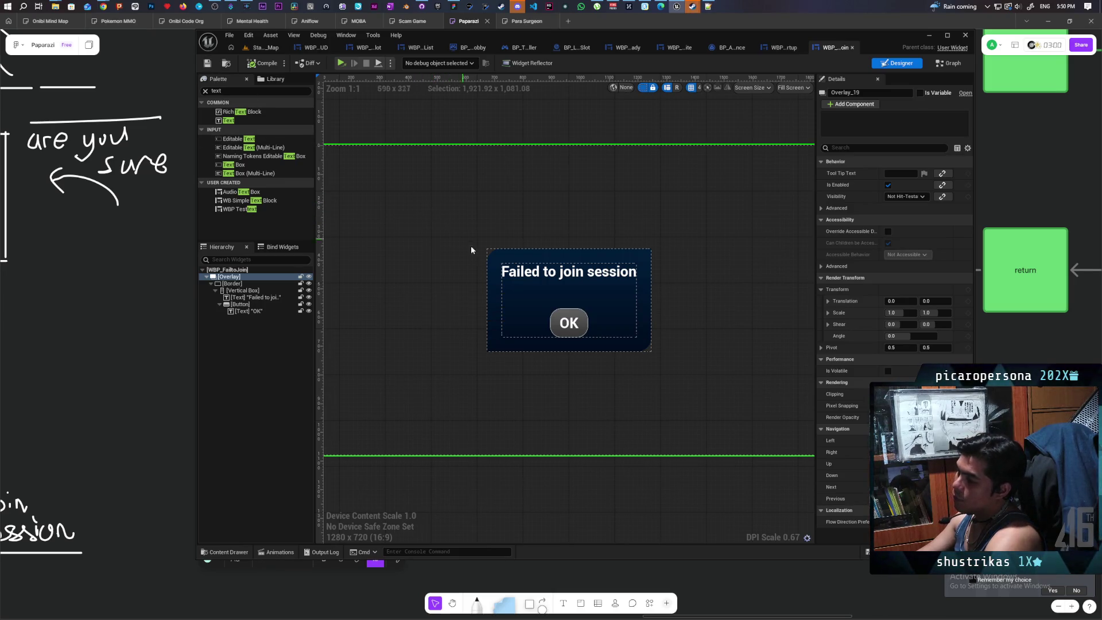
Step: Set the OK label's font size to 32
click(583, 332)
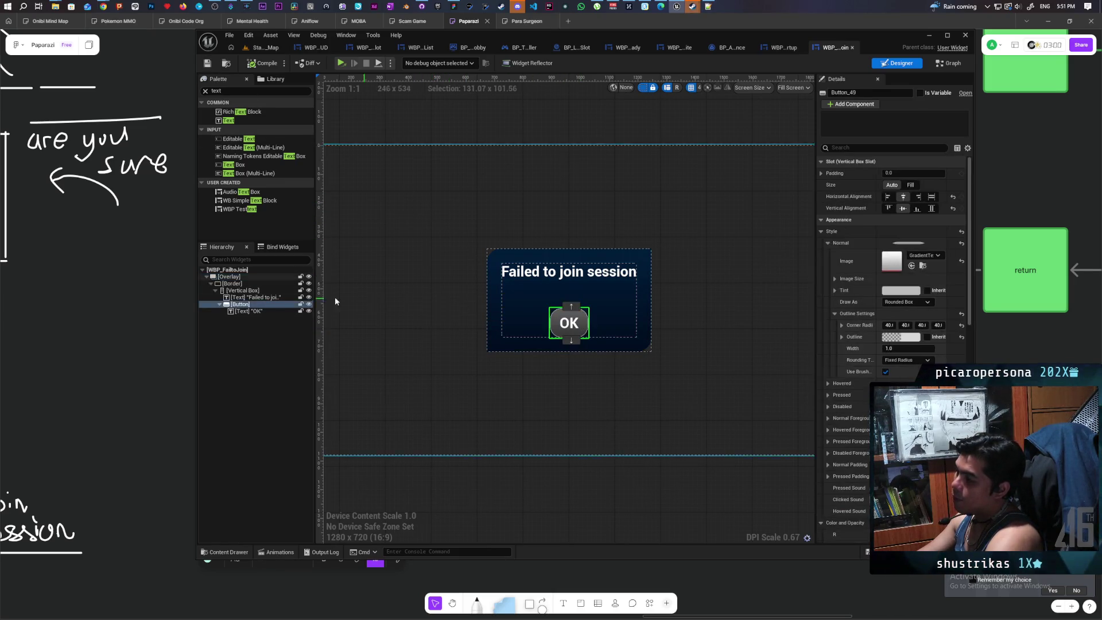
click(904, 348)
text(32)
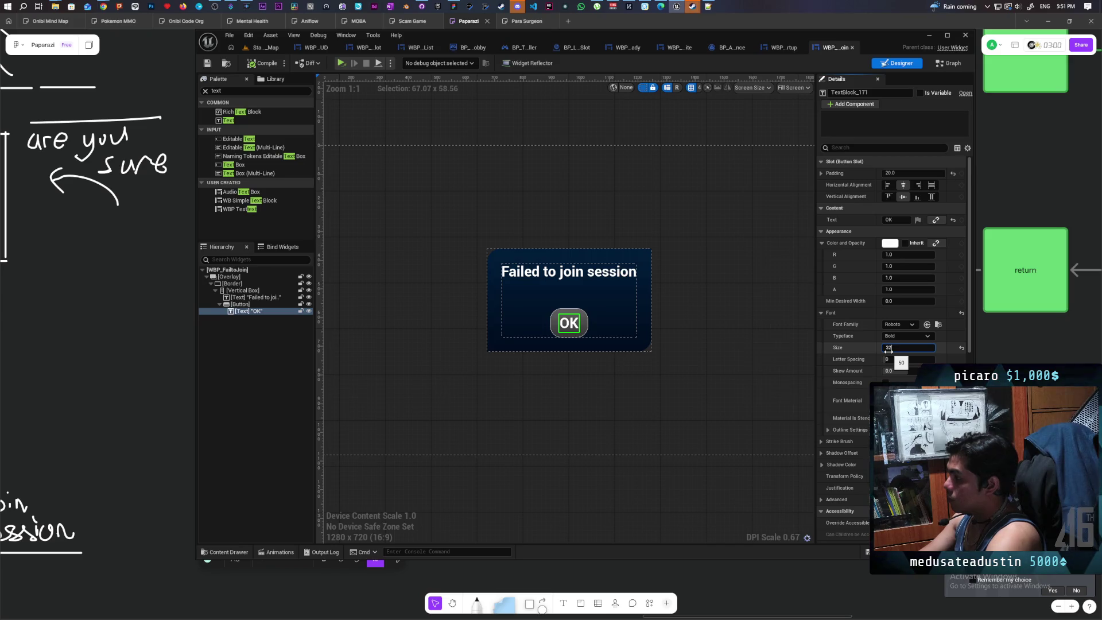
key(Return)
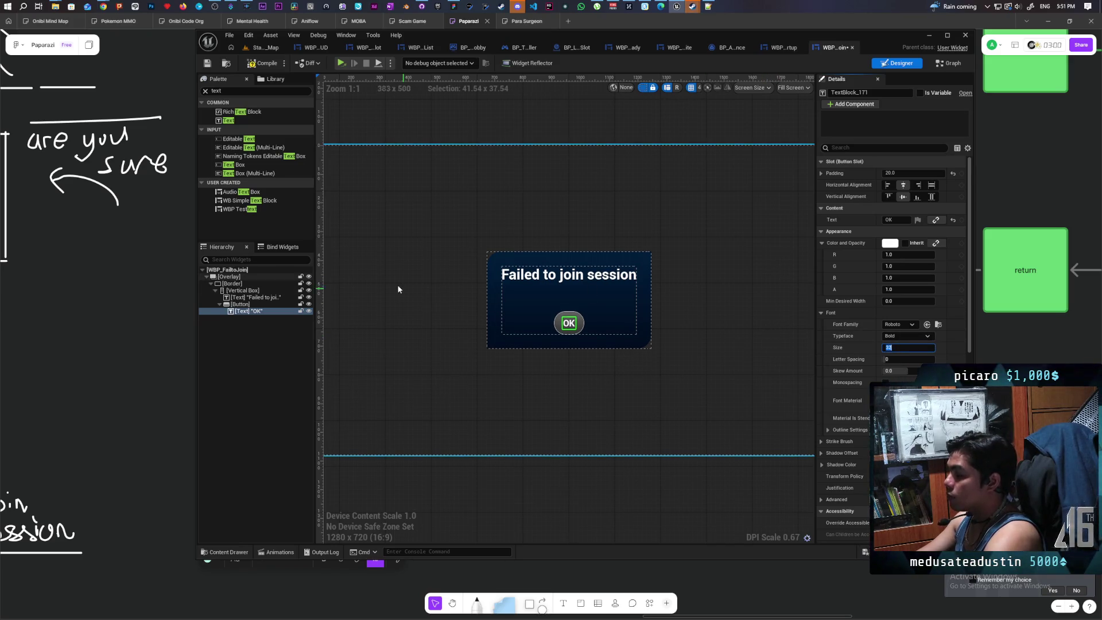
Step: Round all four corners of the OK button with a radius of 30
click(240, 304)
click(889, 325)
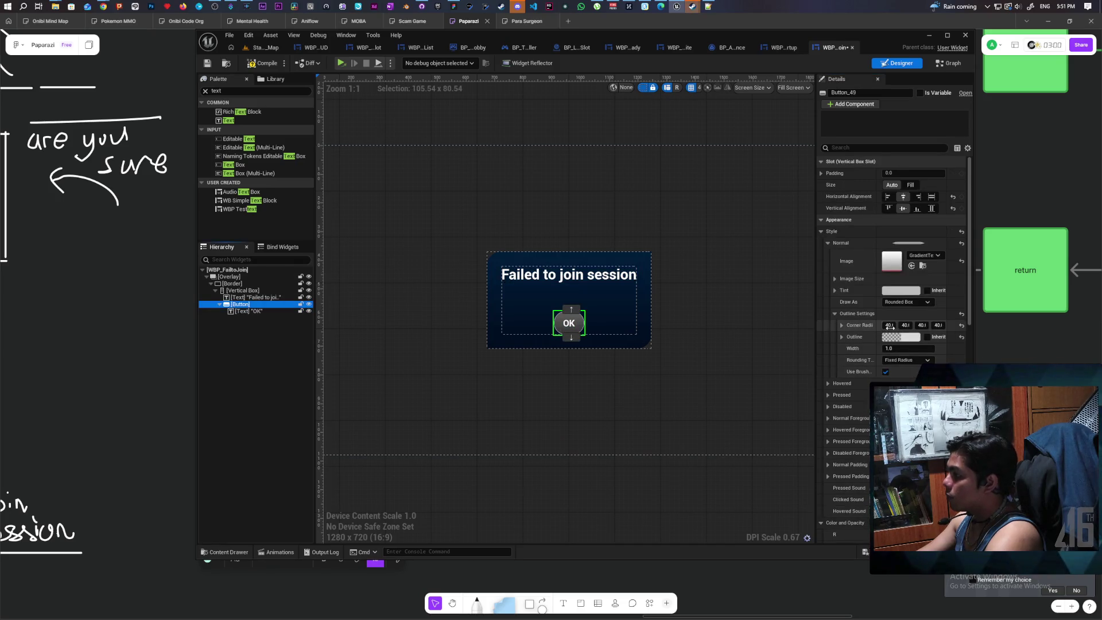
text(20)
text(20)
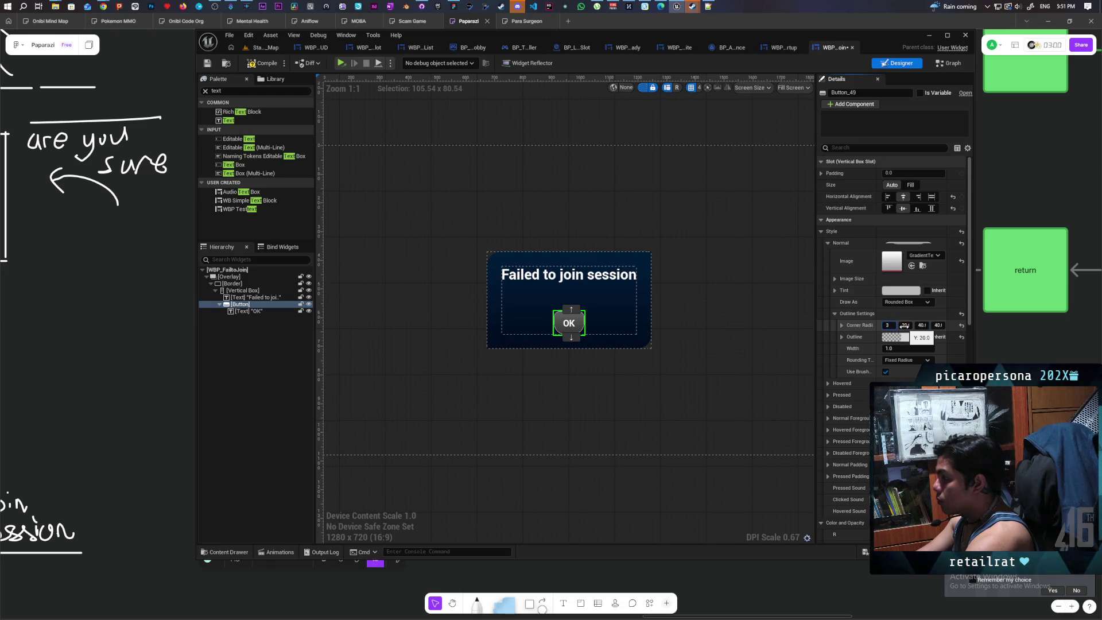
text(0)
key(Return)
click(919, 325)
text(30)
click(939, 325)
text(30)
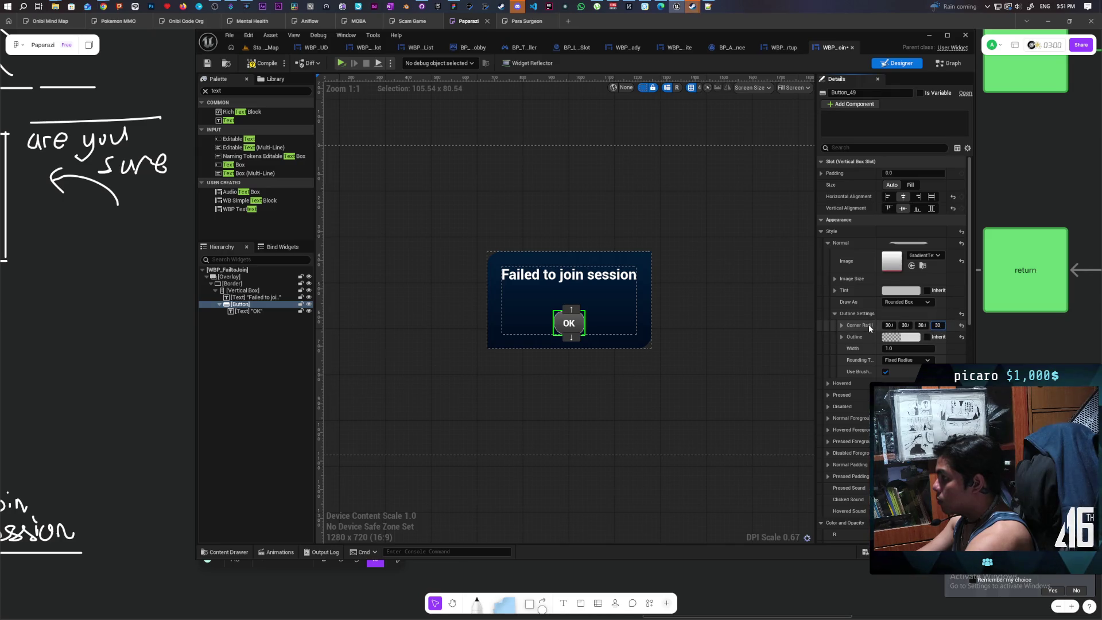
click(694, 356)
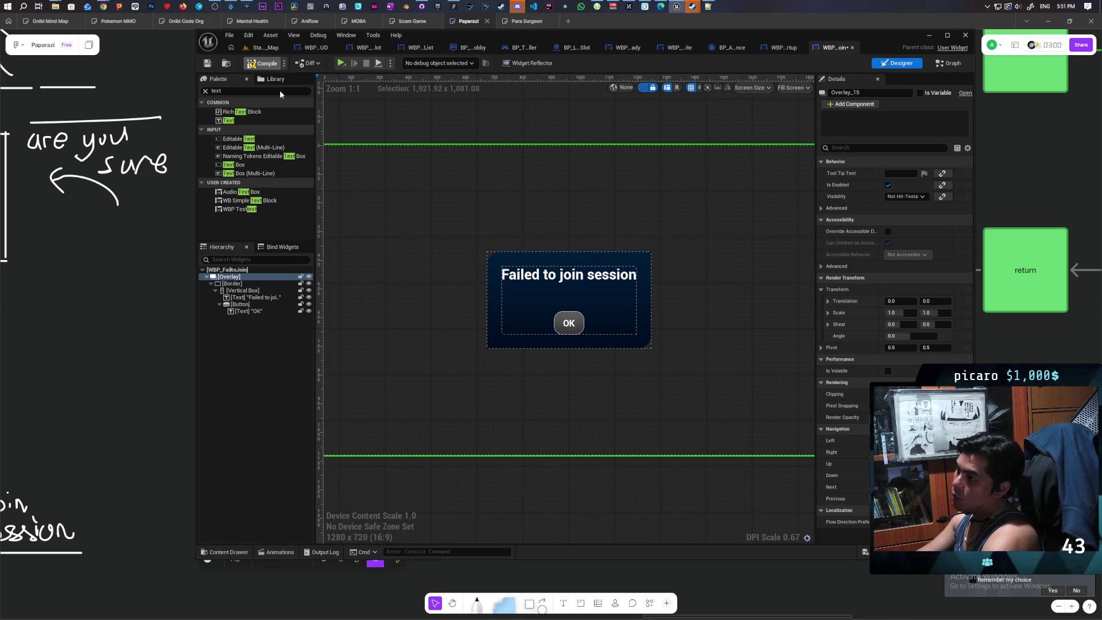
Step: Add the OK button's On Clicked (Button_49) event to the Event Graph
scroll(487, 221, down, 2)
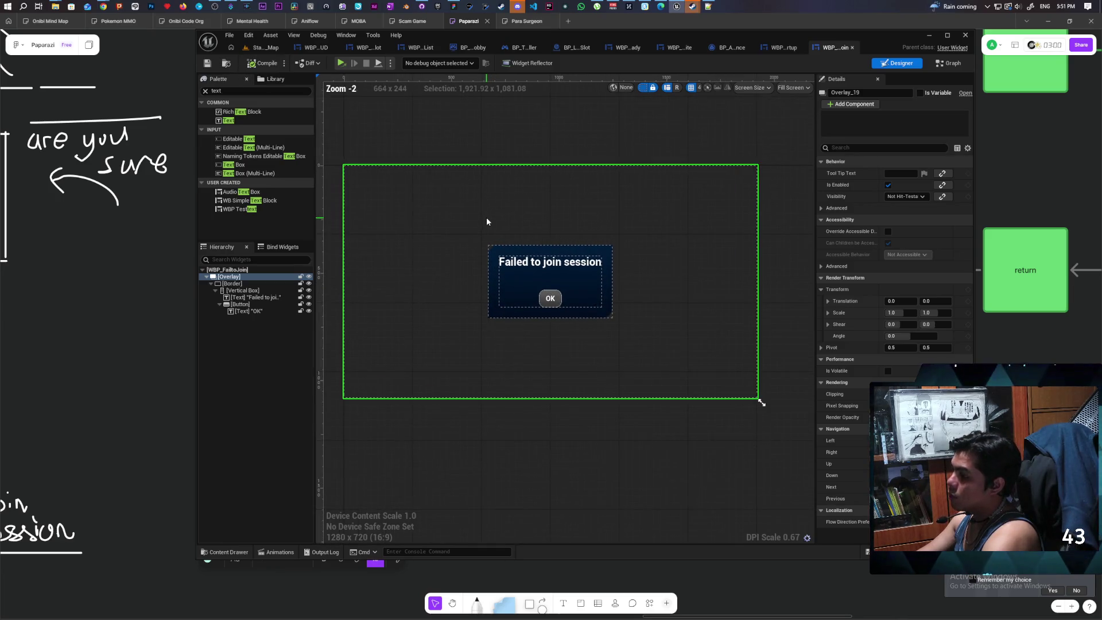
click(241, 305)
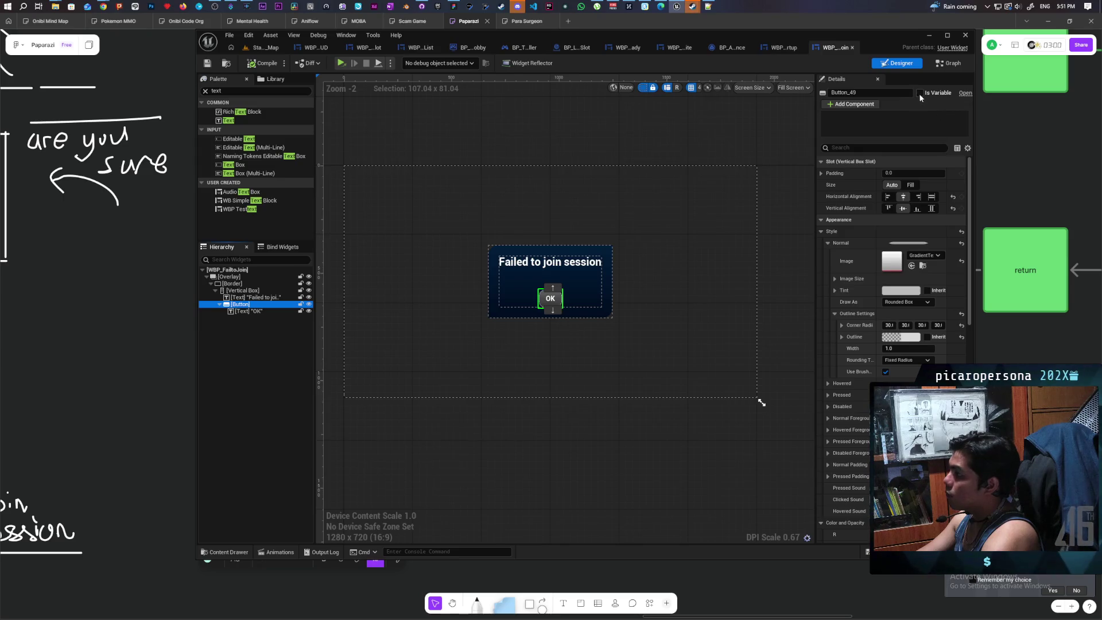
scroll(846, 409, down, 3)
scroll(847, 411, down, 10)
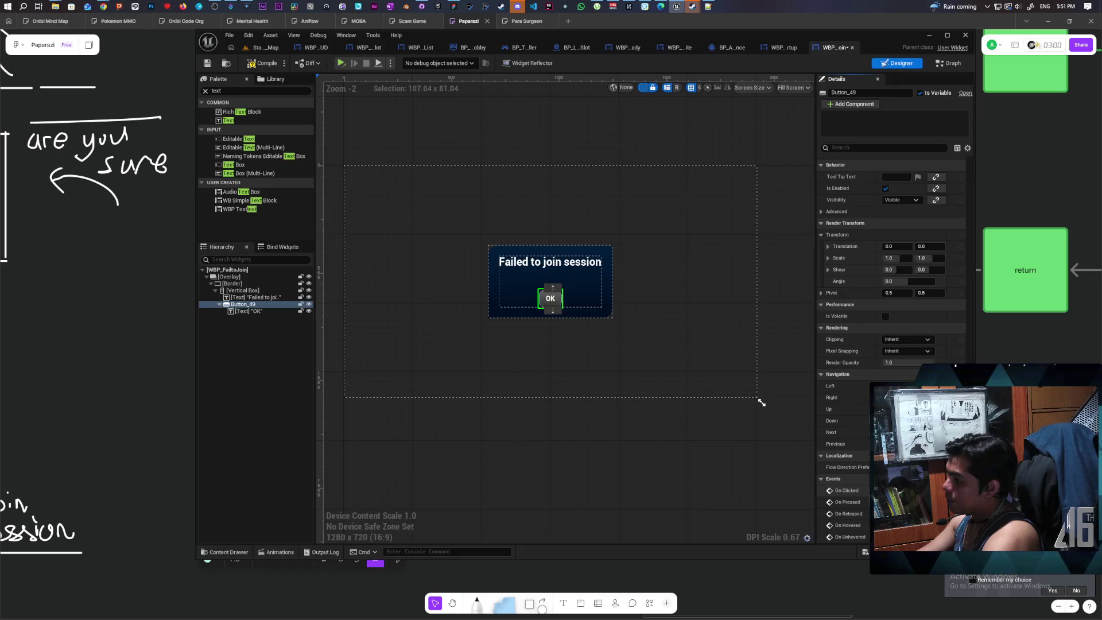
click(955, 490)
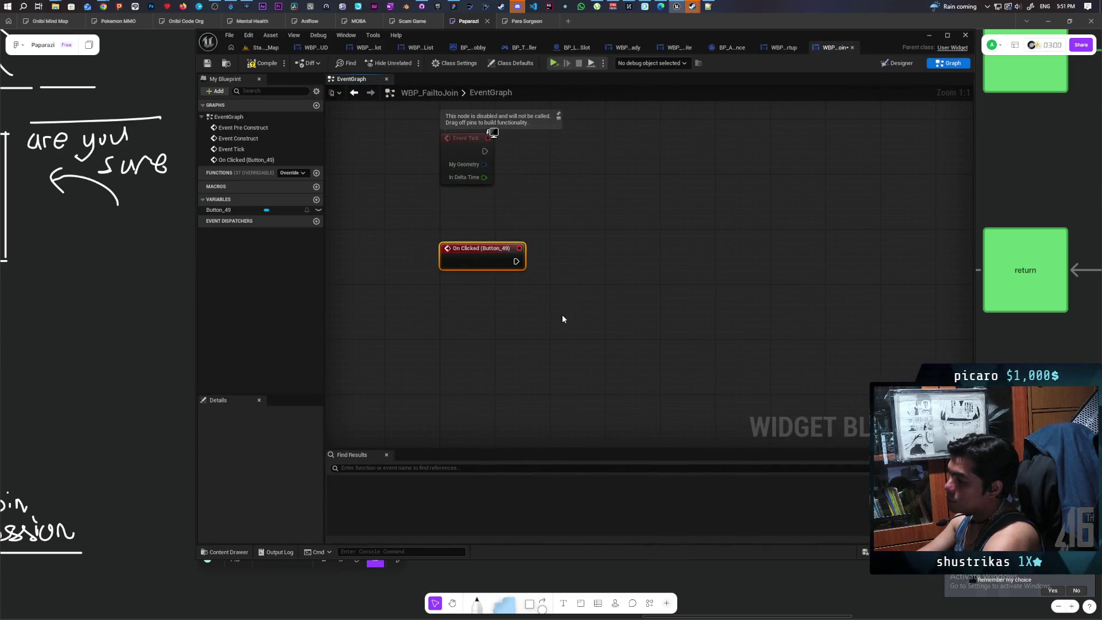
right_click(538, 310)
Step: Wire a Remove from Parent node to the OK button's On Clicked event
text(move from)
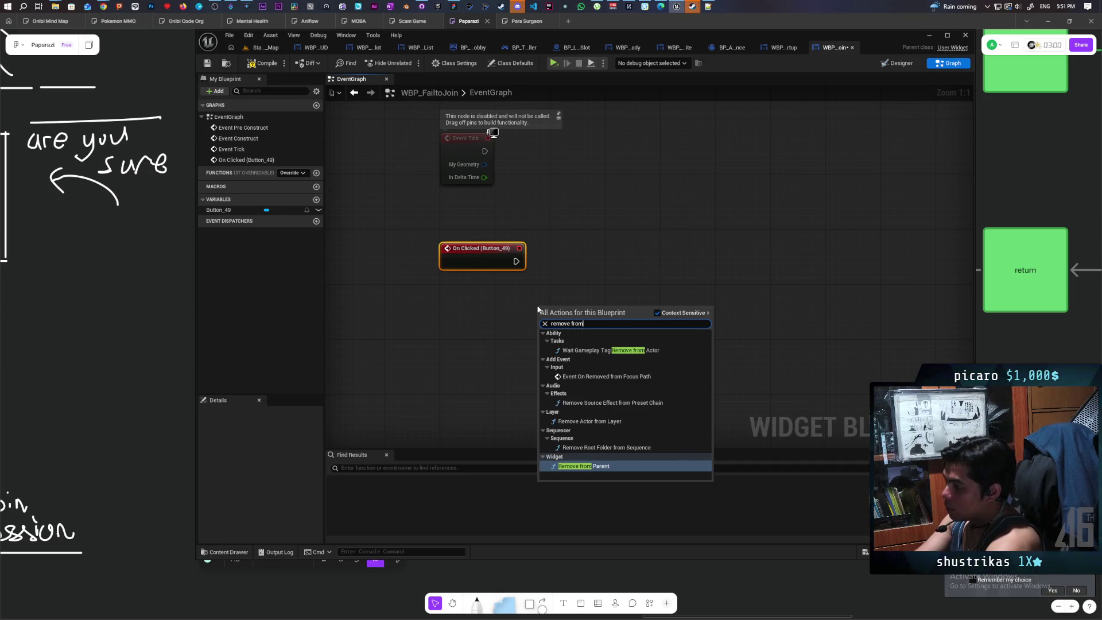
key(Return)
mouse_move(516, 262)
mouse_down()
mouse_move(544, 330)
mouse_move(578, 262)
mouse_up()
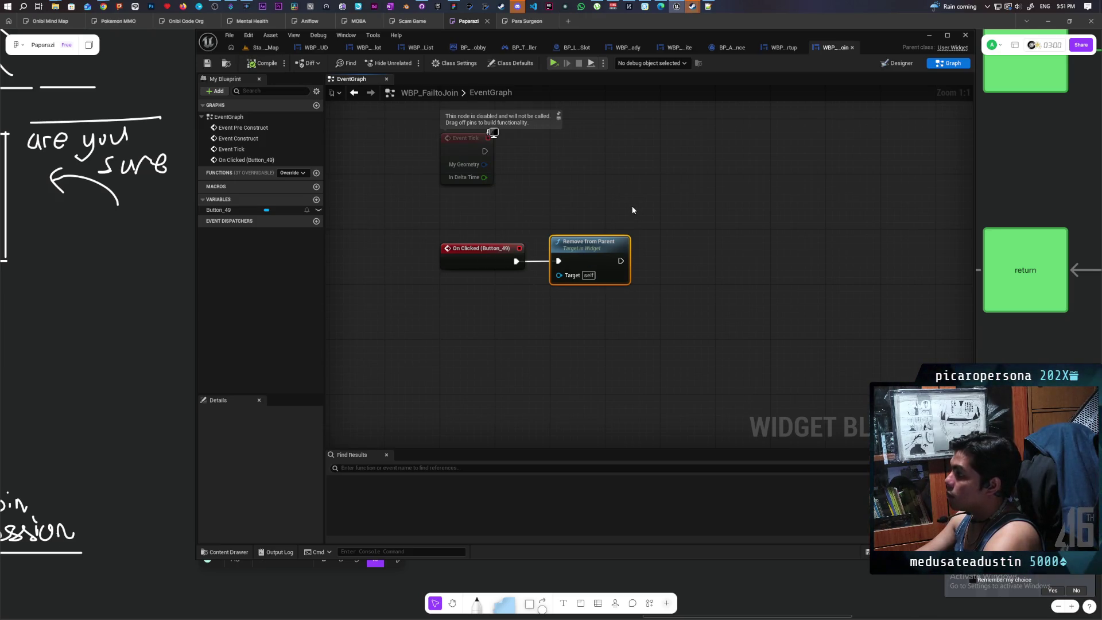
drag(575, 232, 460, 299)
click(710, 264)
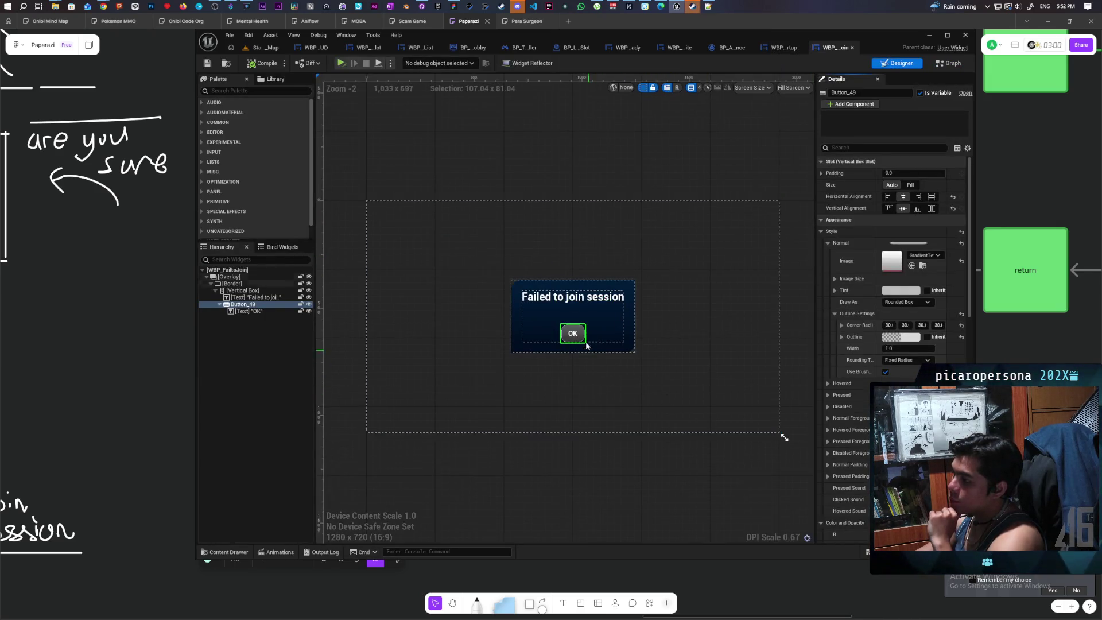
Step: In WBP_Invite's Designer, set the dialog Border to draw as a Rounded Box
click(603, 160)
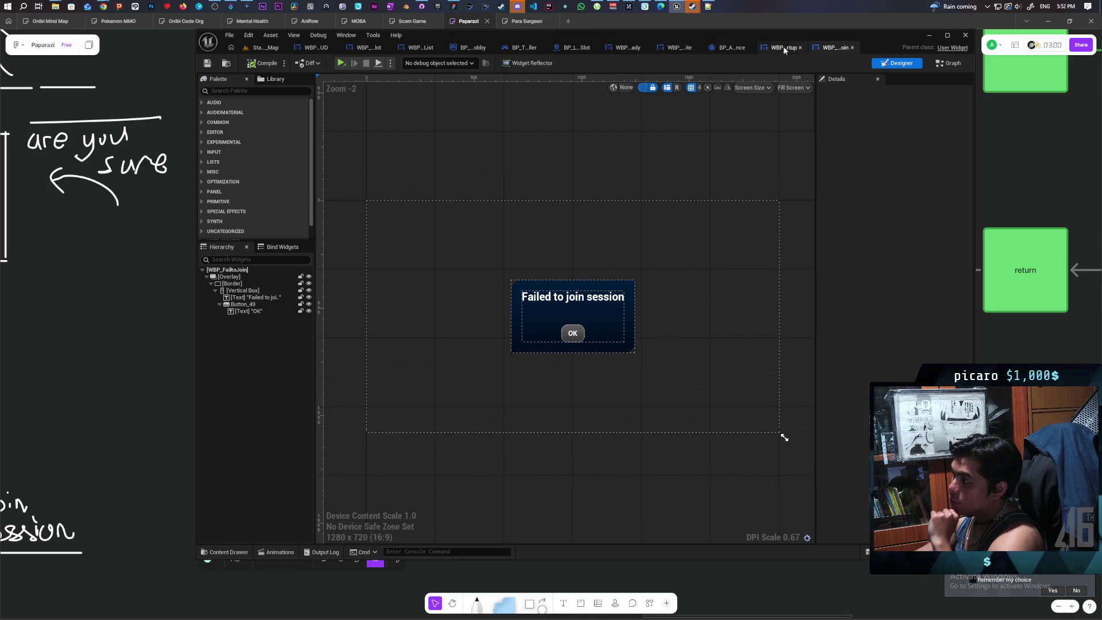
click(675, 48)
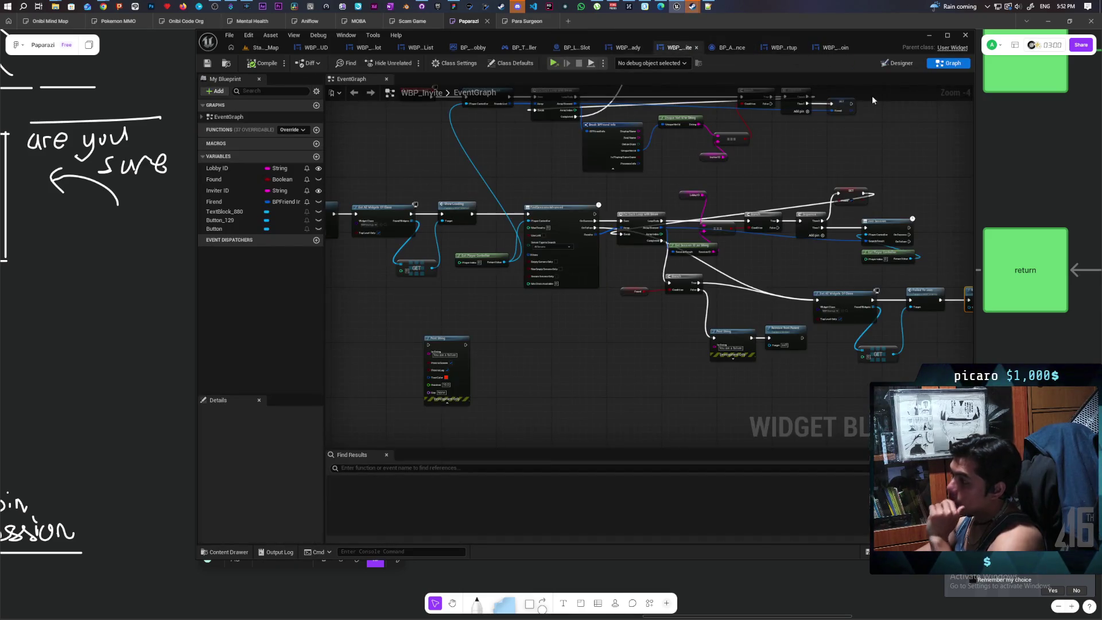
click(896, 64)
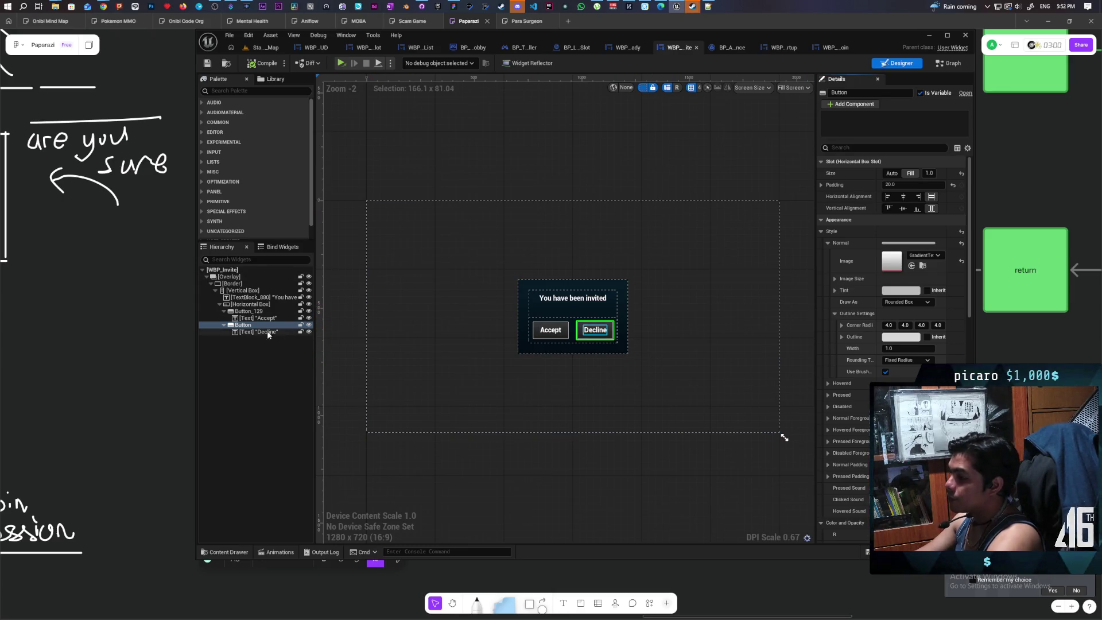
click(246, 282)
click(918, 337)
click(902, 377)
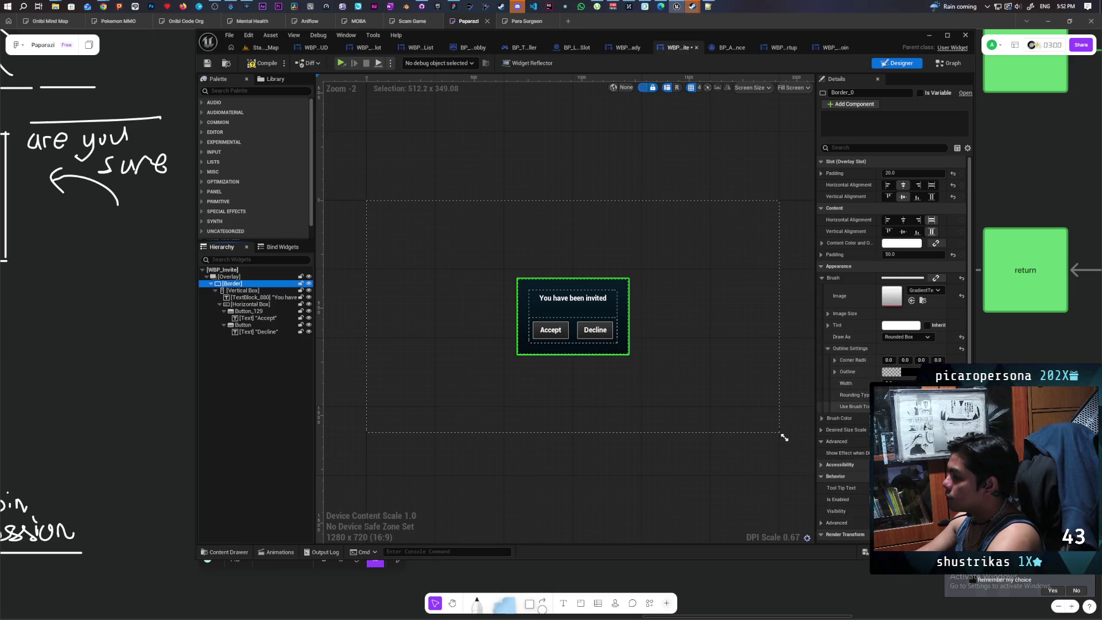
Step: Give the invite border a corner radius of 50
click(896, 362)
text(50)
click(921, 359)
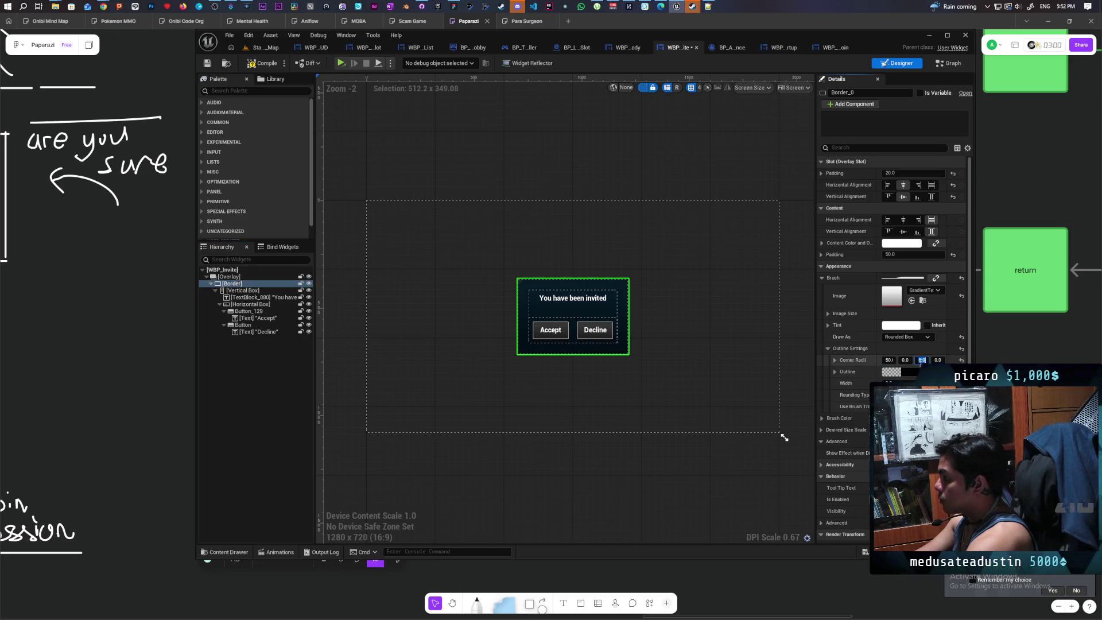
click(693, 353)
scroll(623, 319, up, 3)
scroll(624, 318, up, 1)
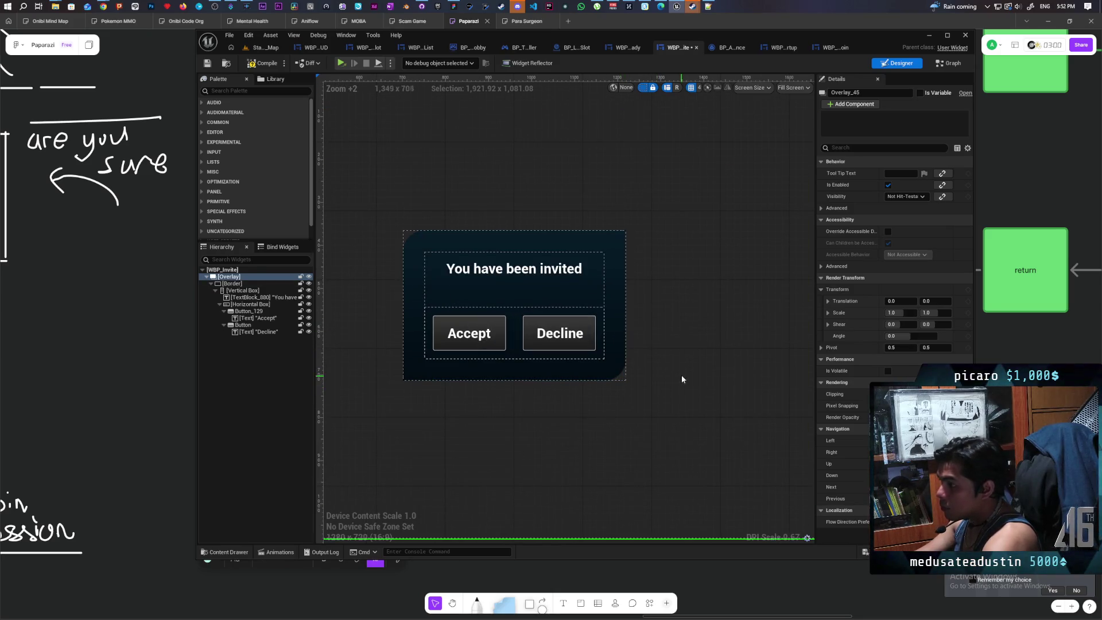
click(253, 311)
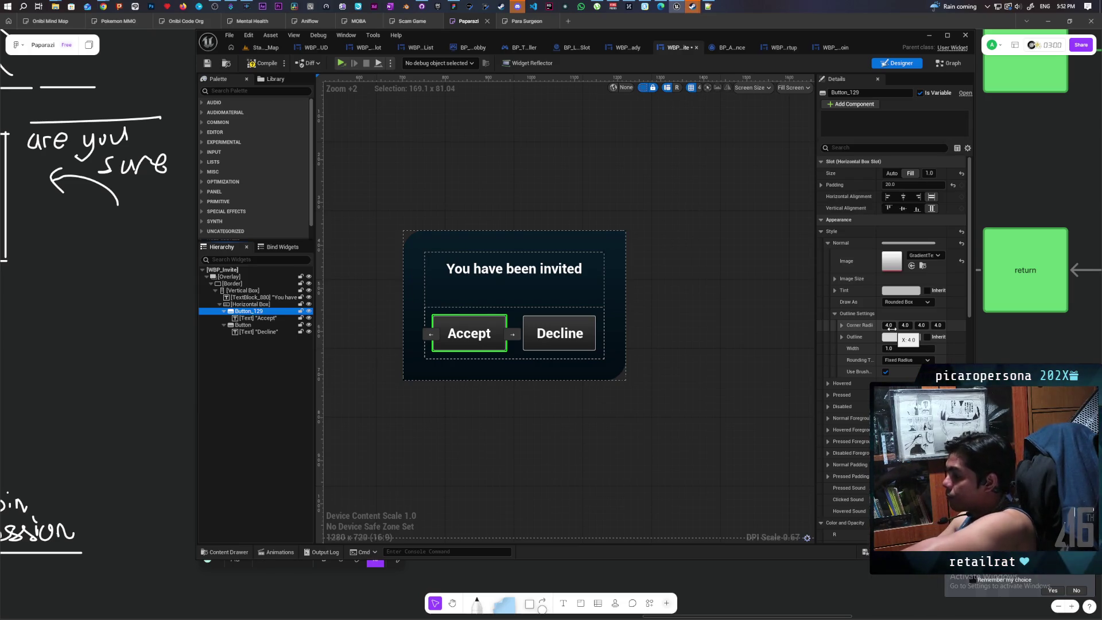
Step: Set the Accept button's corner radii to 20
click(891, 325)
text(20)
click(904, 325)
text(20)
click(921, 325)
text(20)
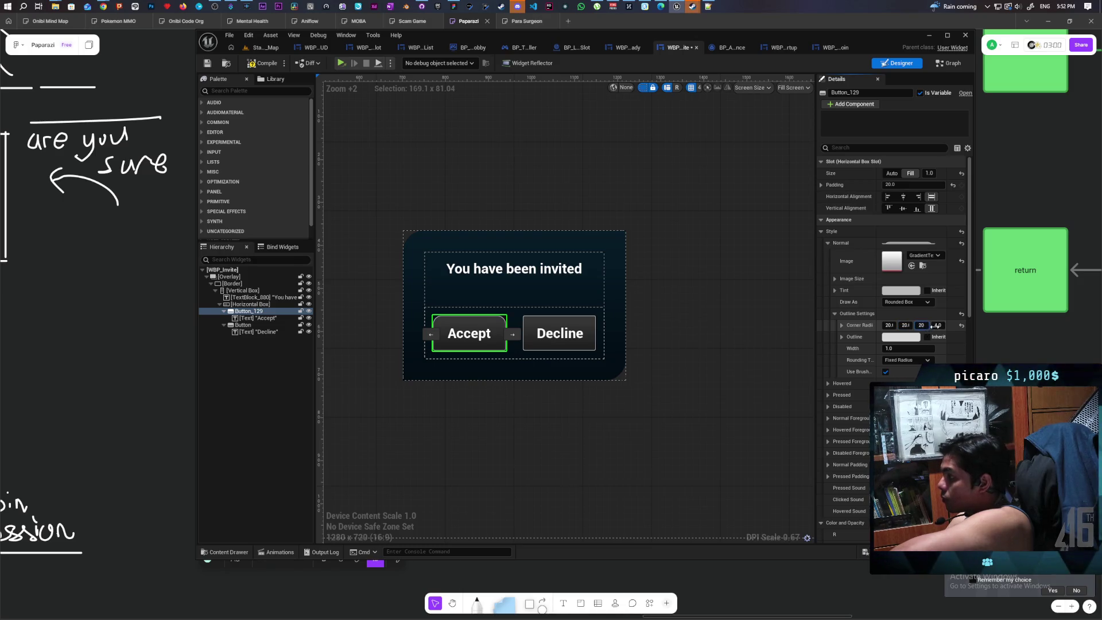
Step: Set the Decline button's corner radii to 20 and save WBP_Invite
click(552, 362)
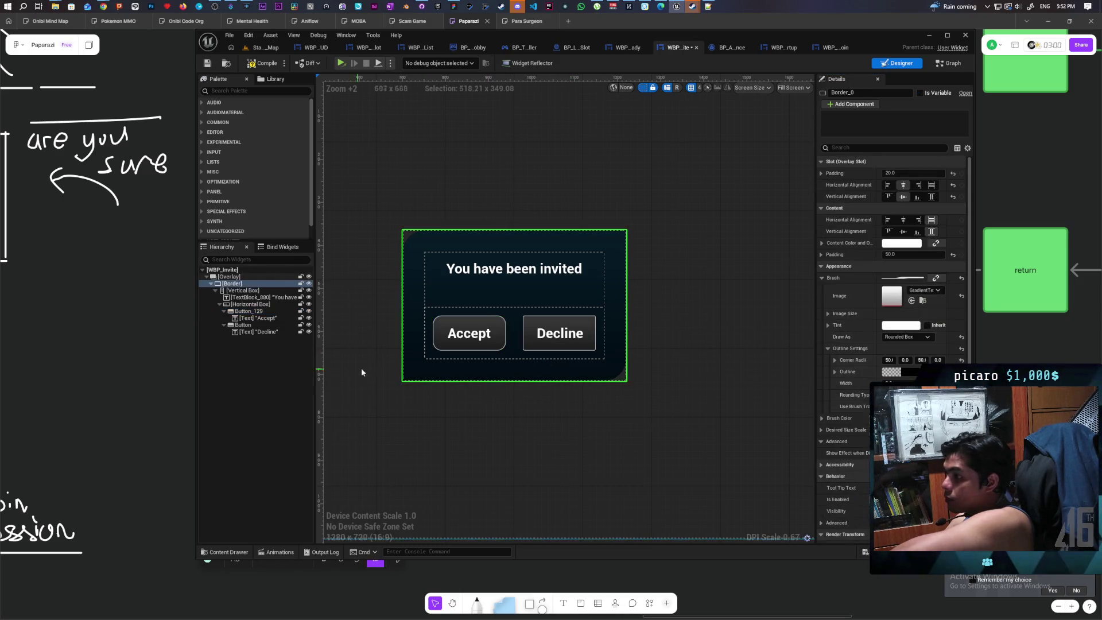
click(253, 325)
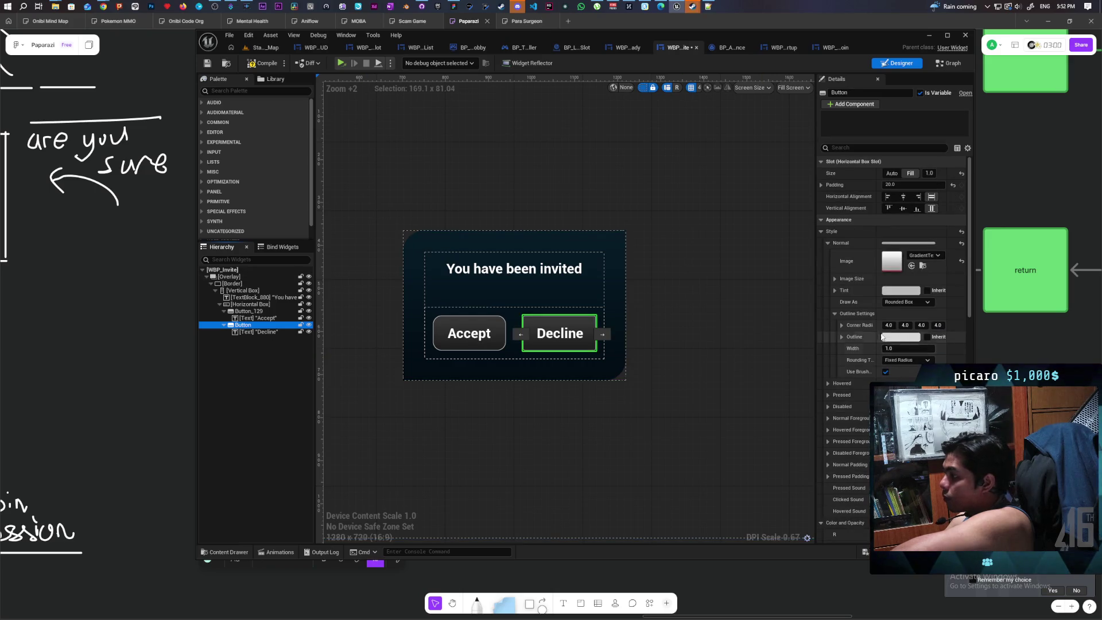
click(891, 325)
text(20)
click(921, 326)
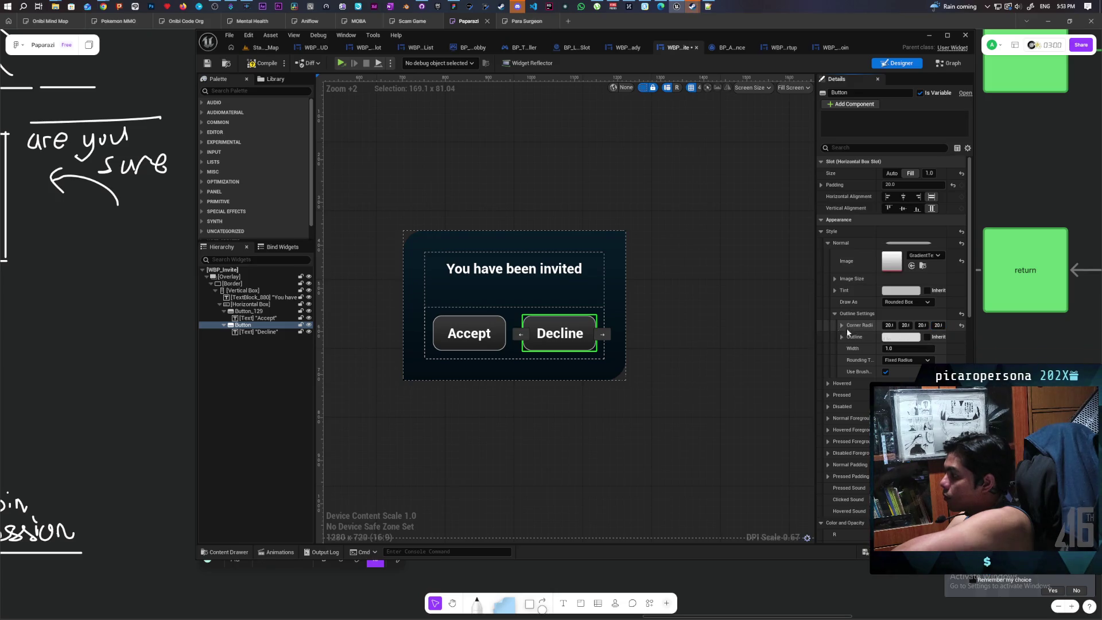
click(672, 343)
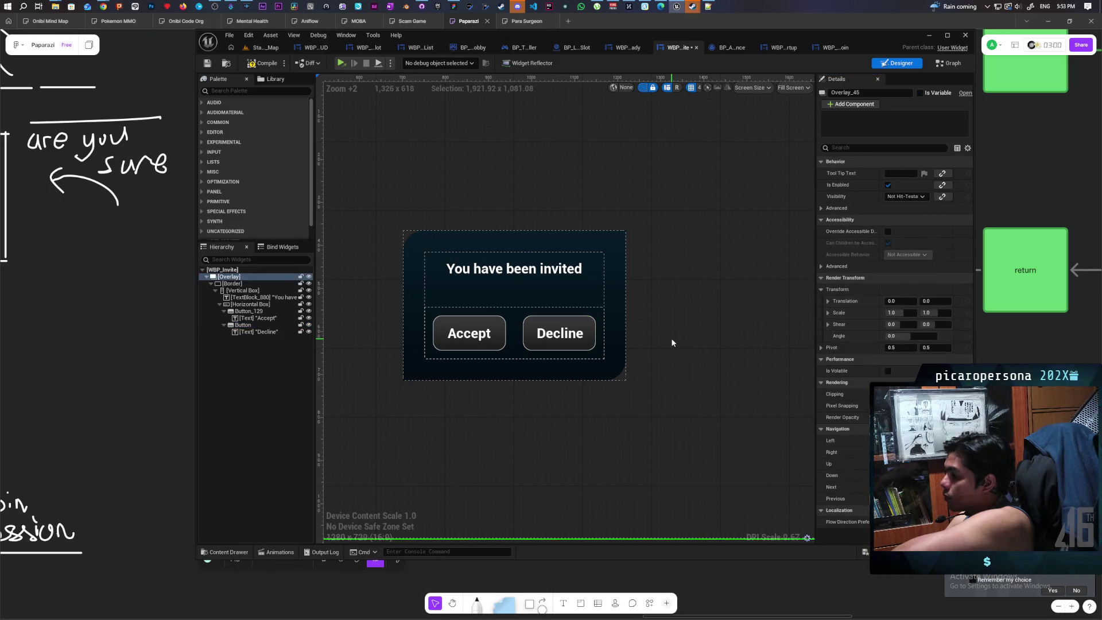
click(213, 64)
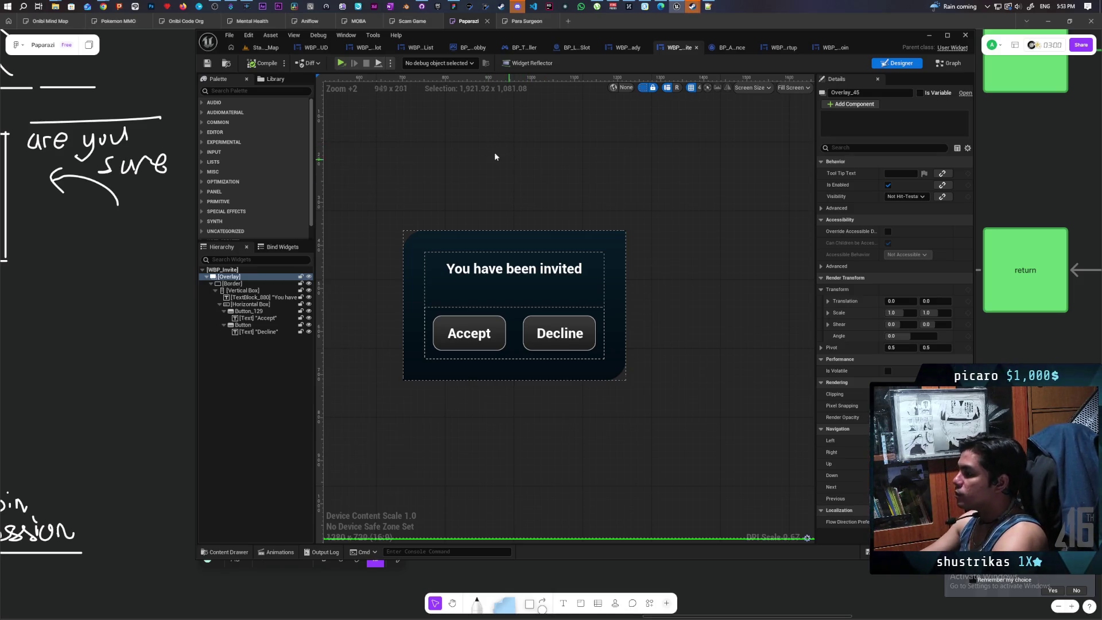
click(212, 63)
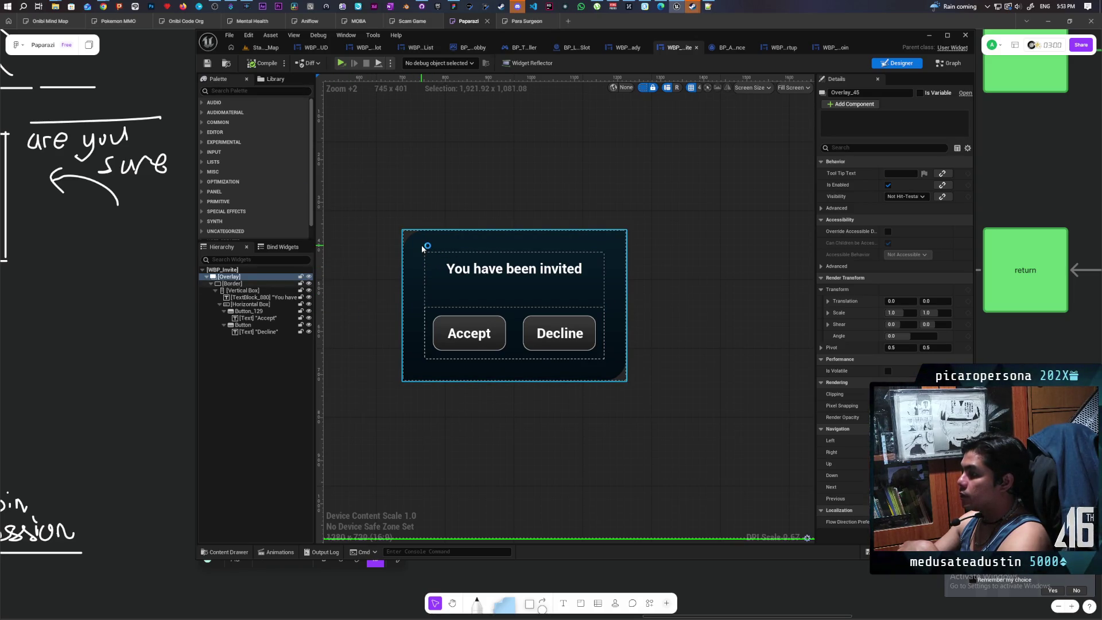
click(418, 311)
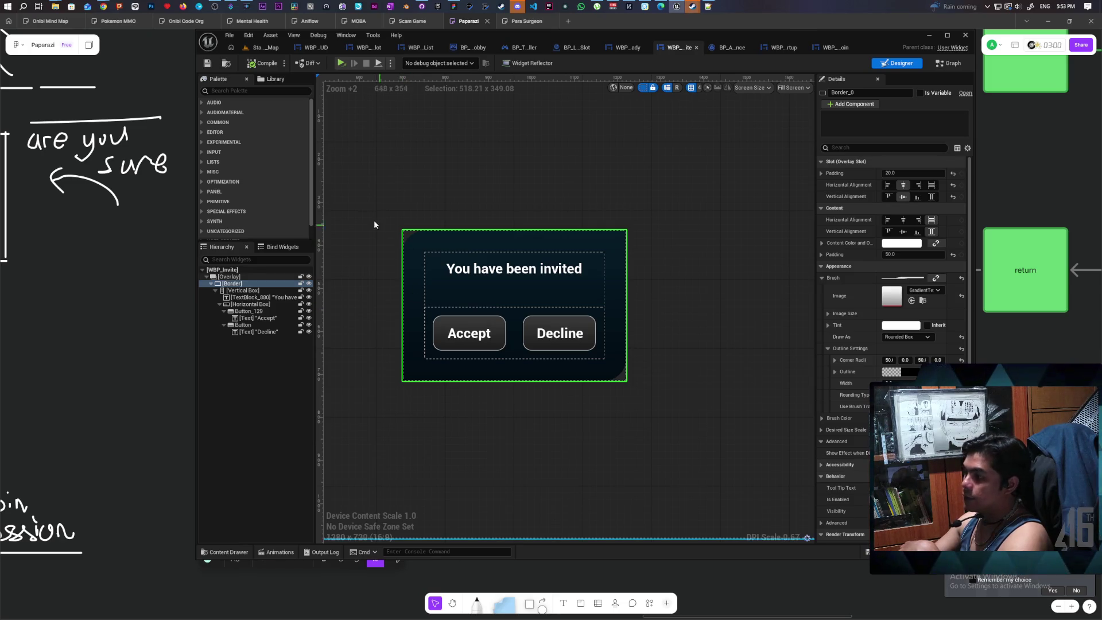
click(902, 244)
click(812, 316)
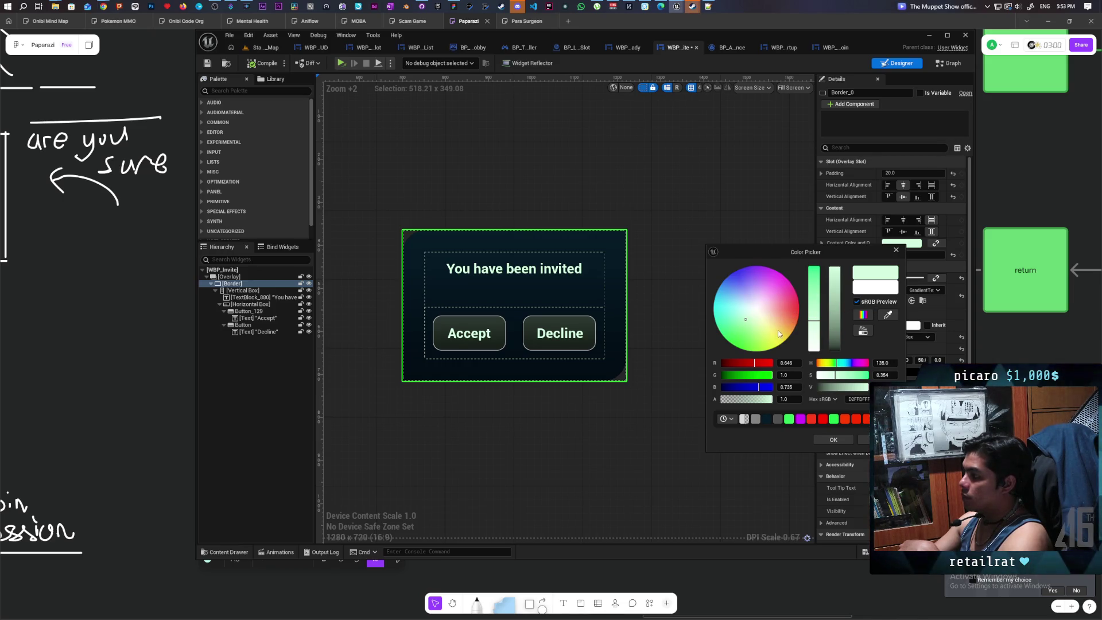
mouse_move(738, 297)
mouse_down()
mouse_move(759, 328)
mouse_move(797, 293)
mouse_move(785, 309)
mouse_up()
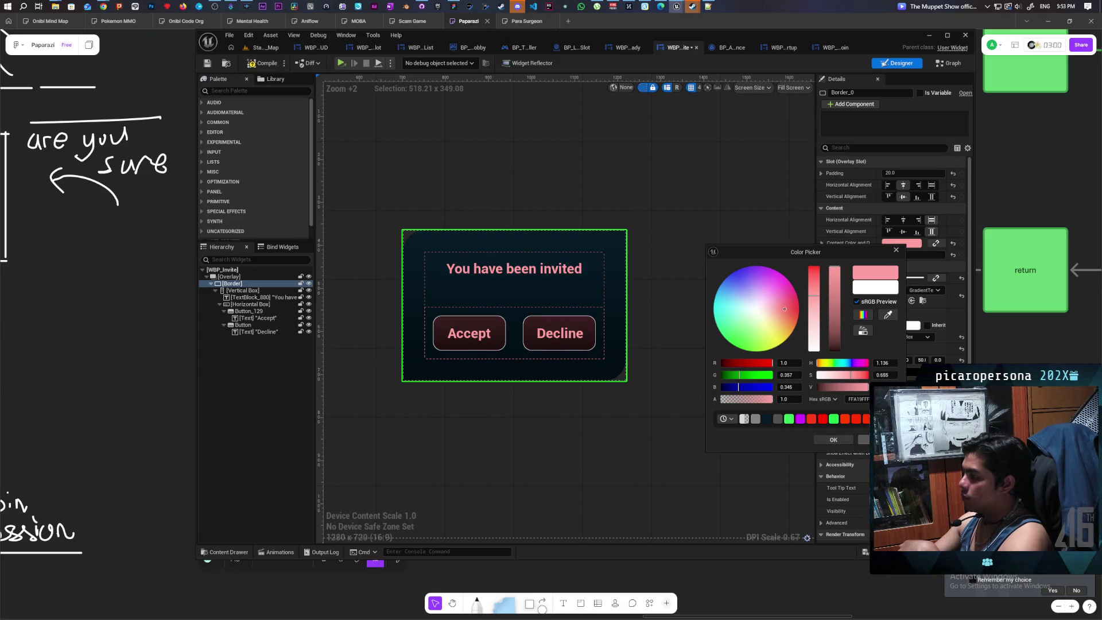
click(867, 440)
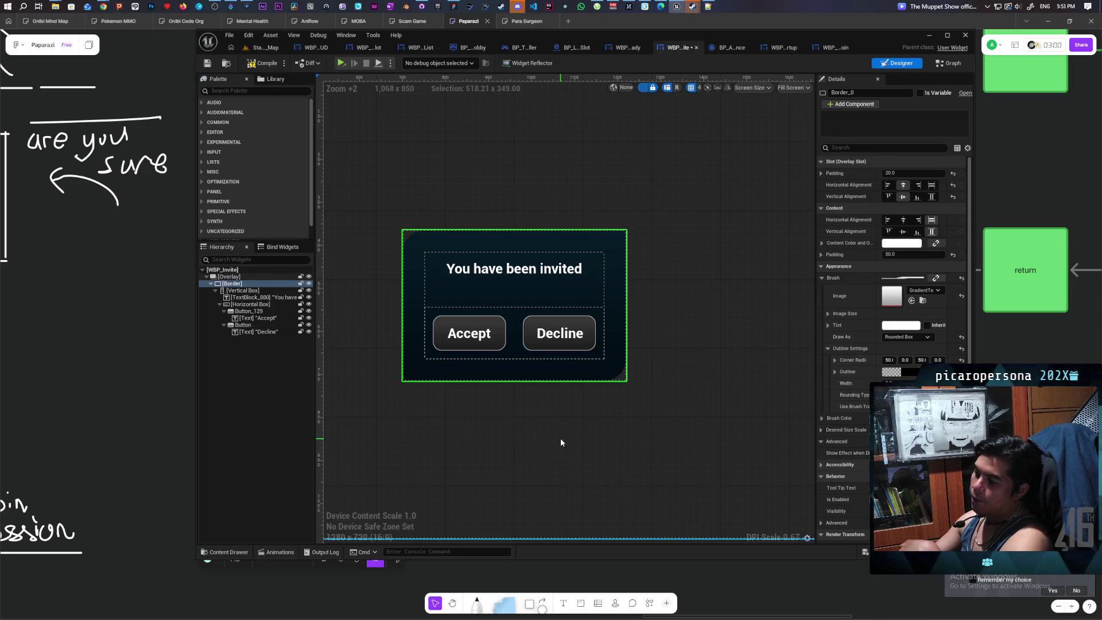
click(903, 244)
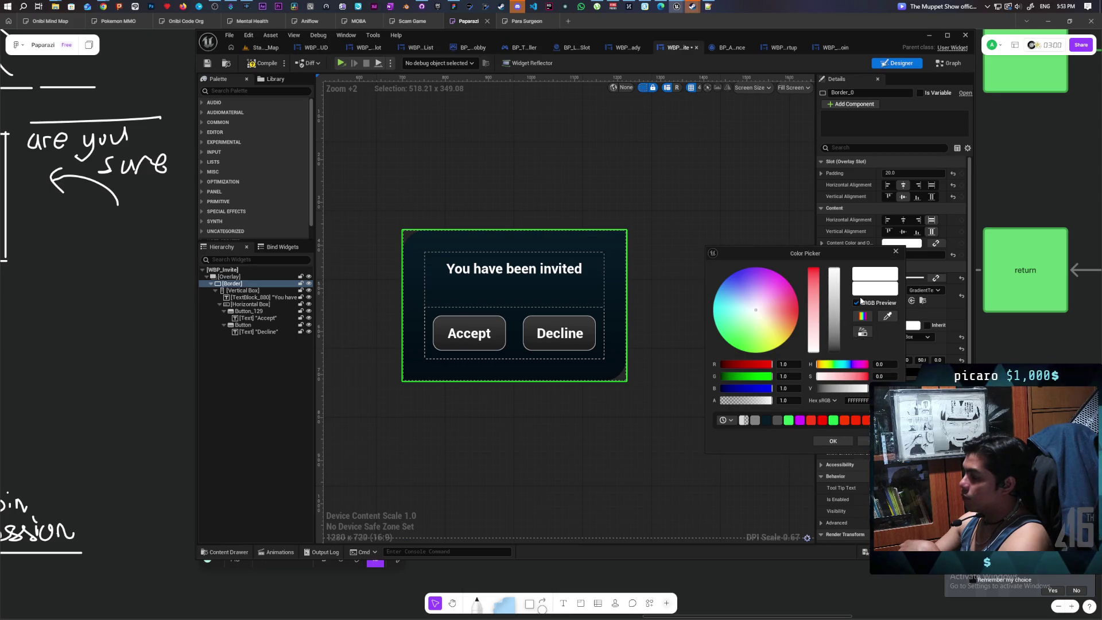
click(835, 275)
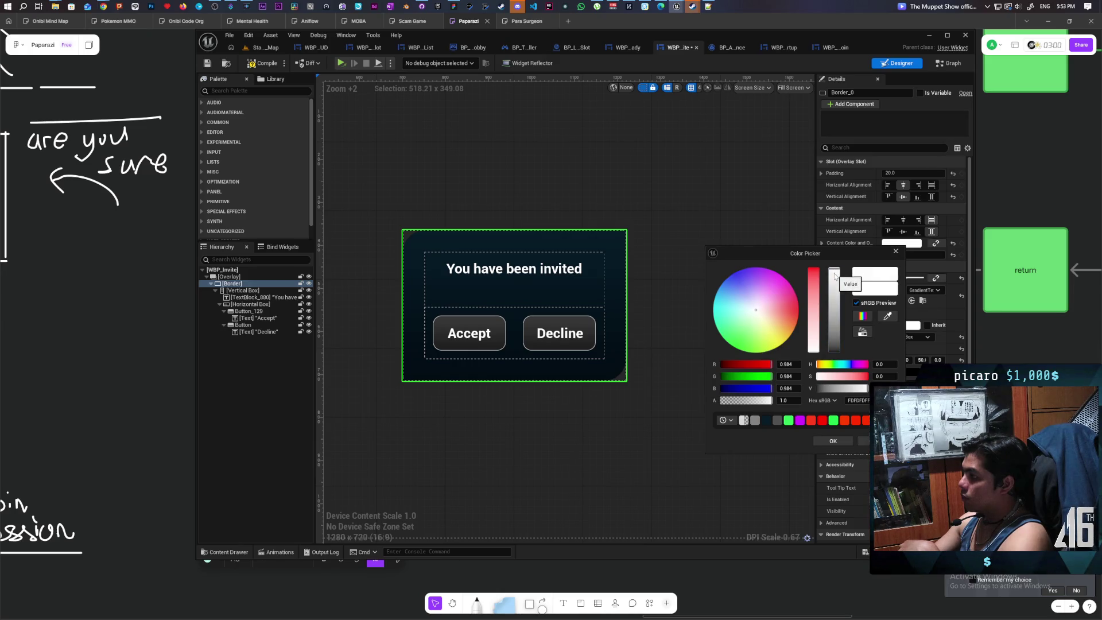
mouse_move(835, 276)
mouse_down()
mouse_move(835, 309)
mouse_move(838, 297)
mouse_up()
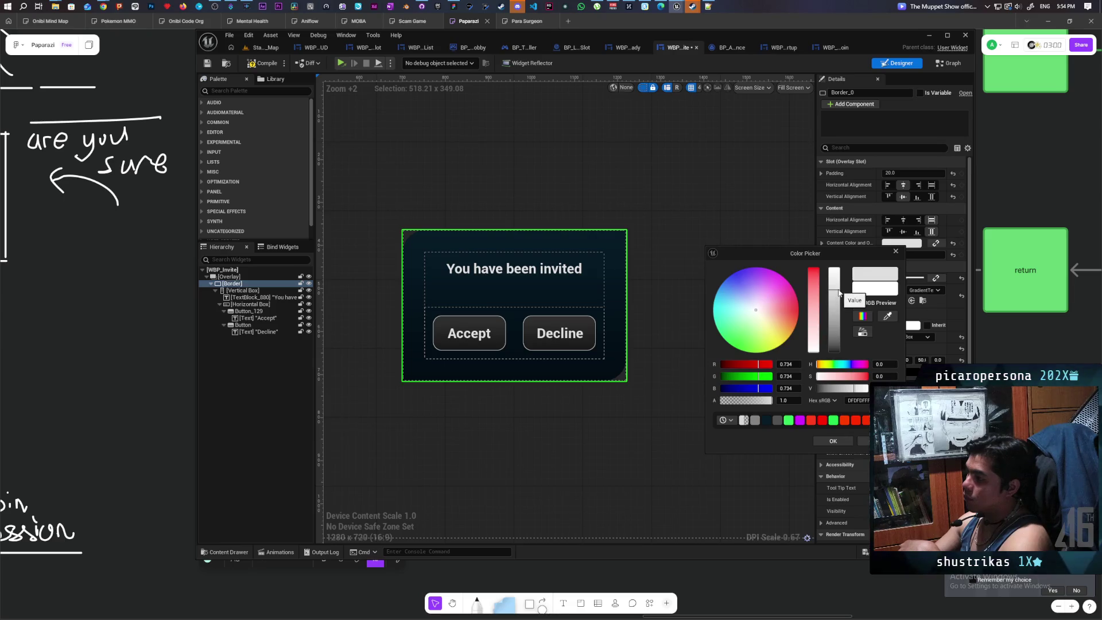
key(Return)
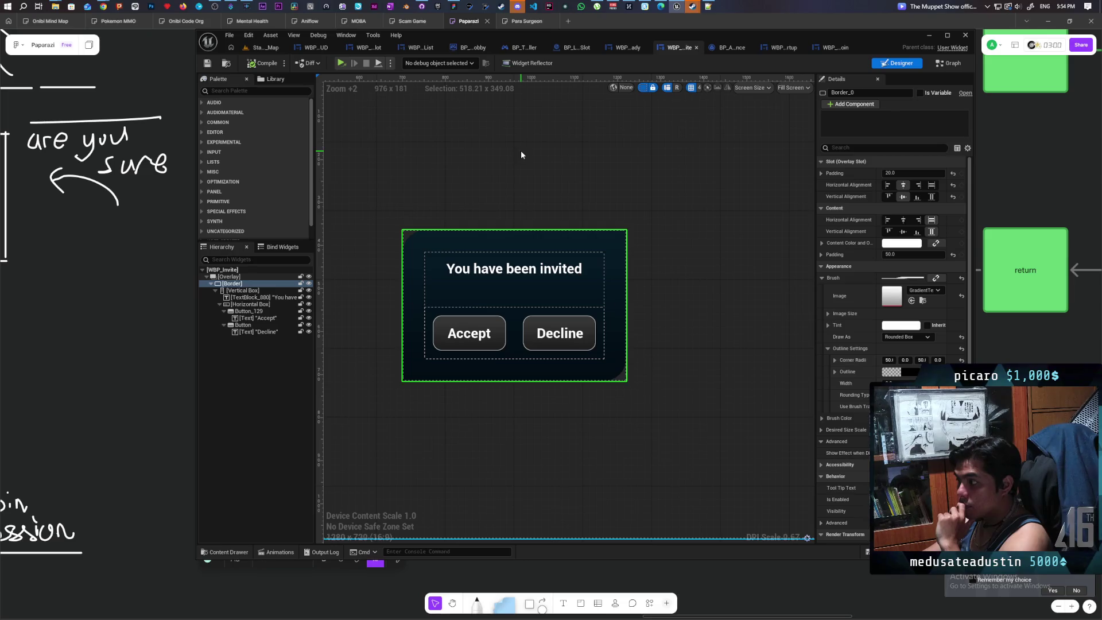
click(89, 441)
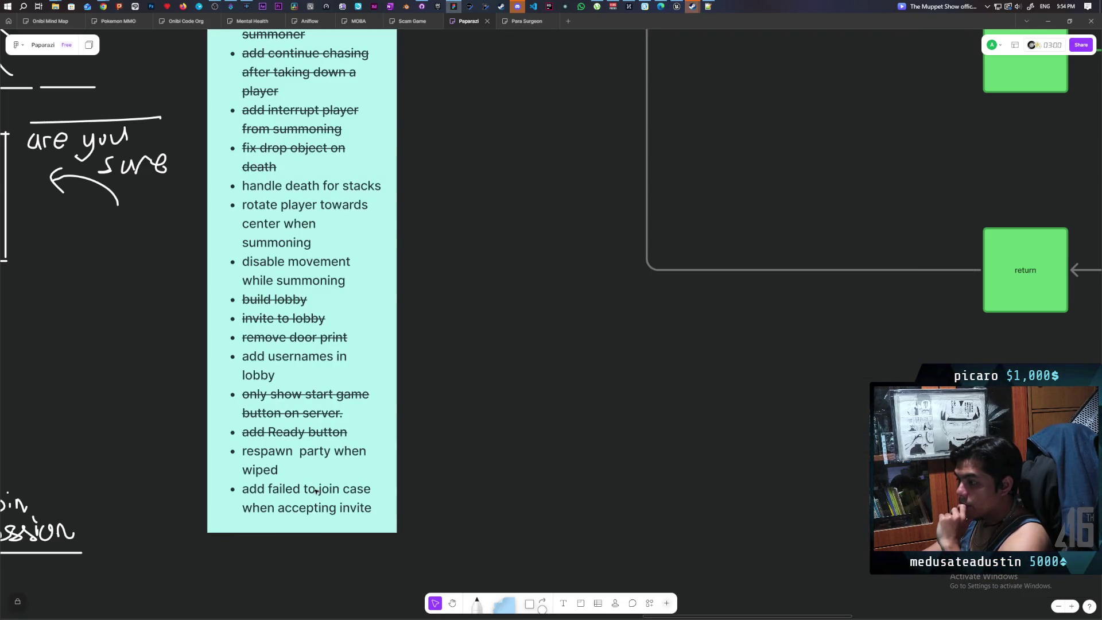
click(367, 504)
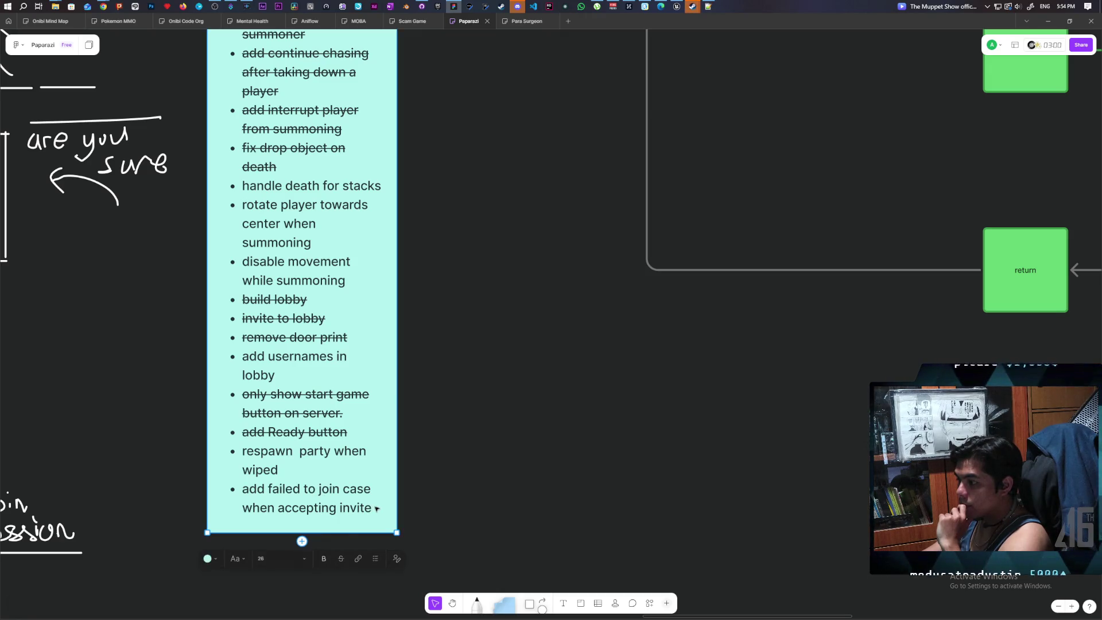
key(Return)
text(aa)
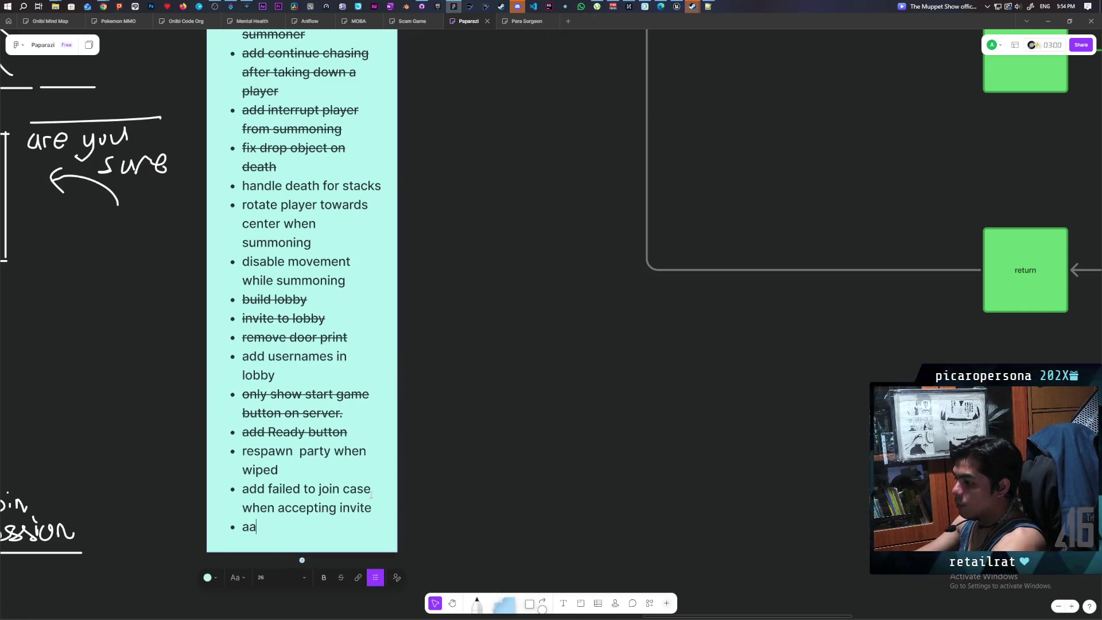
triple_click(307, 489)
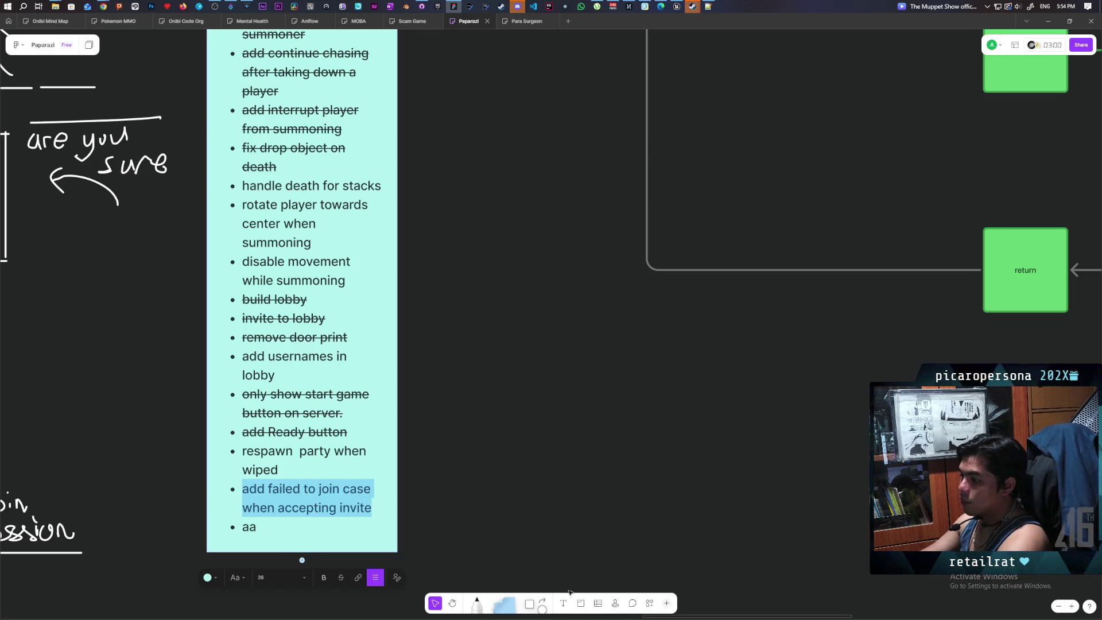
click(340, 578)
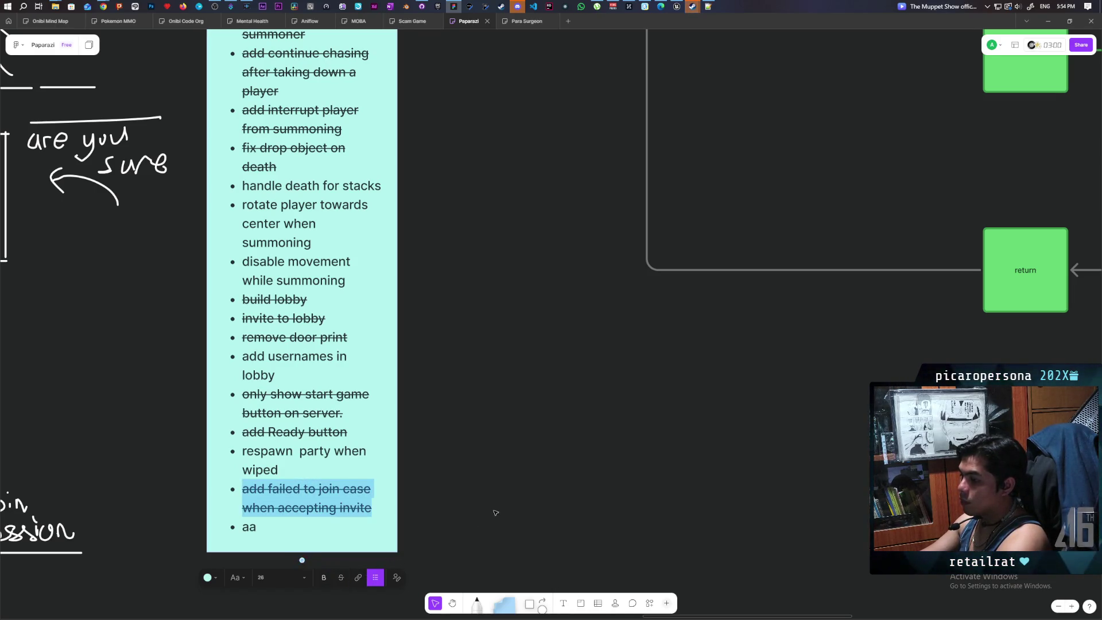
click(488, 380)
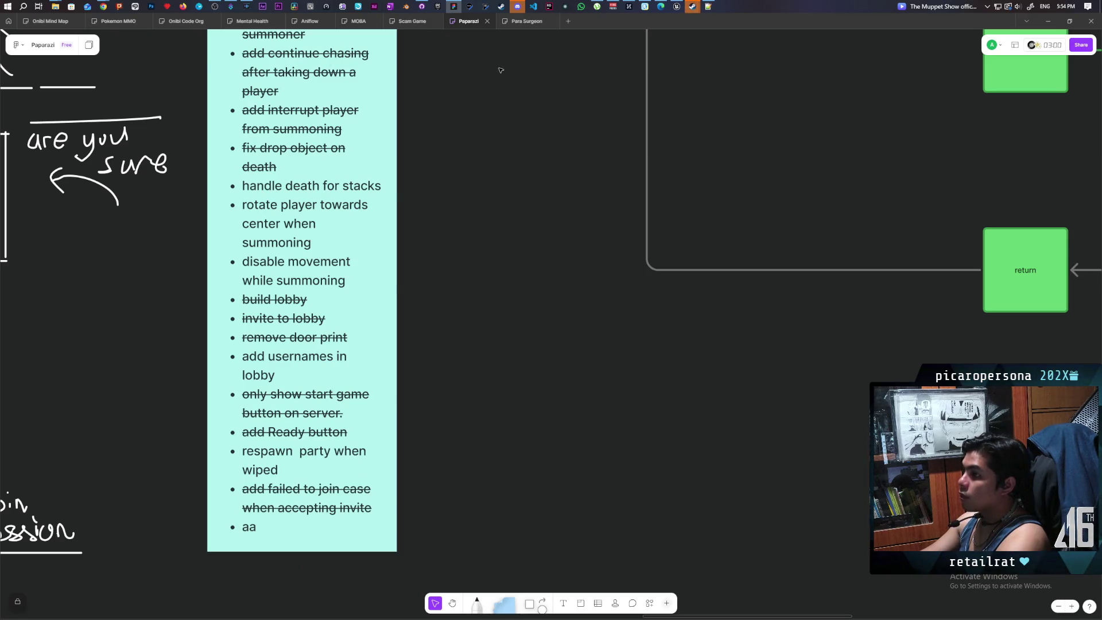
mouse_move(446, 7)
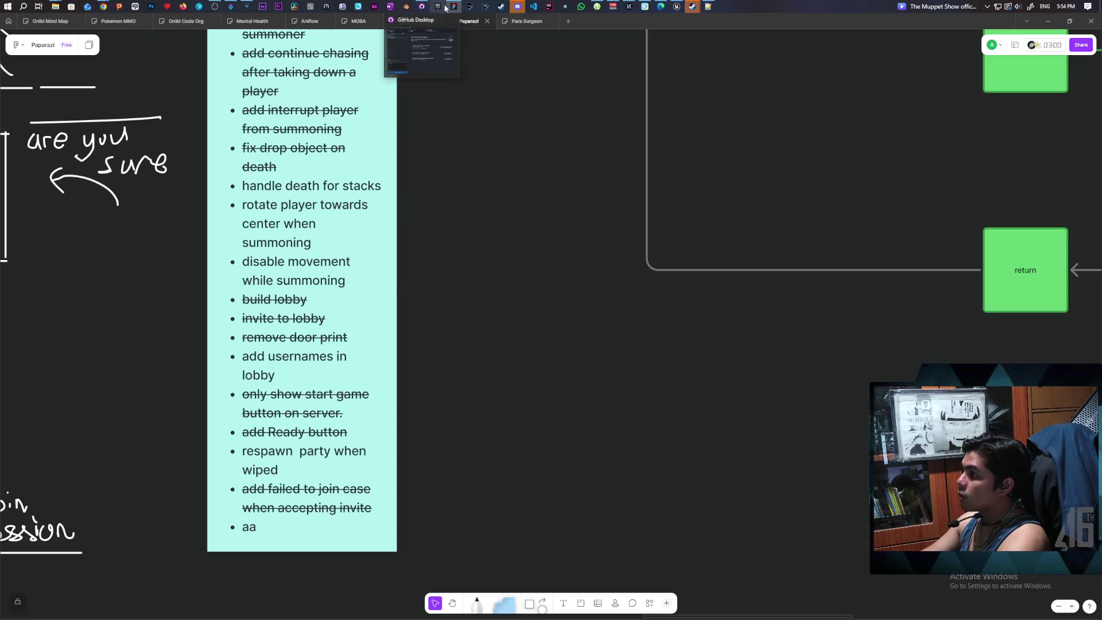
mouse_move(692, 6)
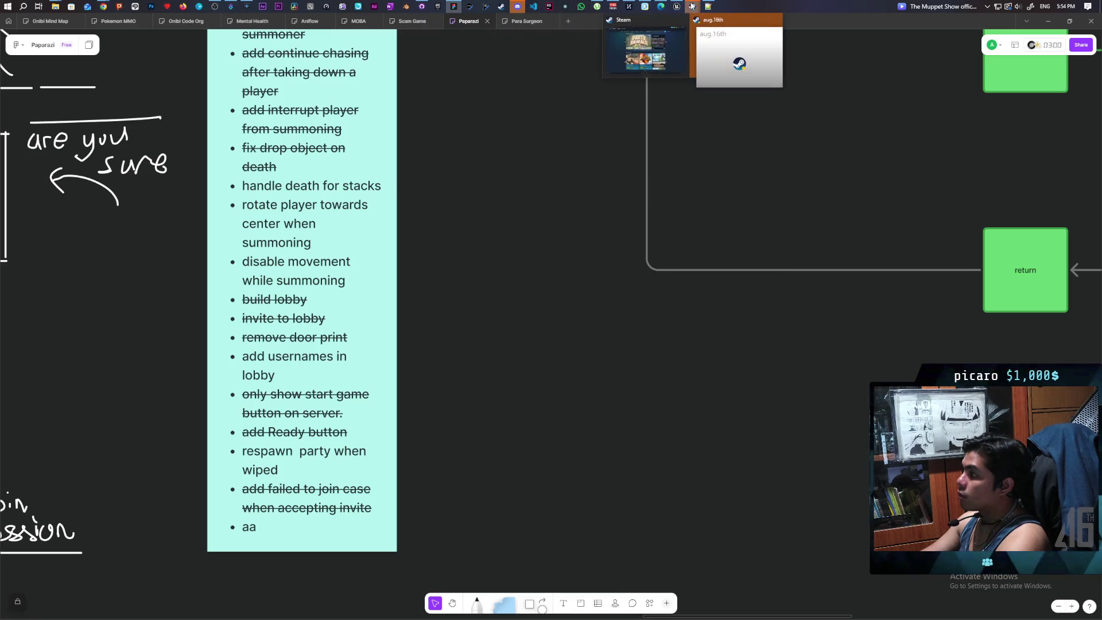
mouse_move(707, 50)
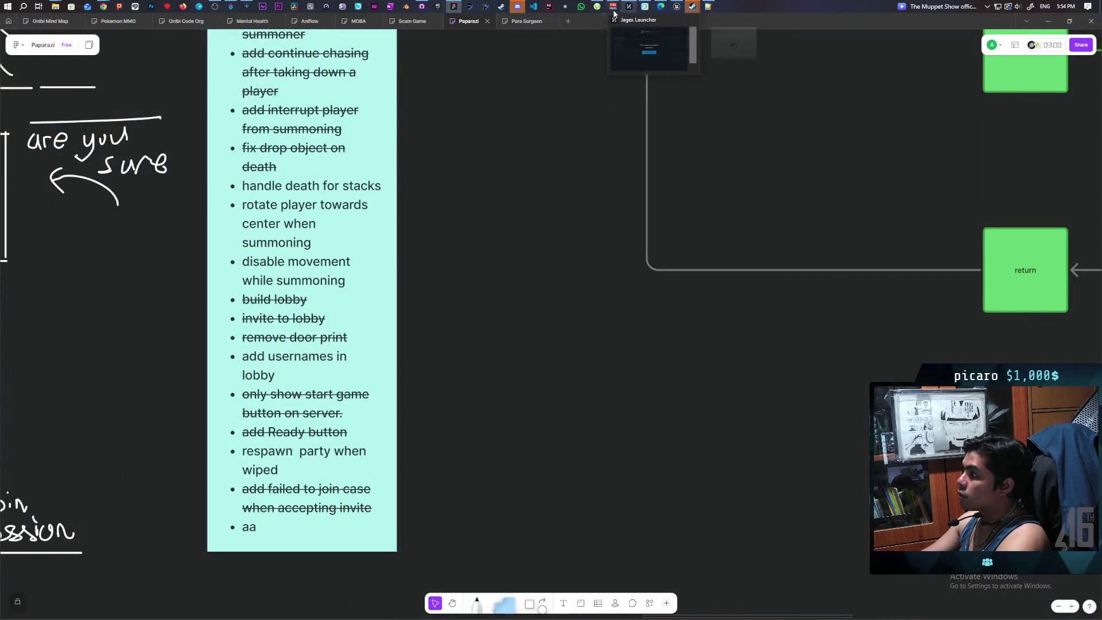
Step: Commit the three changed files to main as 'added fail to join' and push to origin
click(422, 6)
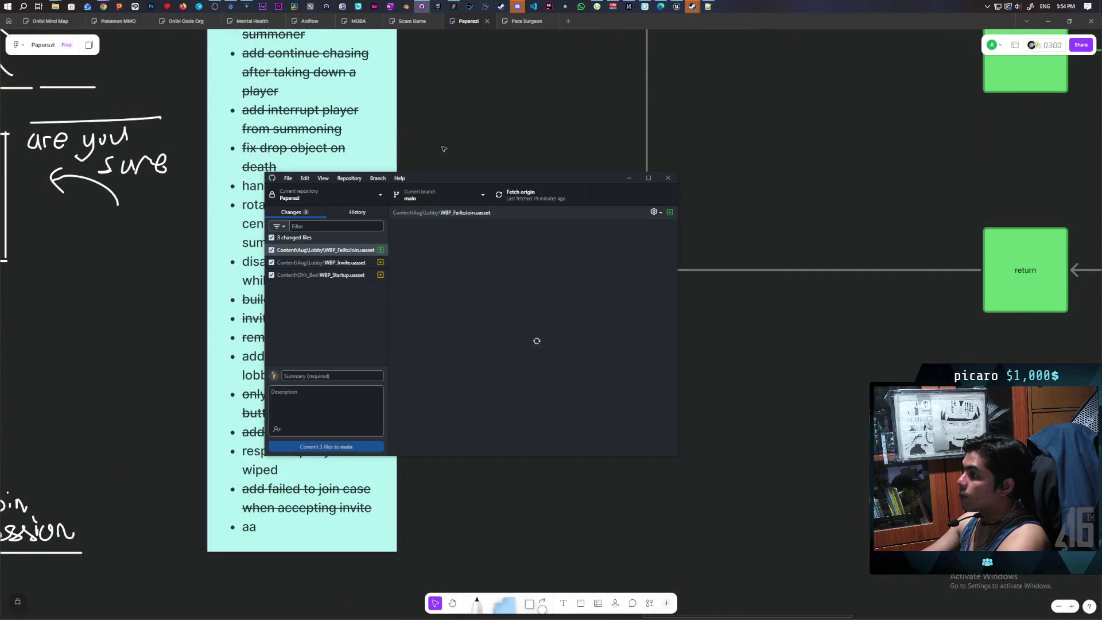
click(311, 376)
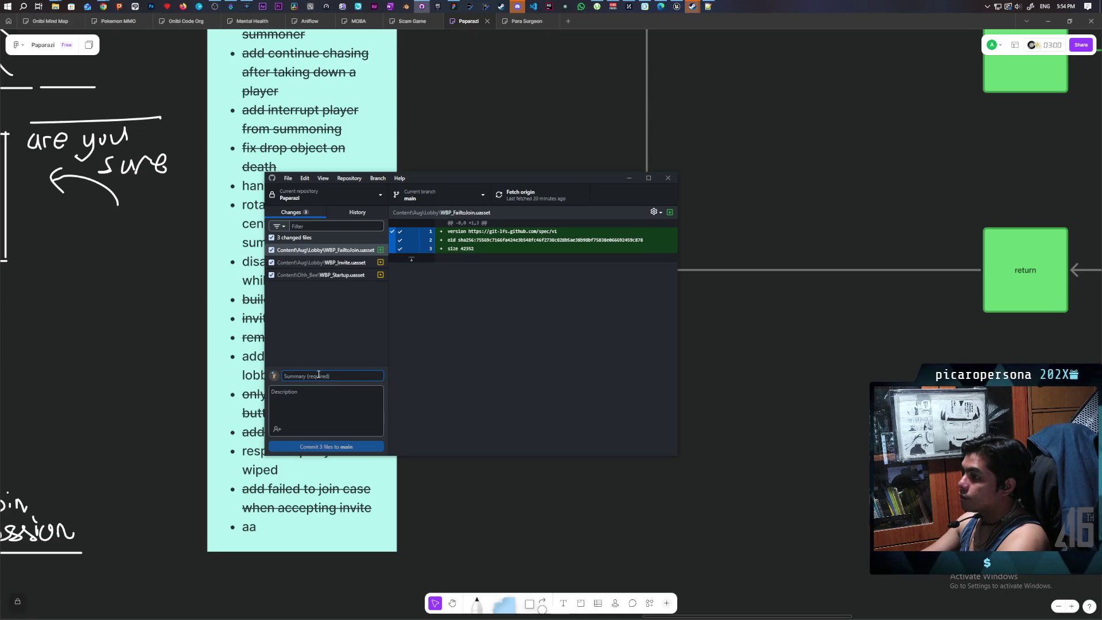
text(added fail to)
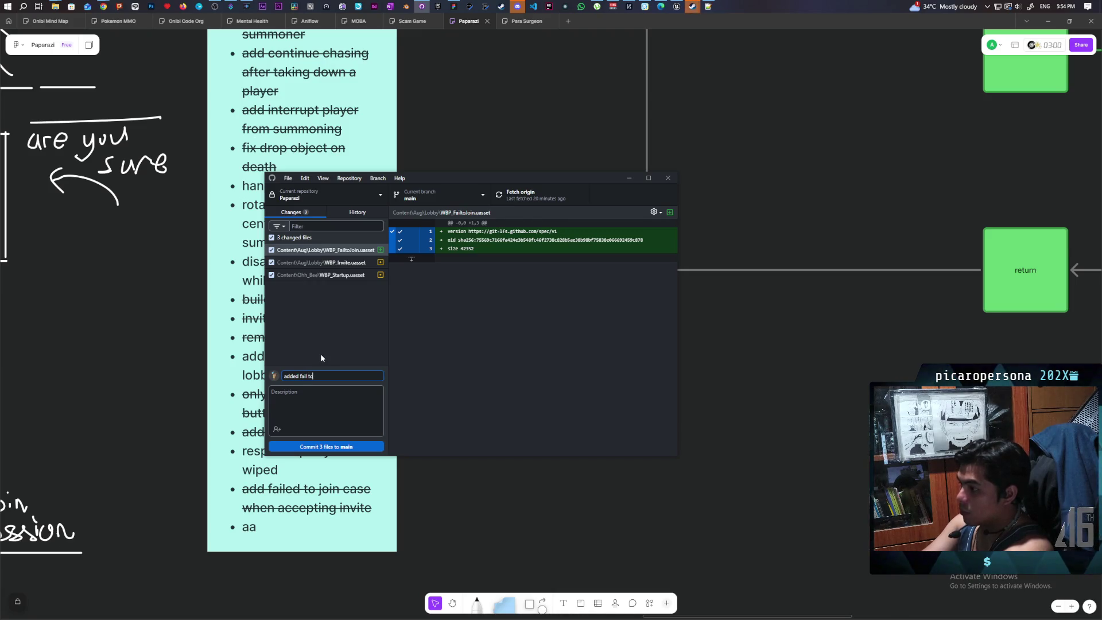
text( join)
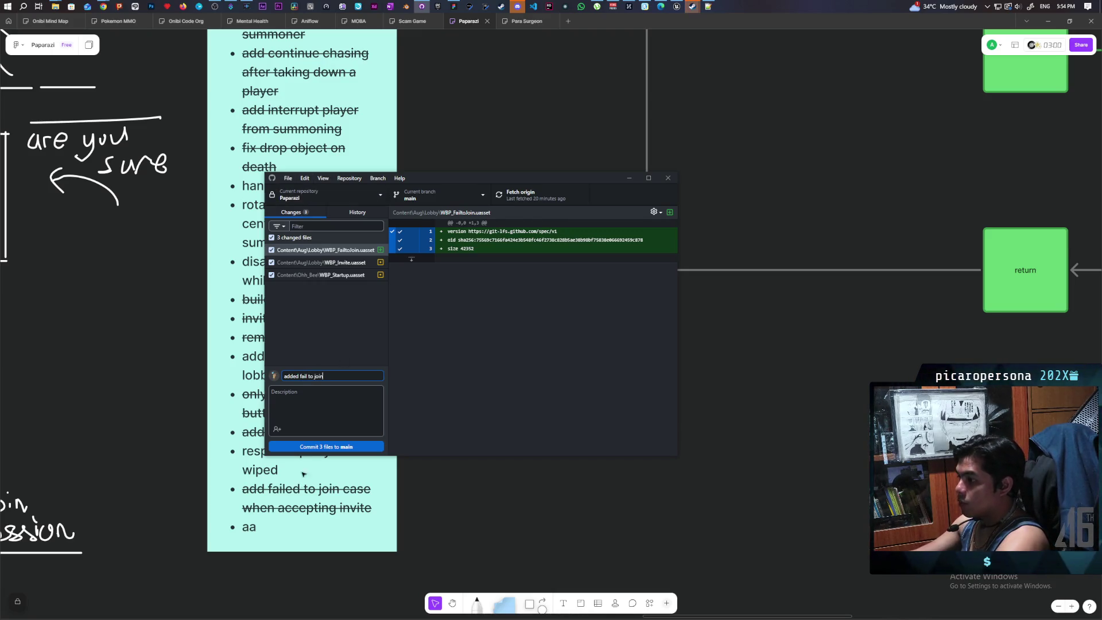
click(336, 447)
click(532, 197)
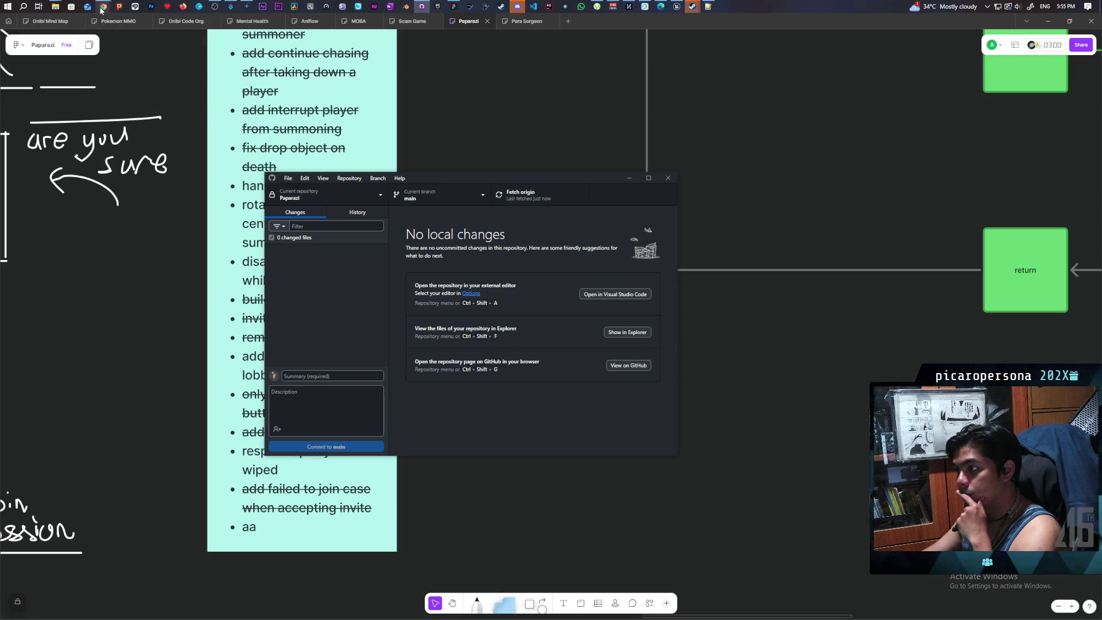
Step: Move the GitHub Desktop window aside and bring the Unreal Engine editor to the front
mouse_move(101, 10)
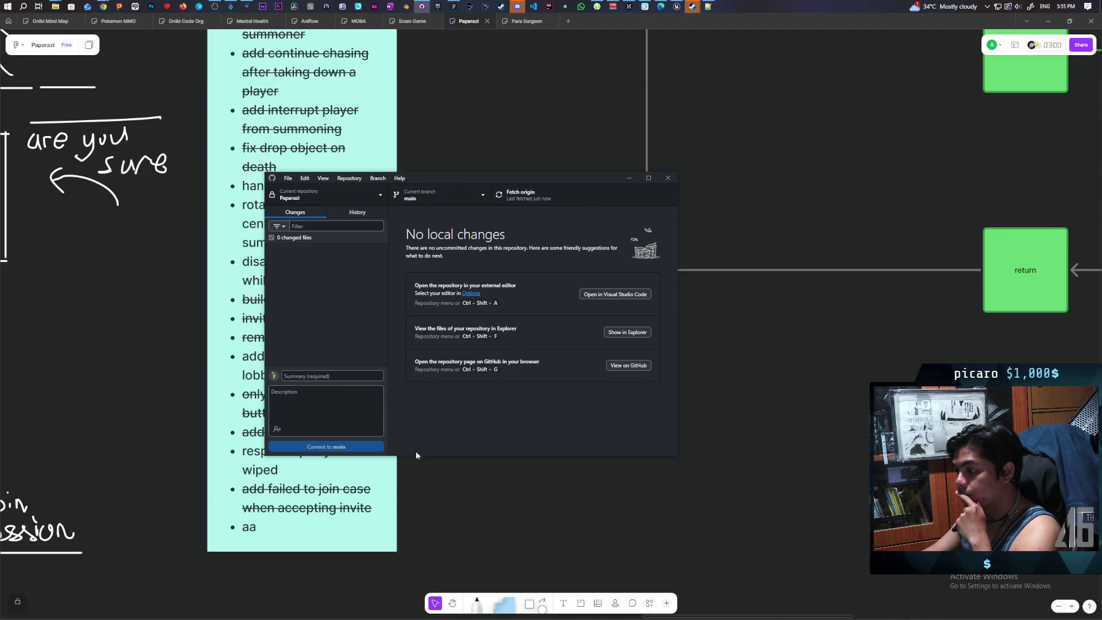
drag(429, 179, 580, 164)
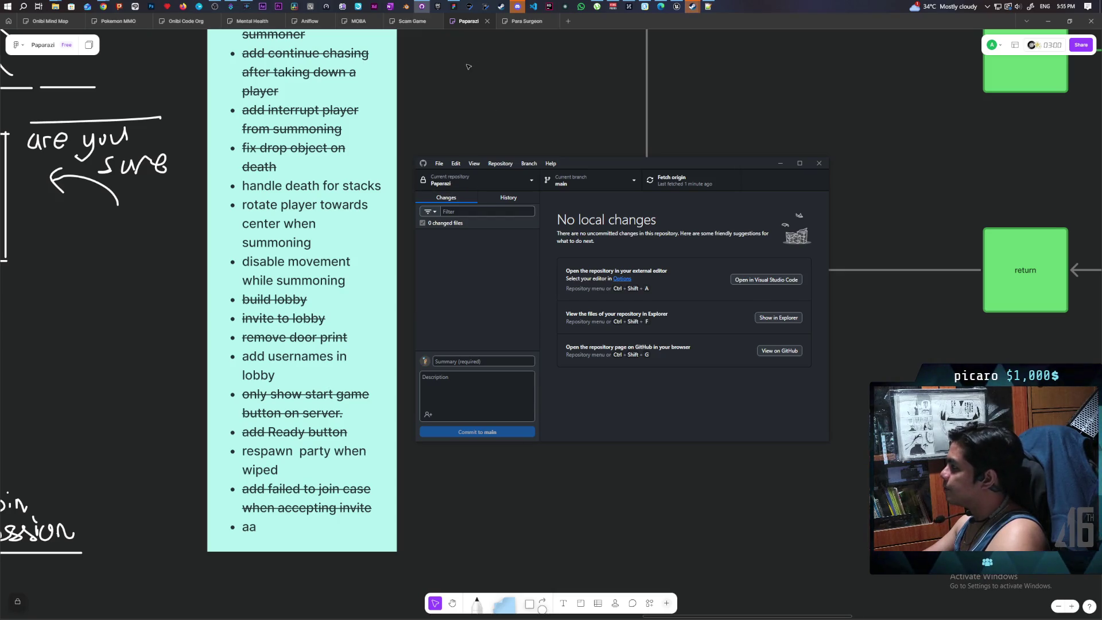
click(676, 6)
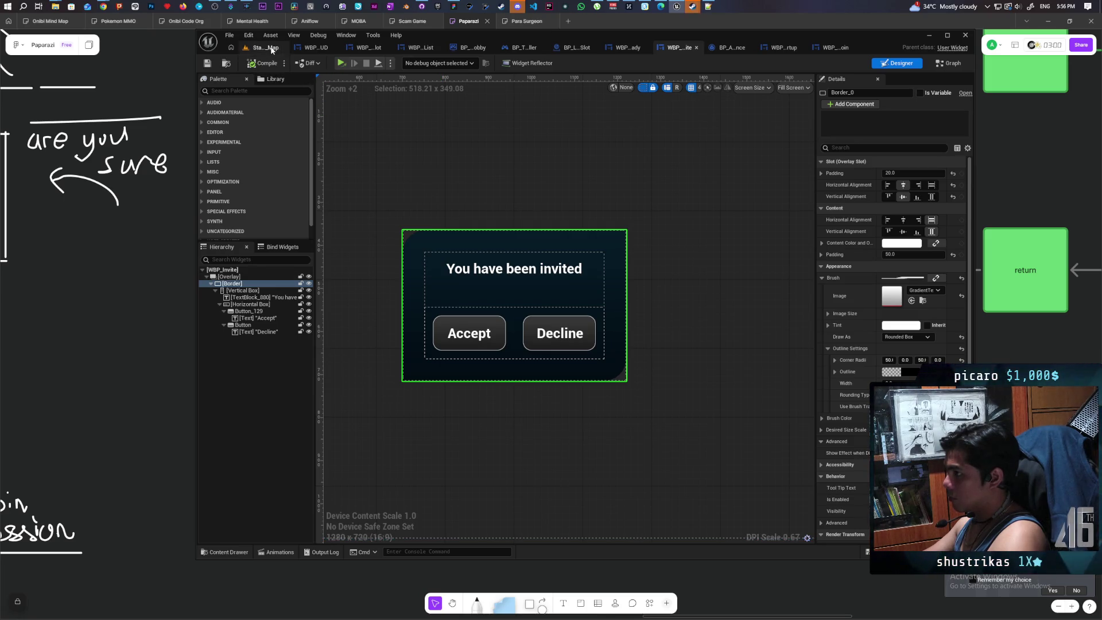
Step: Open BP_OniLobby from the Lobby folder and close the widget, WBP_FriendsList, BP_LobbySlot, controller and WBP_PlayerReady tabs
click(227, 551)
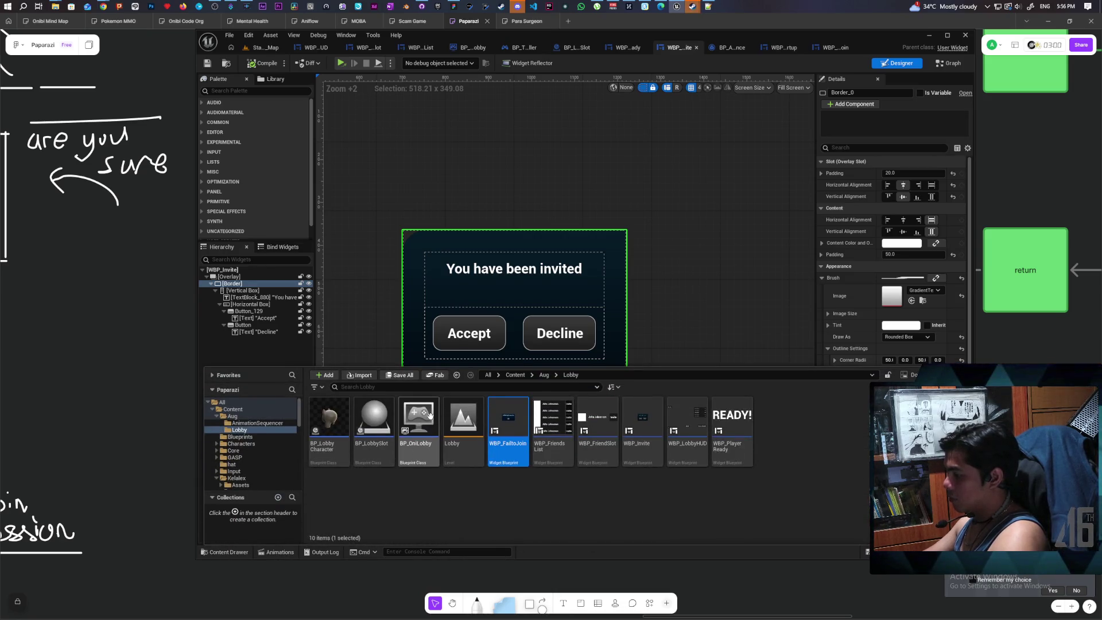
double_click(429, 415)
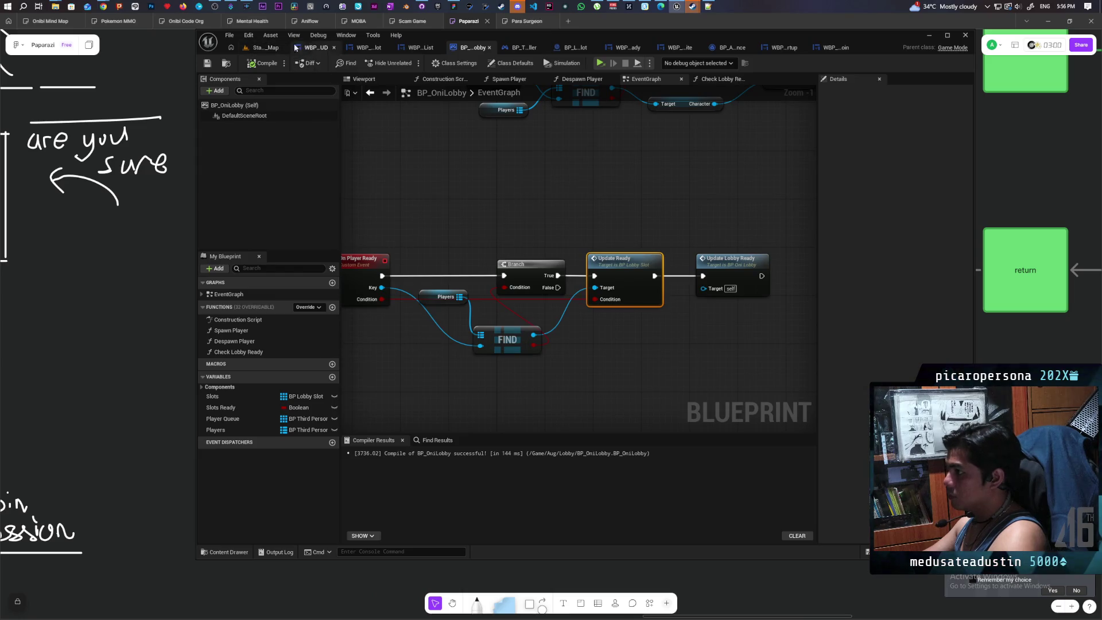
click(334, 47)
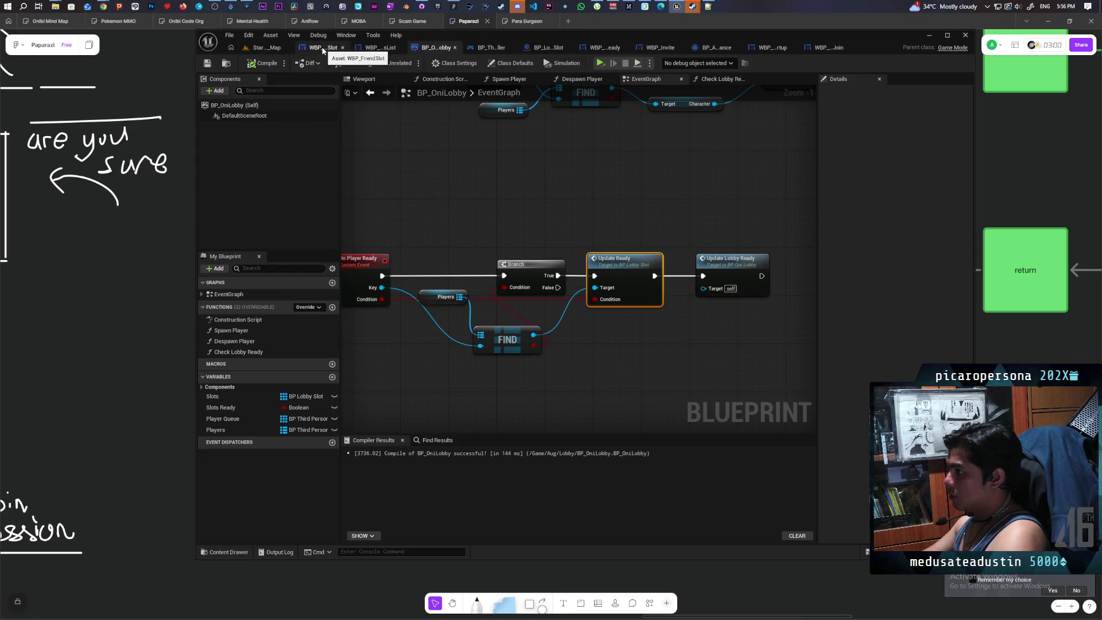
click(333, 49)
click(440, 46)
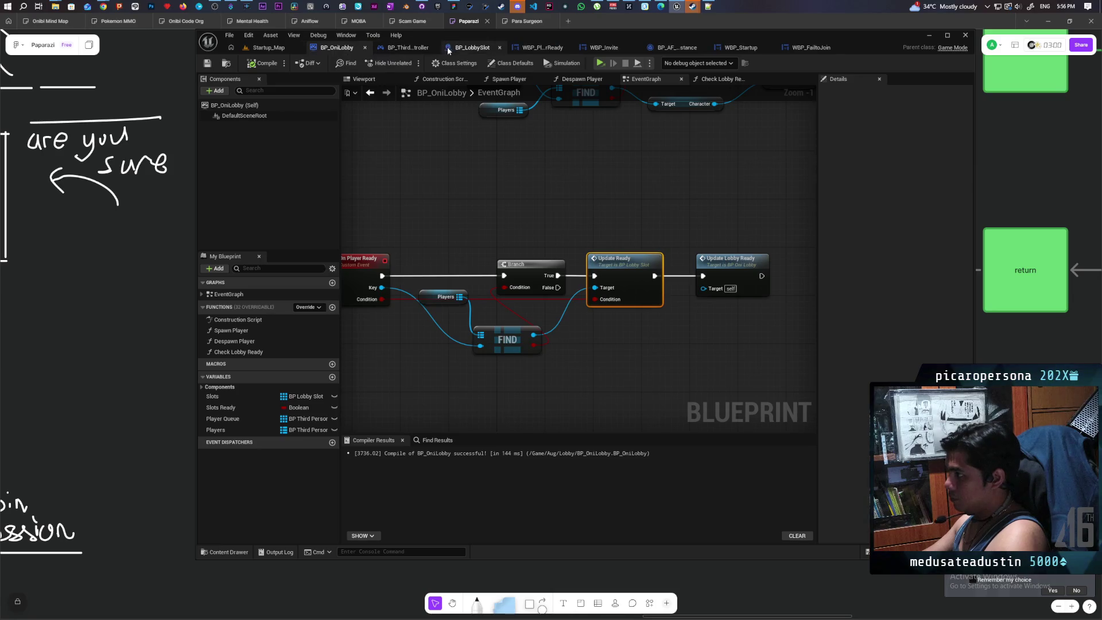
click(423, 50)
click(455, 48)
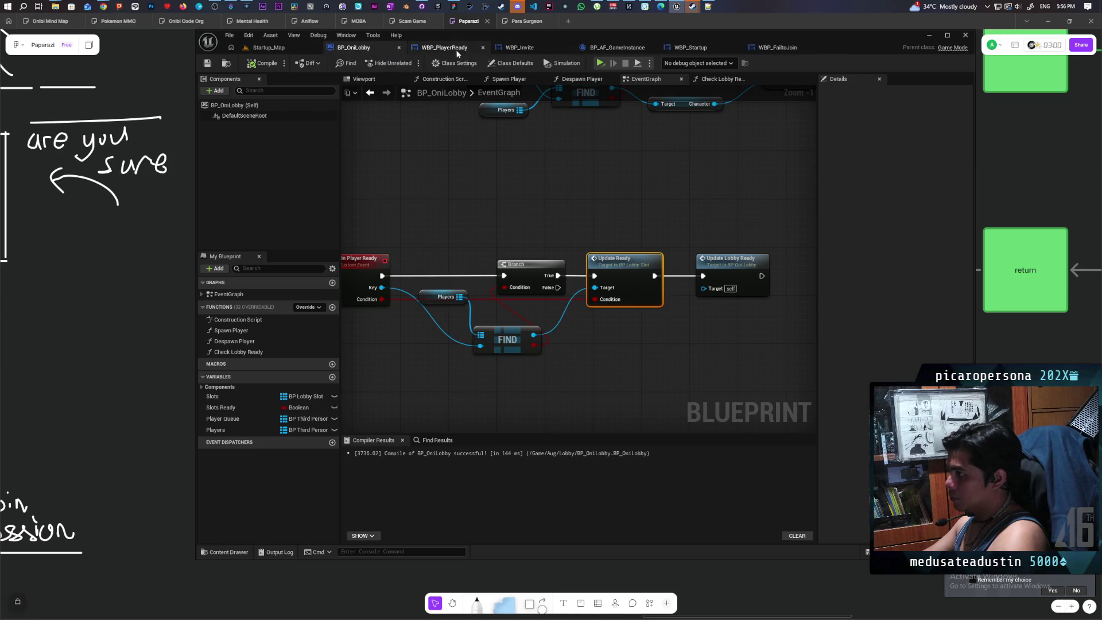
click(456, 48)
Step: Close the WBP_Invite, BP_AF_GameInstance, WBP_Startup and WBP_FailtoJoin tabs, then pan the EventGraph
middle_click(473, 46)
middle_click(470, 47)
middle_click(469, 47)
middle_click(454, 47)
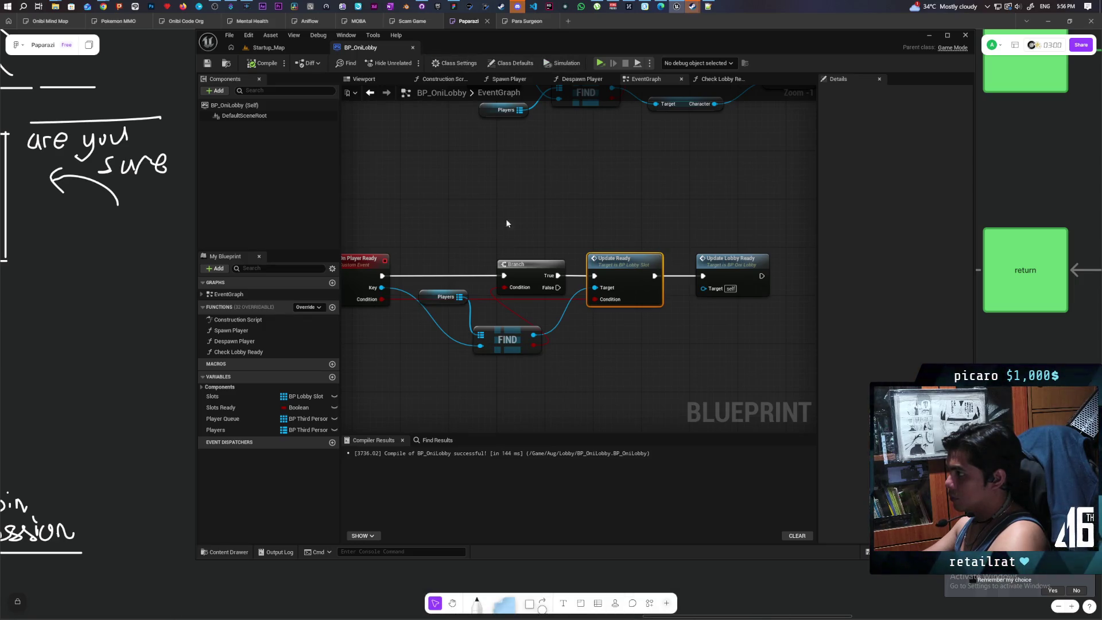
scroll(442, 226, down, 5)
drag(479, 294, 478, 222)
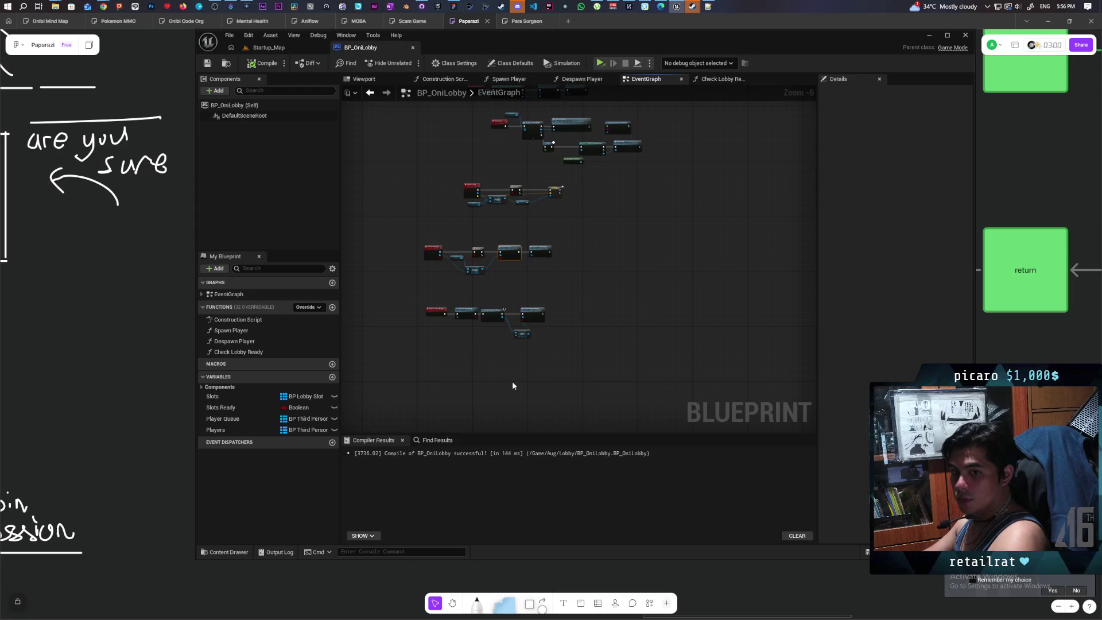
scroll(467, 310, up, 6)
scroll(604, 297, down, 7)
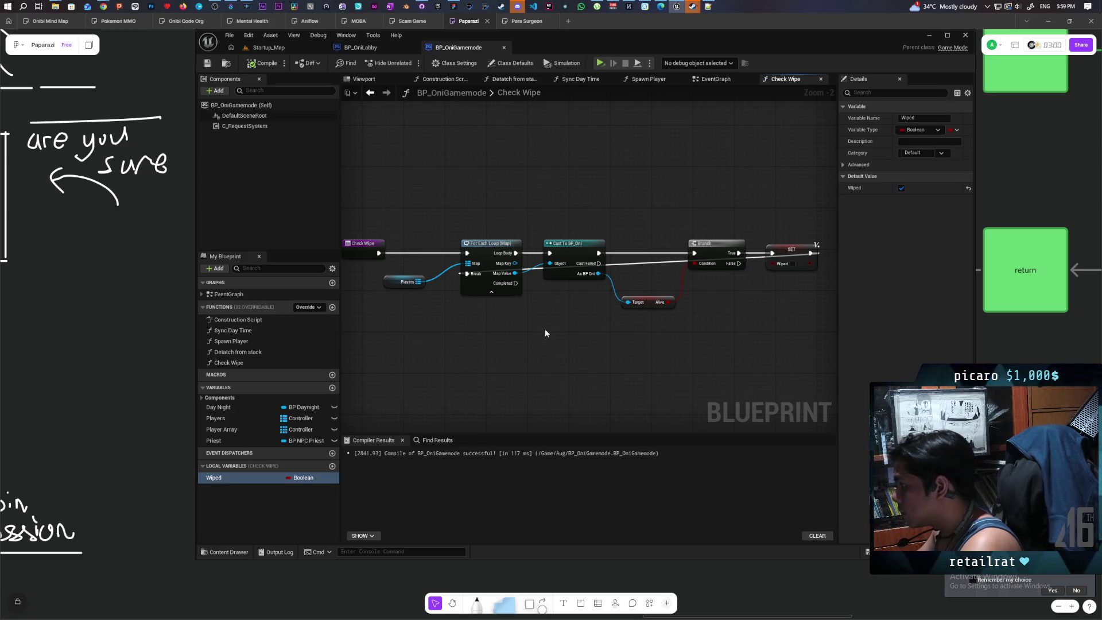
Step: Add a Return Node to Check Wipe that outputs Wiped as 'Respawn' once the loop completes
right_click(527, 350)
text(return nod)
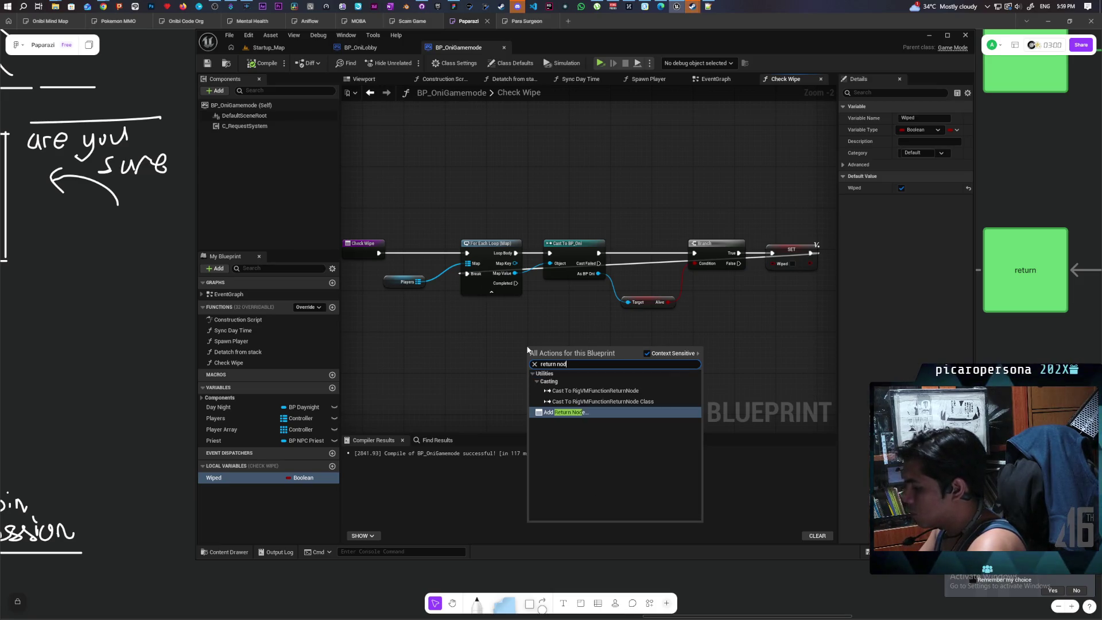
key(Return)
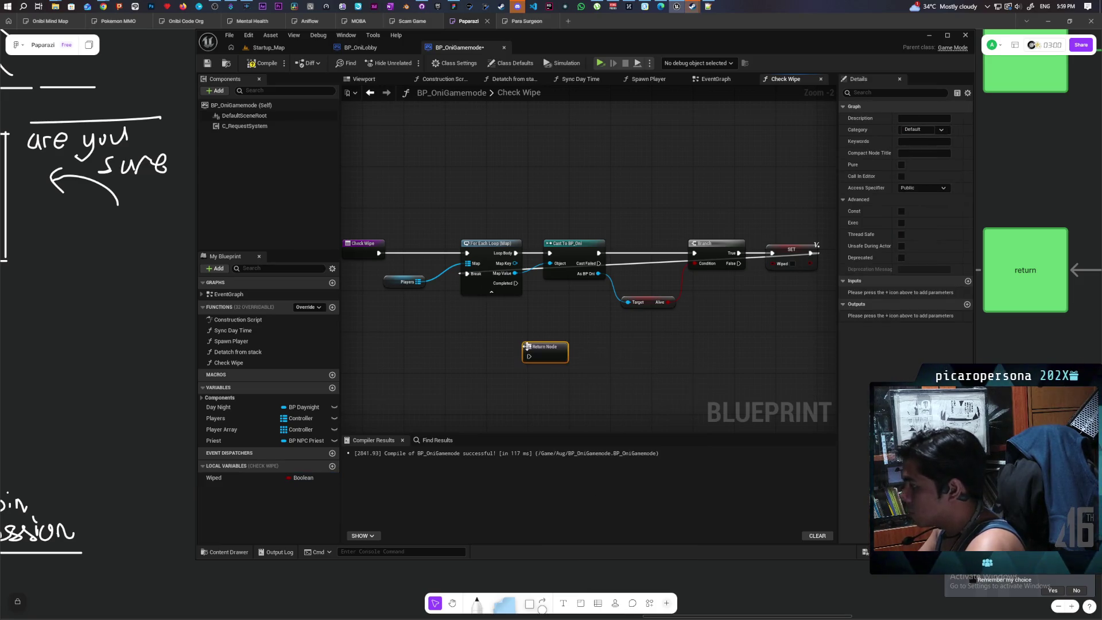
drag(226, 473, 544, 357)
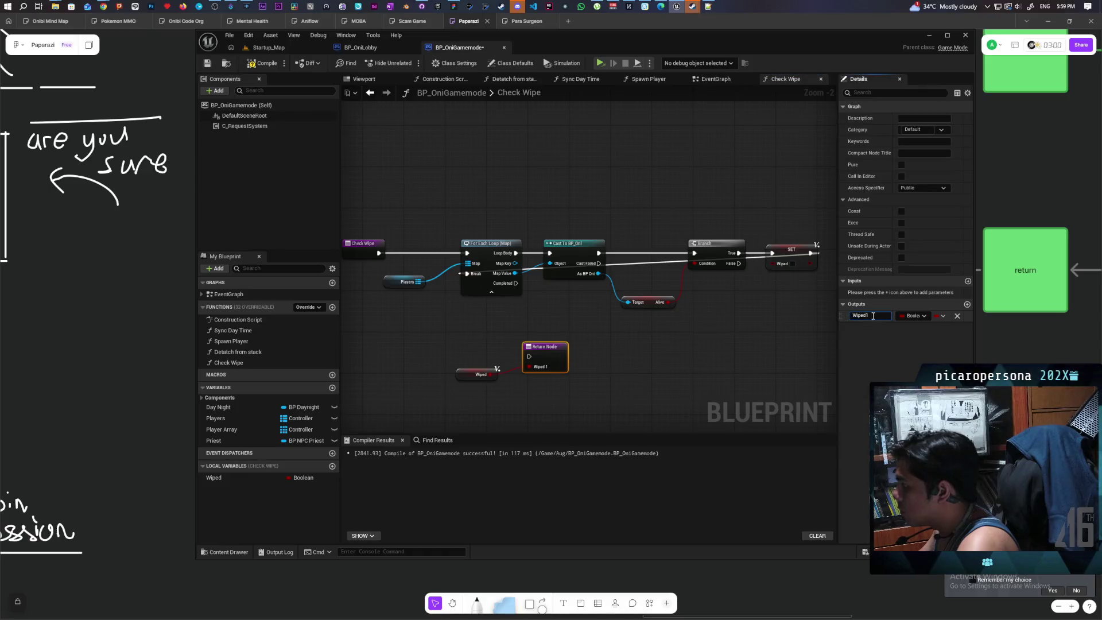
text(Re)
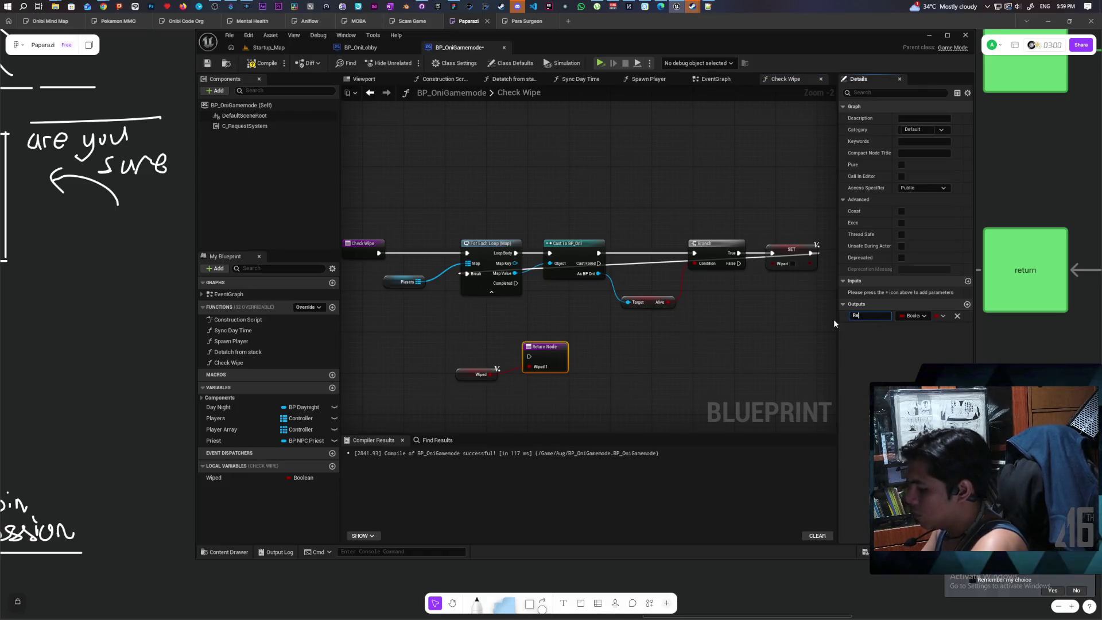
text(spawn)
click(677, 371)
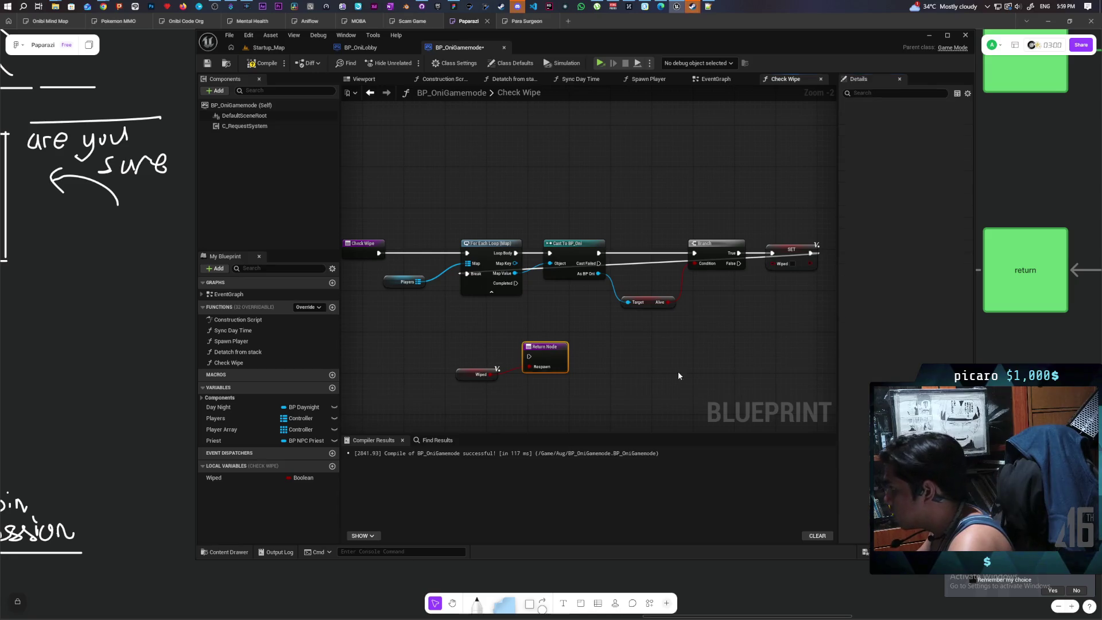
mouse_move(516, 283)
mouse_down()
mouse_move(524, 368)
mouse_move(572, 346)
mouse_up()
drag(479, 375, 494, 374)
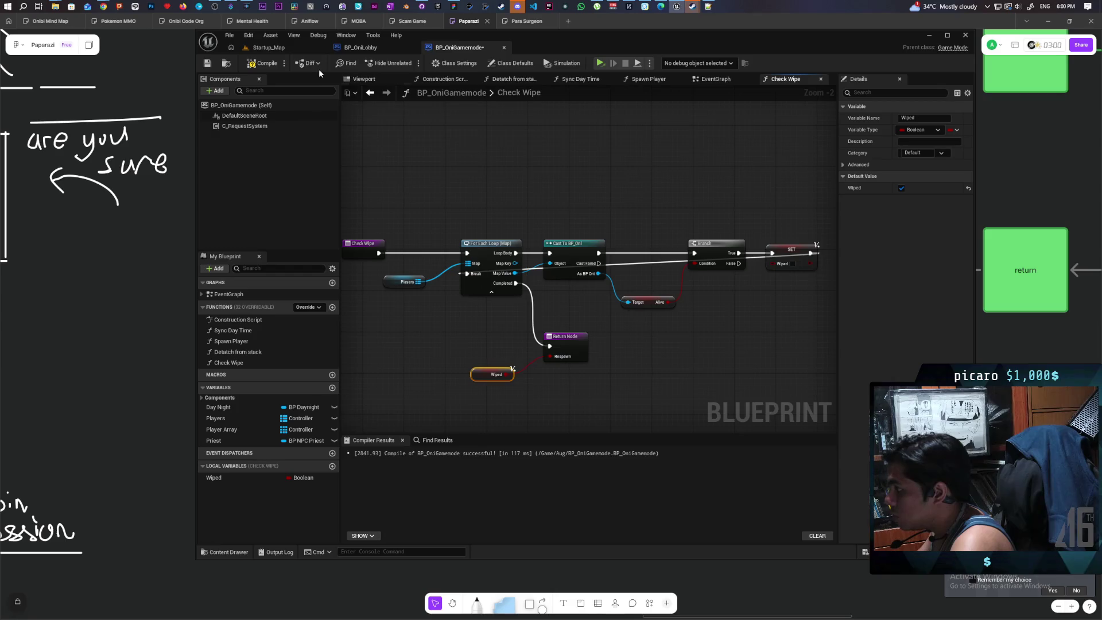
Step: Make Check Wipe a pure function, compile, and place its node near Player Death in the EventGraph
click(261, 63)
click(403, 240)
click(362, 244)
click(901, 188)
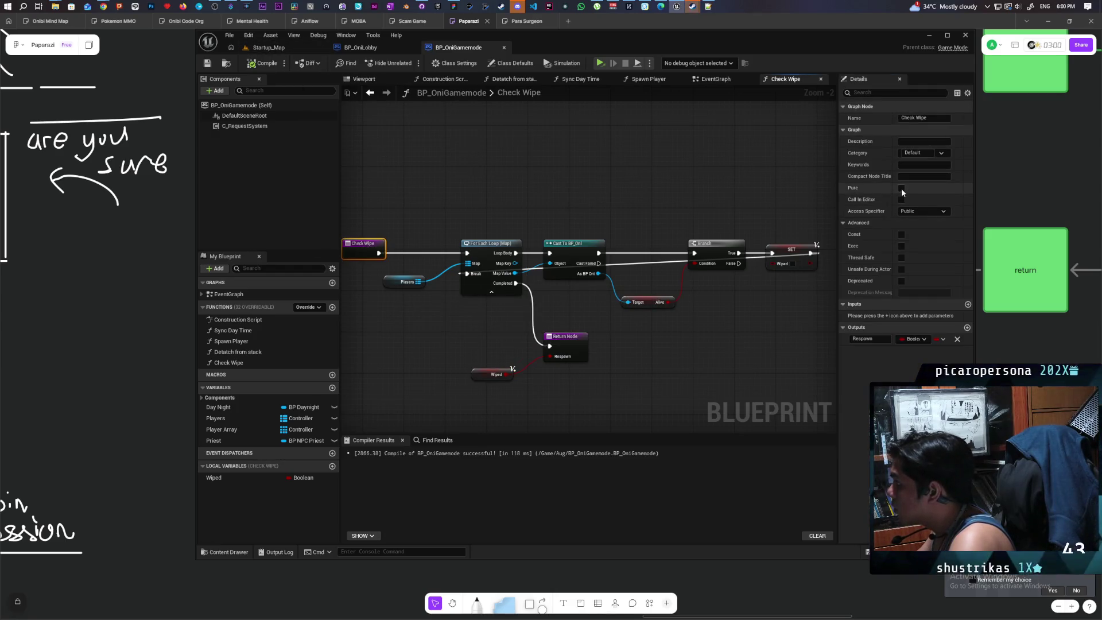
key(F7)
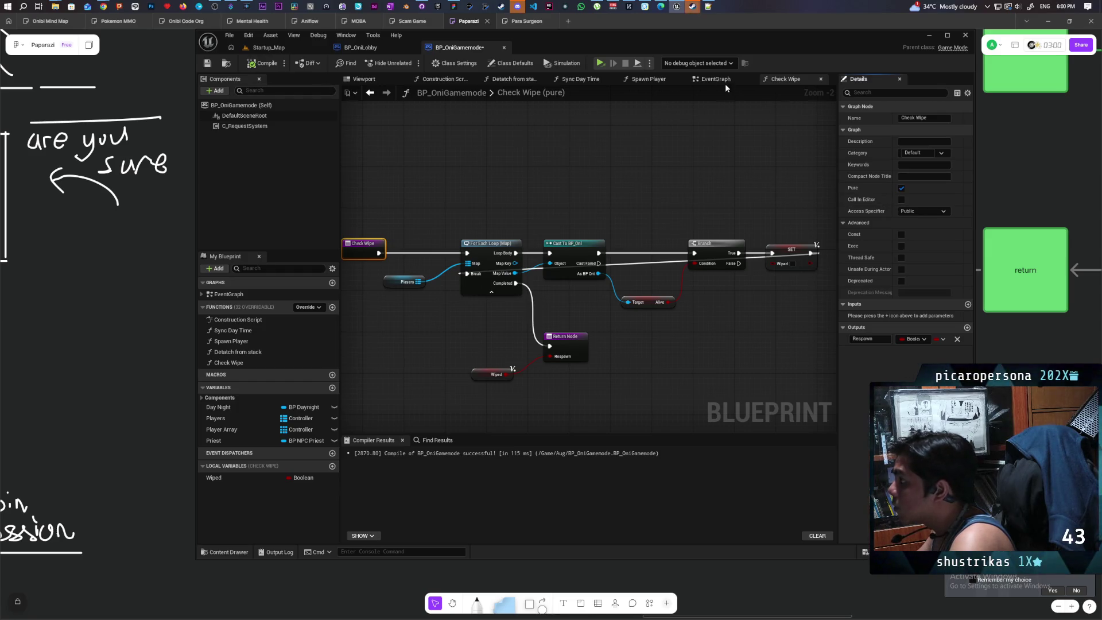
click(725, 84)
drag(531, 232, 469, 290)
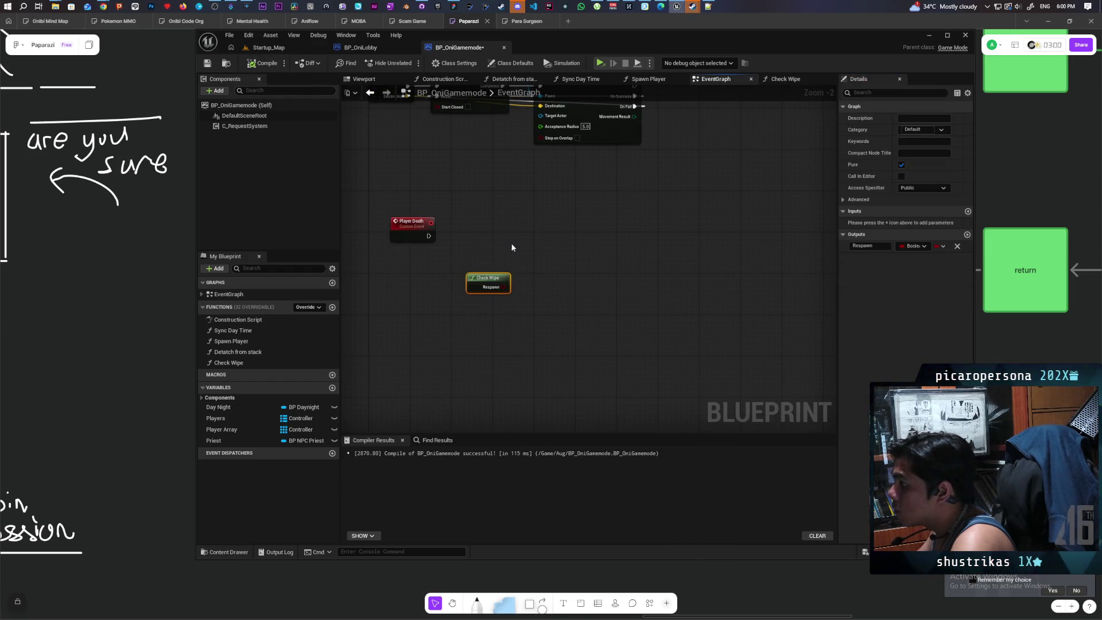
Step: Run Player Death into a new Branch node and wire Check Wipe's Respawn into its Condition
click(522, 226)
drag(429, 236, 529, 236)
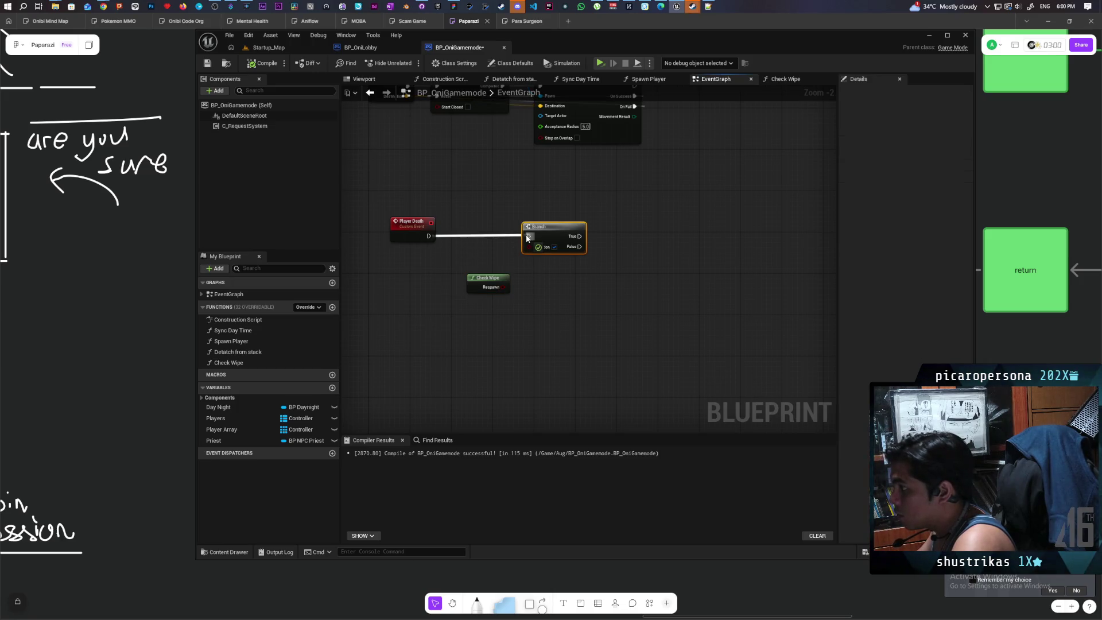
drag(504, 286, 543, 256)
key(Escape)
drag(504, 286, 534, 247)
drag(484, 285, 472, 275)
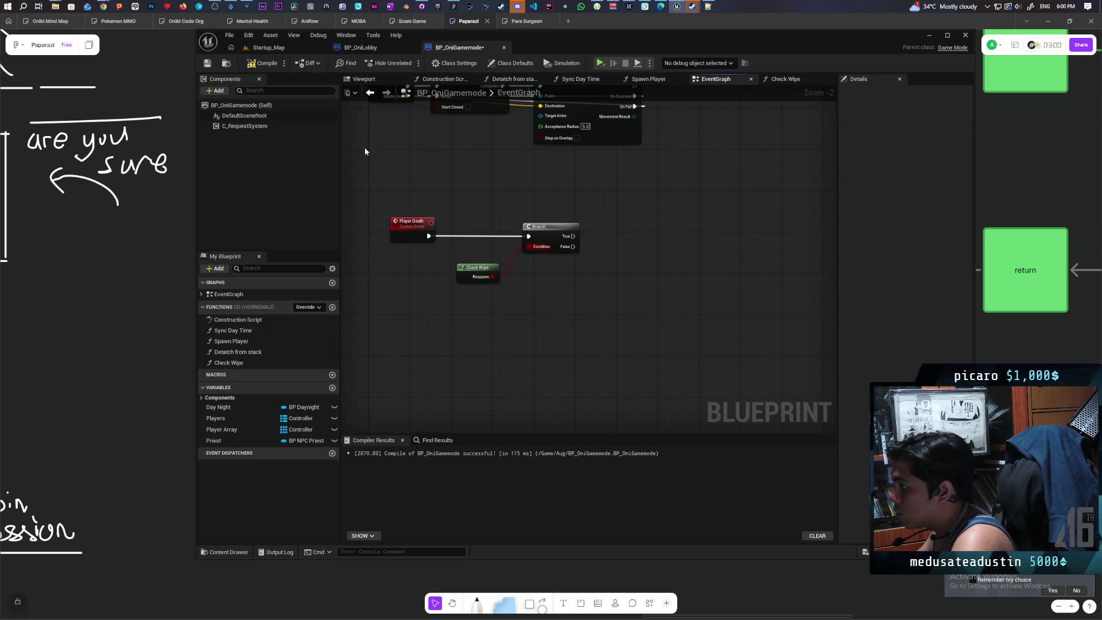
click(428, 189)
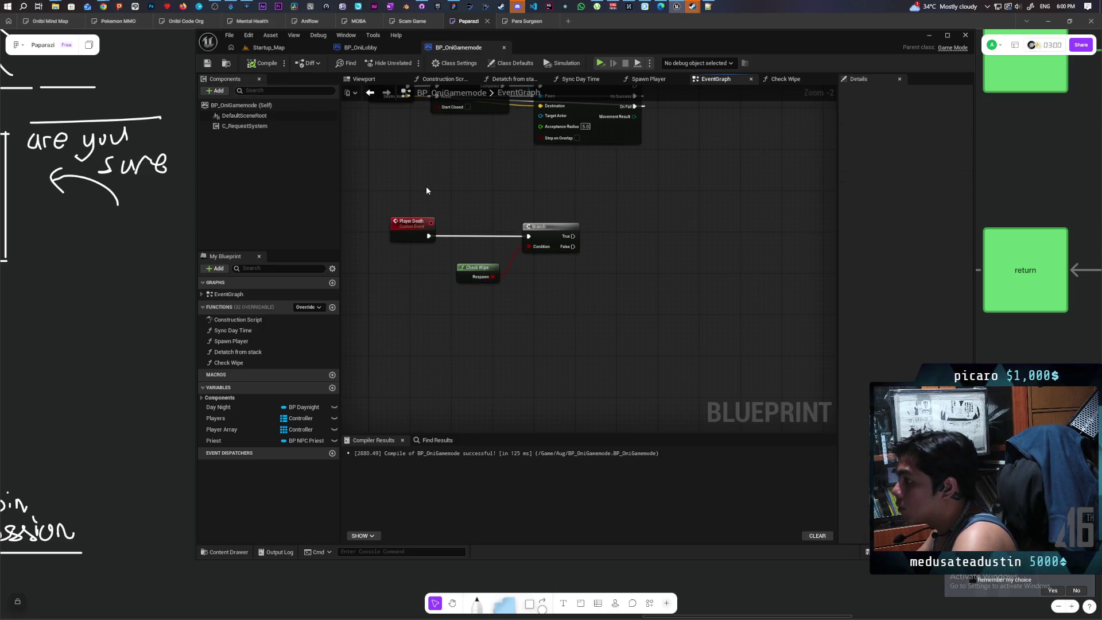
scroll(426, 191, up, 2)
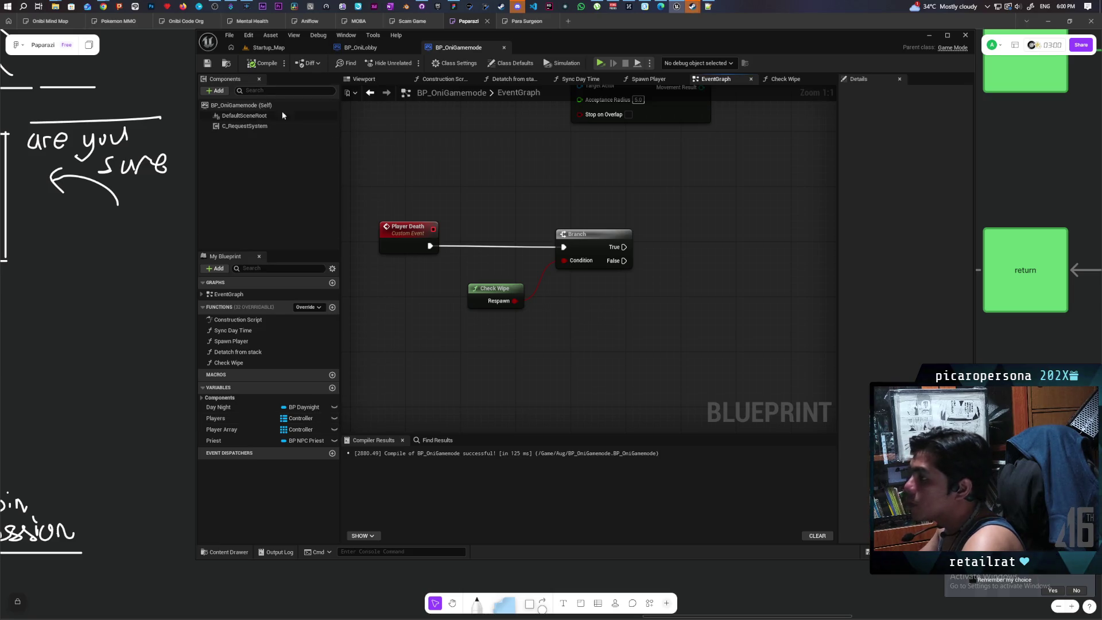
Step: Open the BP_Oni blueprint from Content > ThirdPerson > Blueprints
click(225, 552)
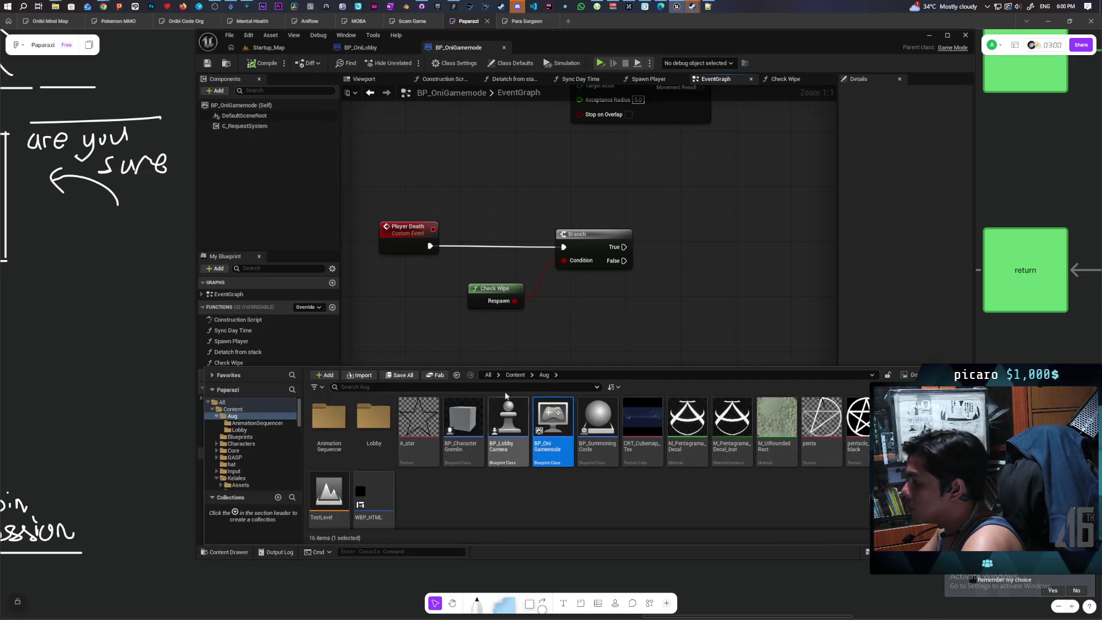
click(515, 375)
click(774, 429)
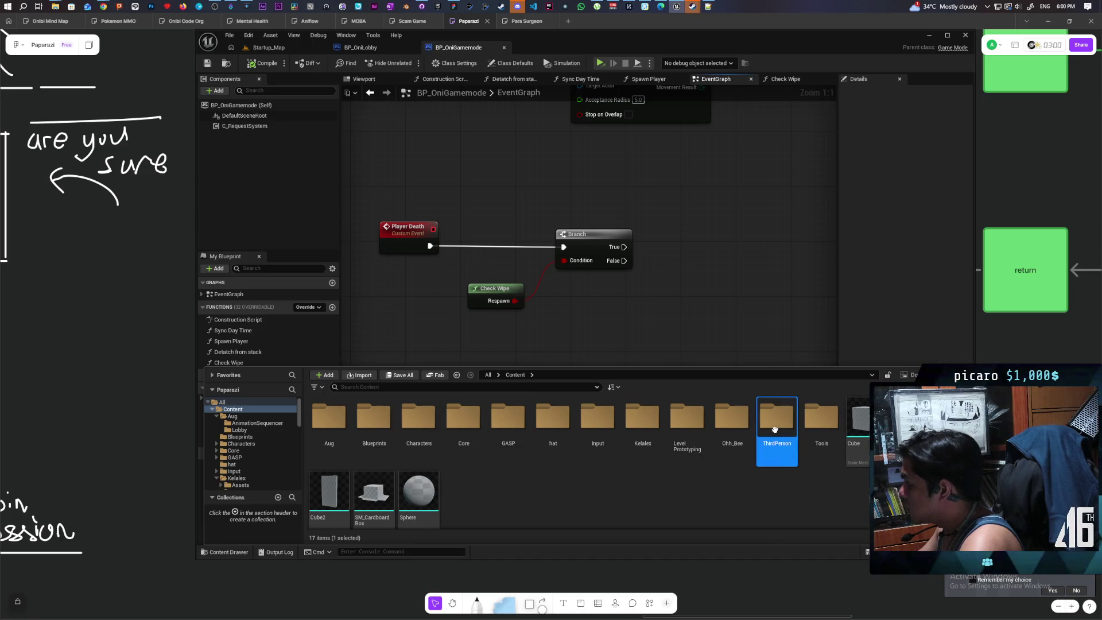
double_click(774, 430)
click(329, 419)
double_click(329, 419)
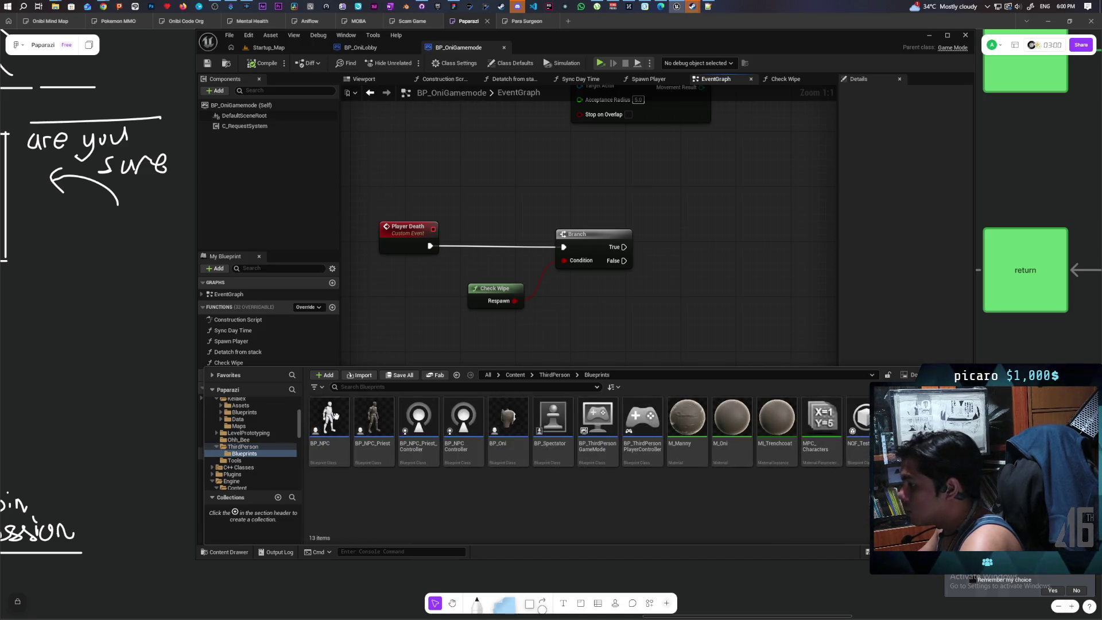
click(508, 419)
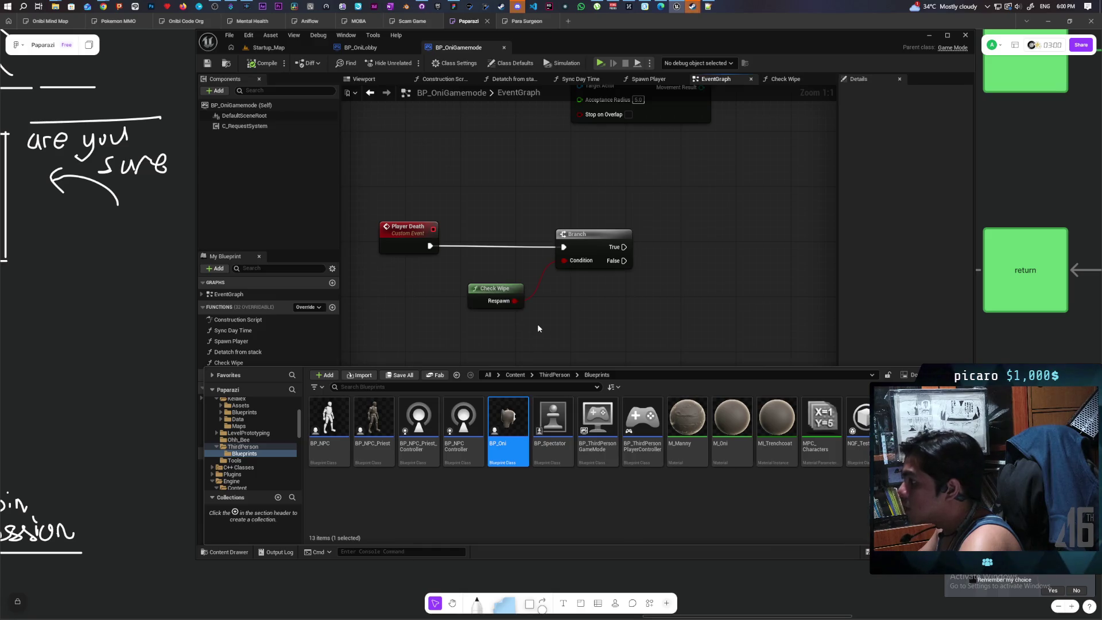
Step: Inspect BP_Oni's death logic: the Alive variable, Set Actor Transform chain, camera transform and collision nodes
scroll(610, 226, down, 6)
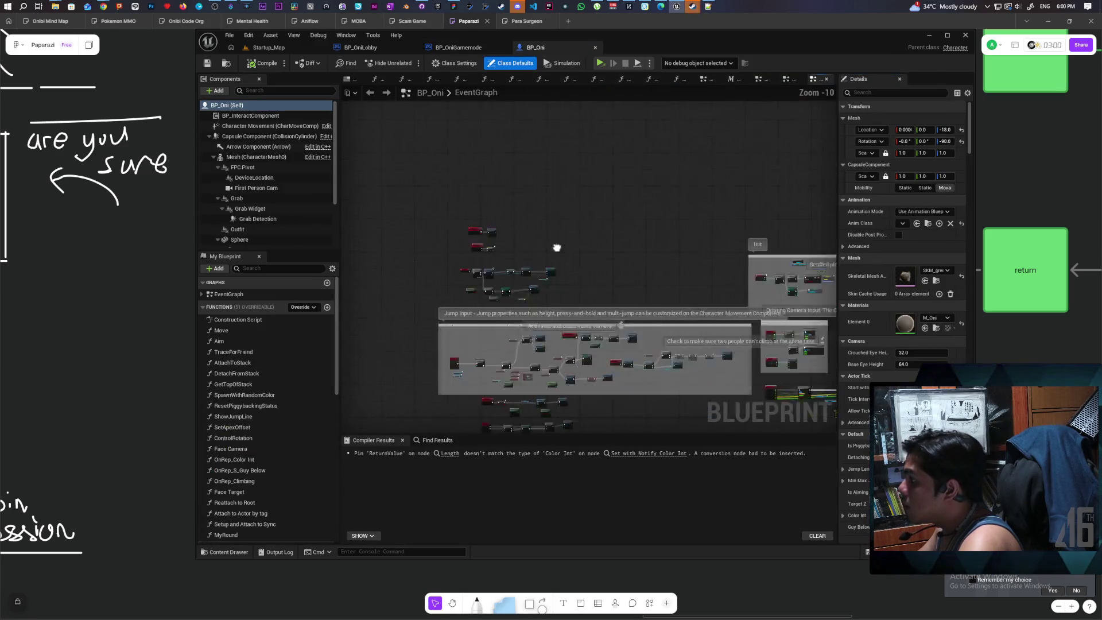
scroll(557, 248, up, 6)
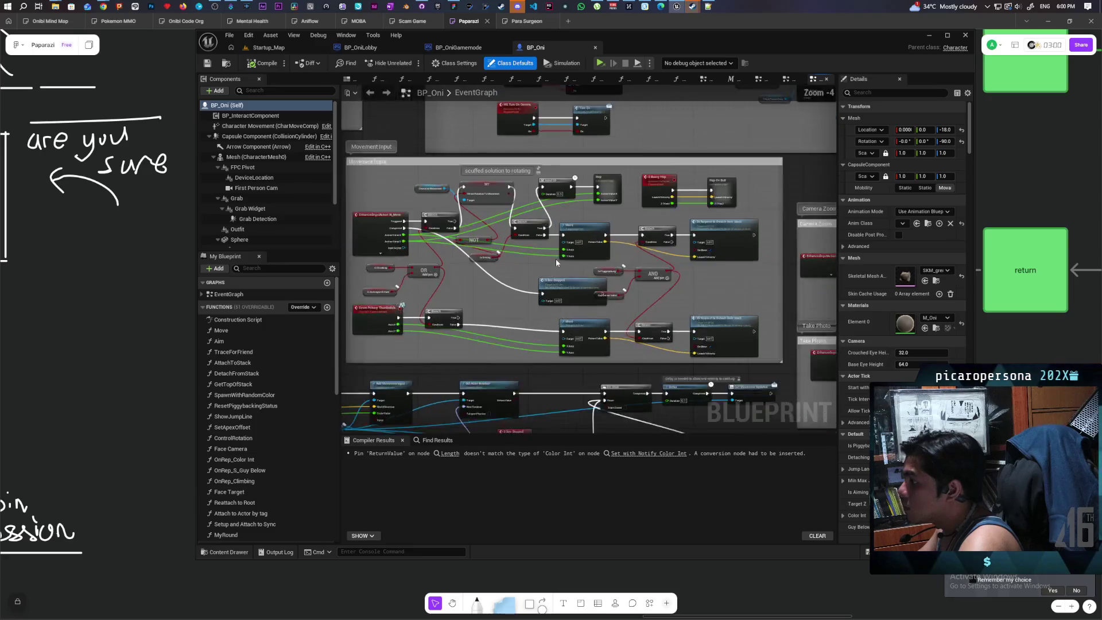
scroll(556, 261, up, 1)
scroll(555, 262, down, 5)
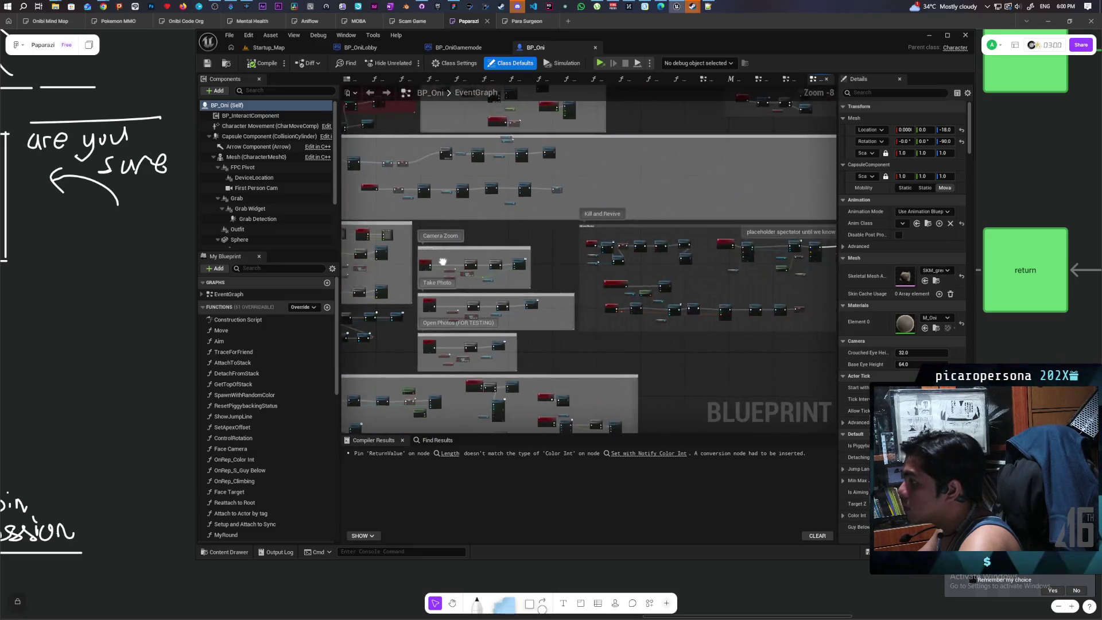
scroll(536, 263, up, 5)
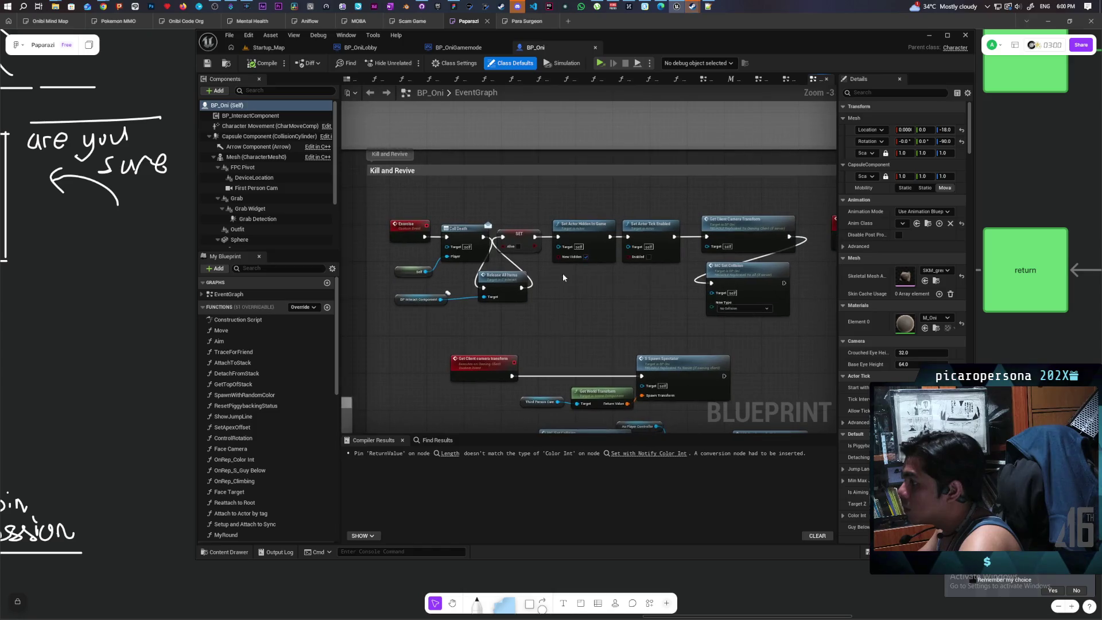
scroll(520, 291, down, 1)
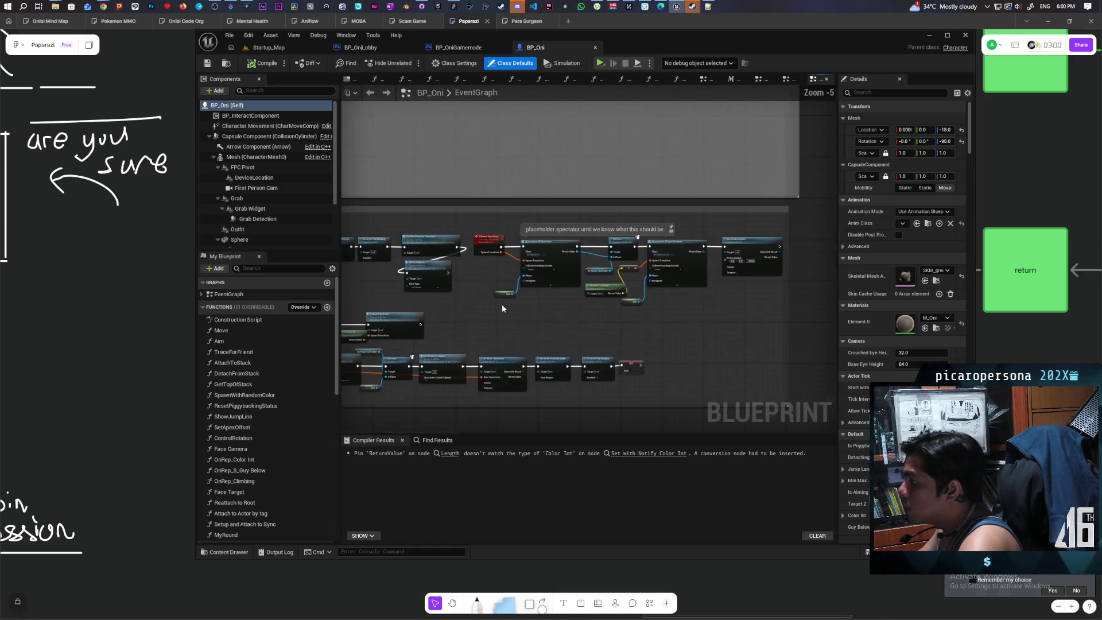
click(595, 326)
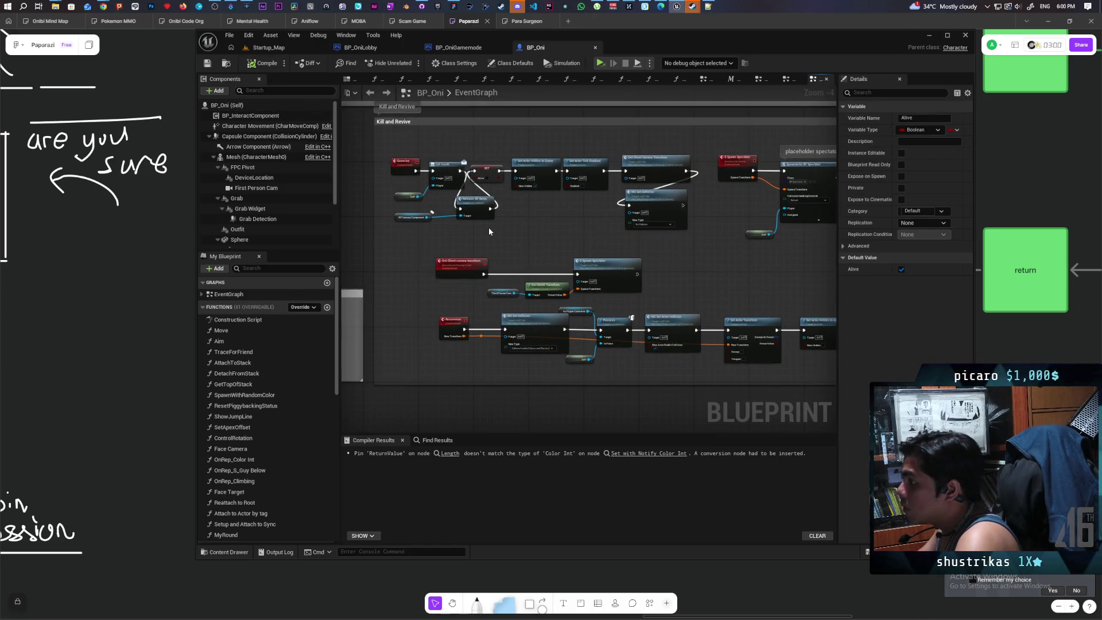
scroll(501, 305, up, 2)
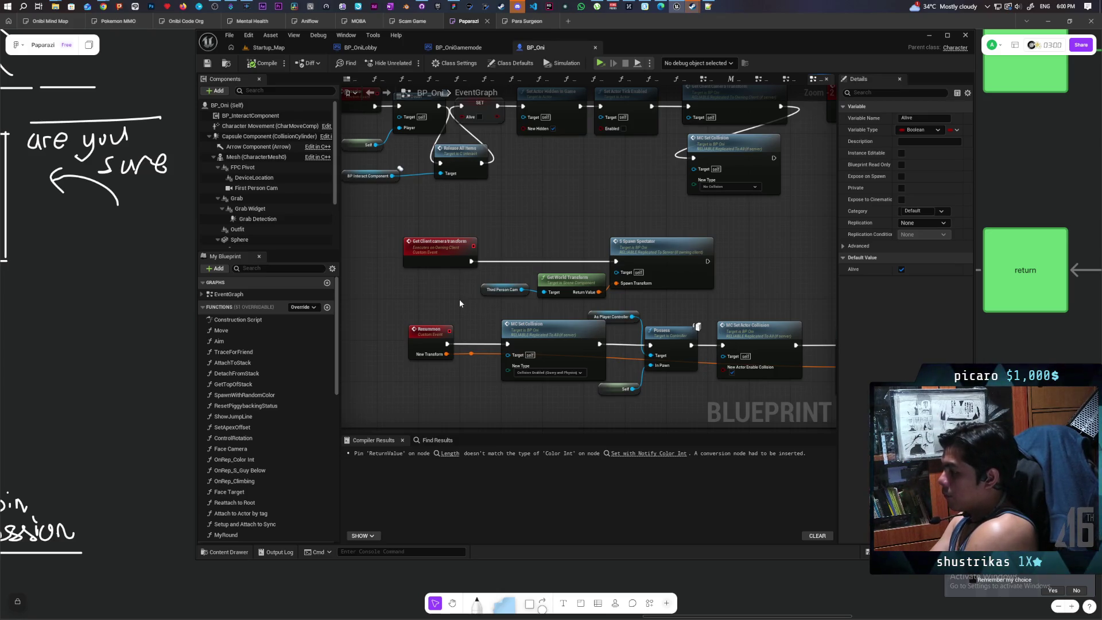
mouse_move(691, 297)
mouse_down()
mouse_move(623, 216)
mouse_move(739, 336)
mouse_up()
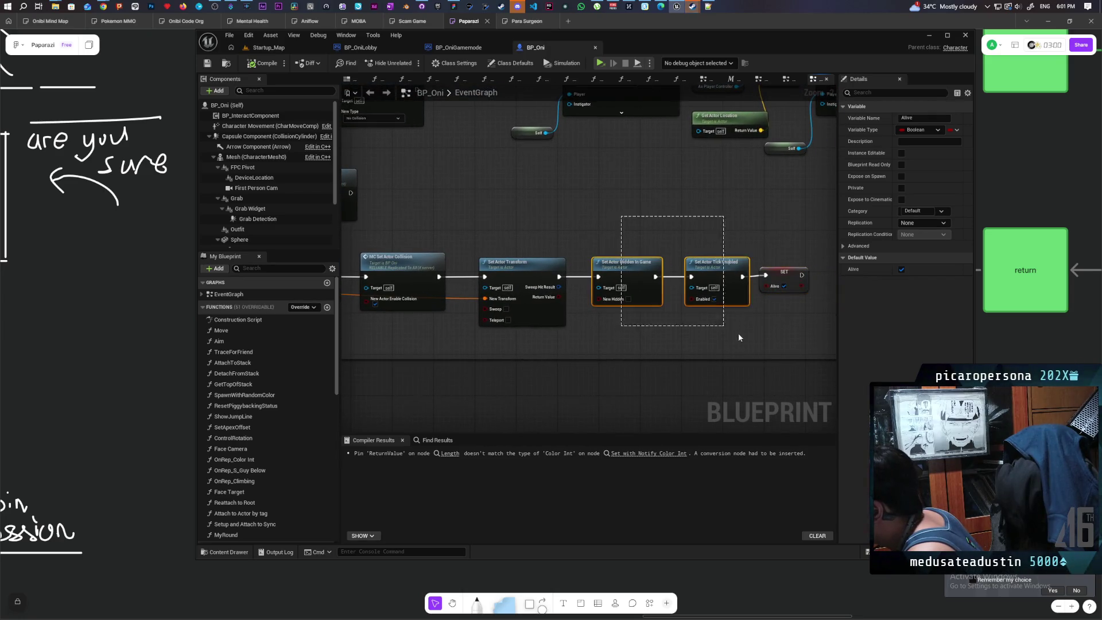
scroll(645, 313, down, 1)
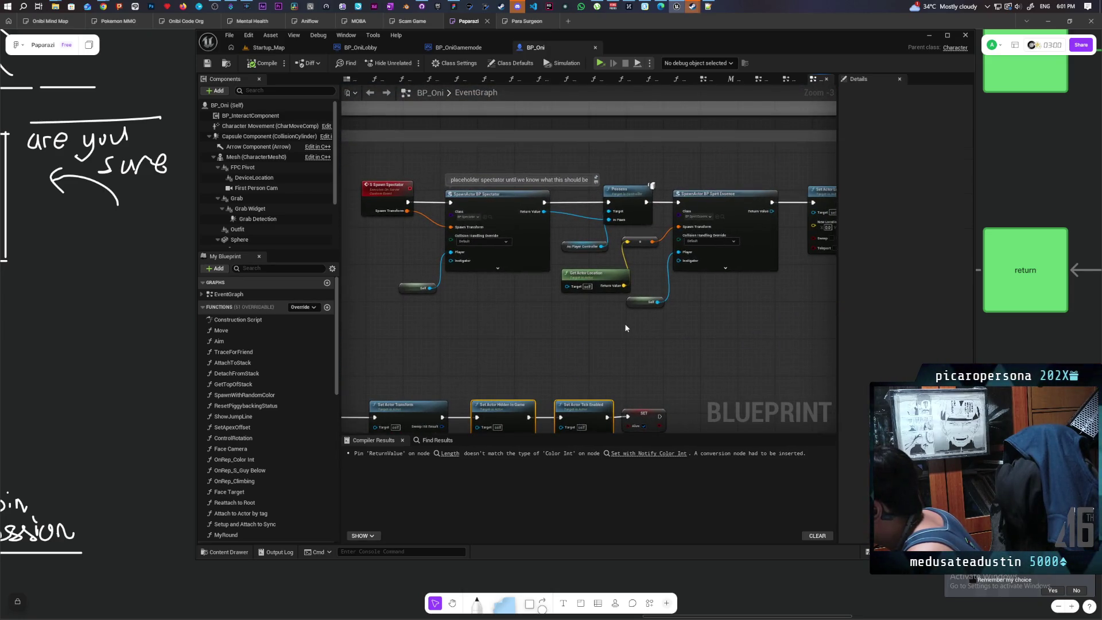
mouse_move(493, 342)
mouse_down()
mouse_move(716, 308)
mouse_move(706, 269)
mouse_up()
scroll(603, 336, up, 1)
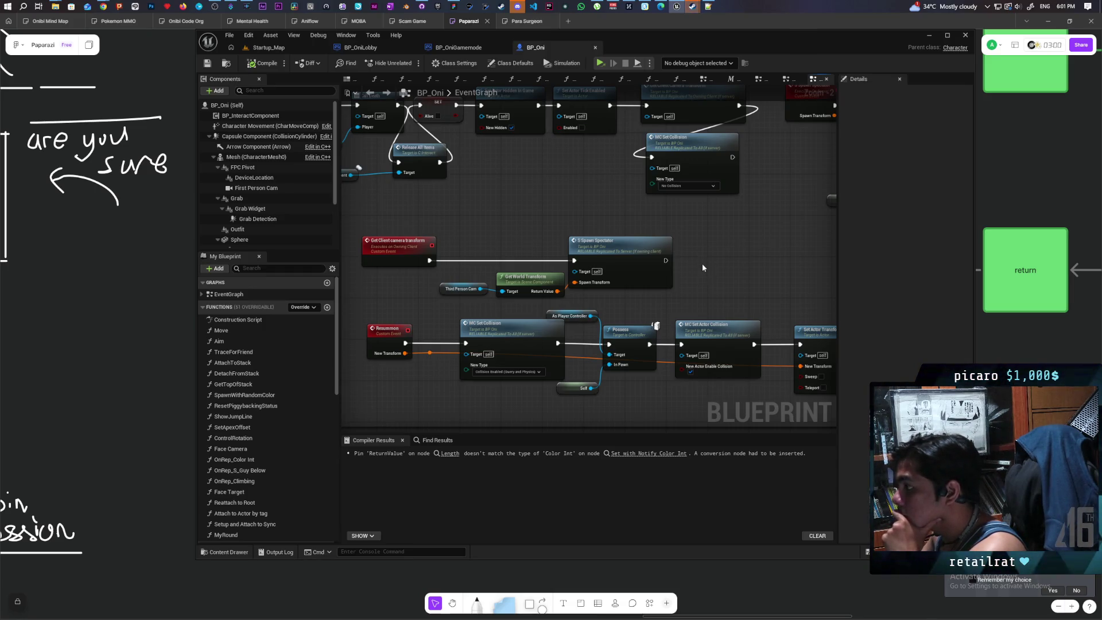
Step: Review the Kill and Revive section, S Spawn Spectator, SpawnActor, Call Death and Release All Items nodes
scroll(631, 218, down, 1)
drag(629, 213, 653, 303)
mouse_move(519, 313)
mouse_down()
mouse_move(555, 313)
mouse_move(529, 330)
mouse_up()
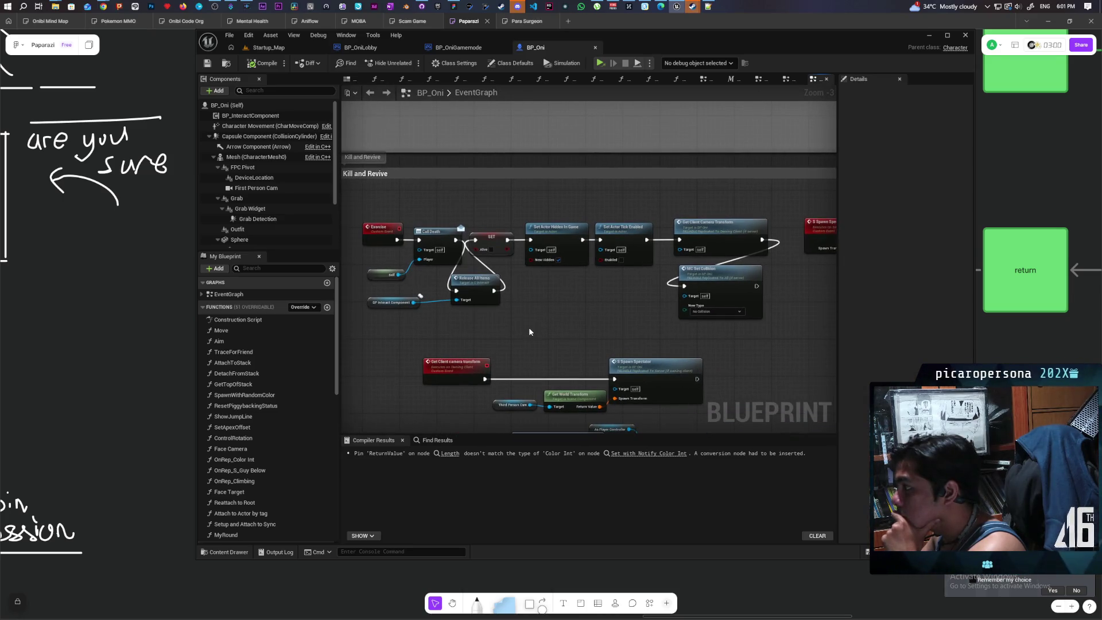
scroll(528, 329, up, 1)
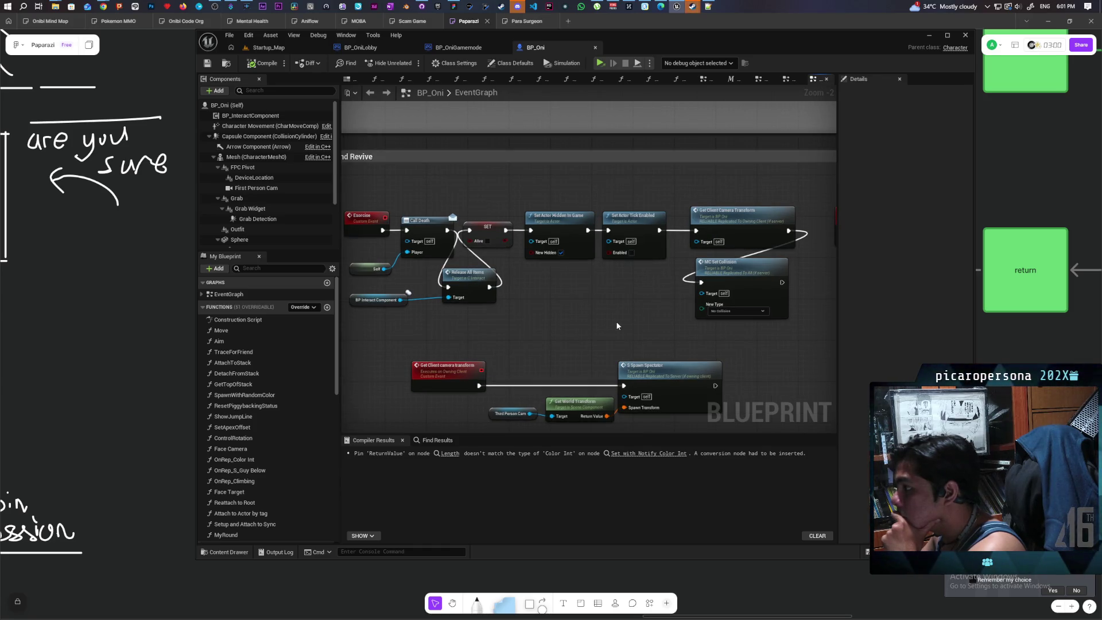
mouse_move(599, 319)
mouse_down()
mouse_move(557, 277)
mouse_move(551, 285)
mouse_move(577, 288)
mouse_up()
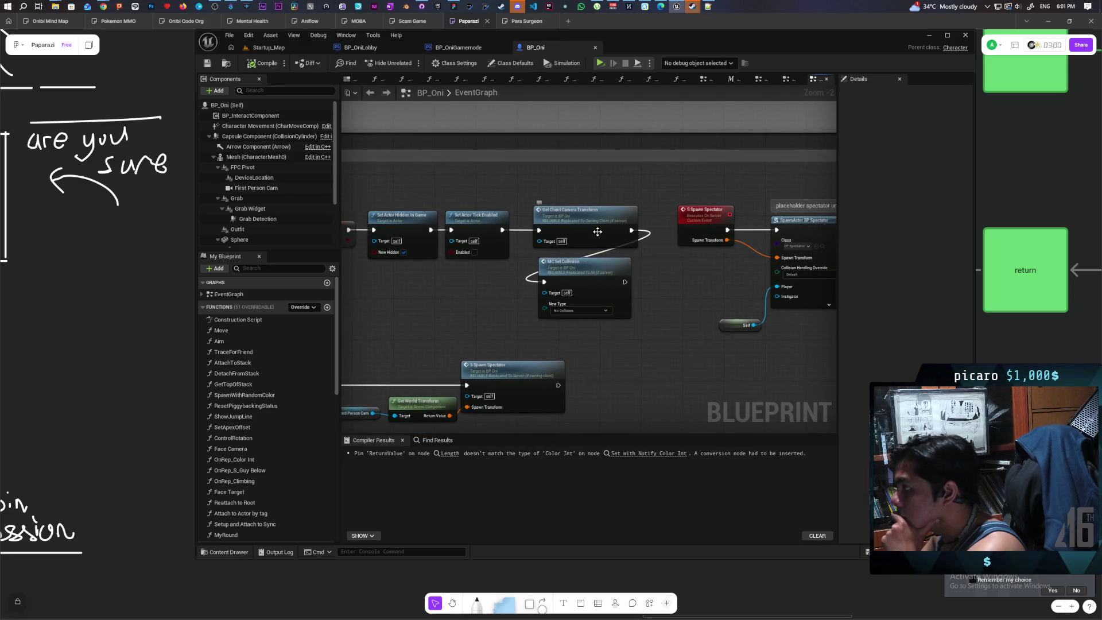
drag(512, 273, 626, 264)
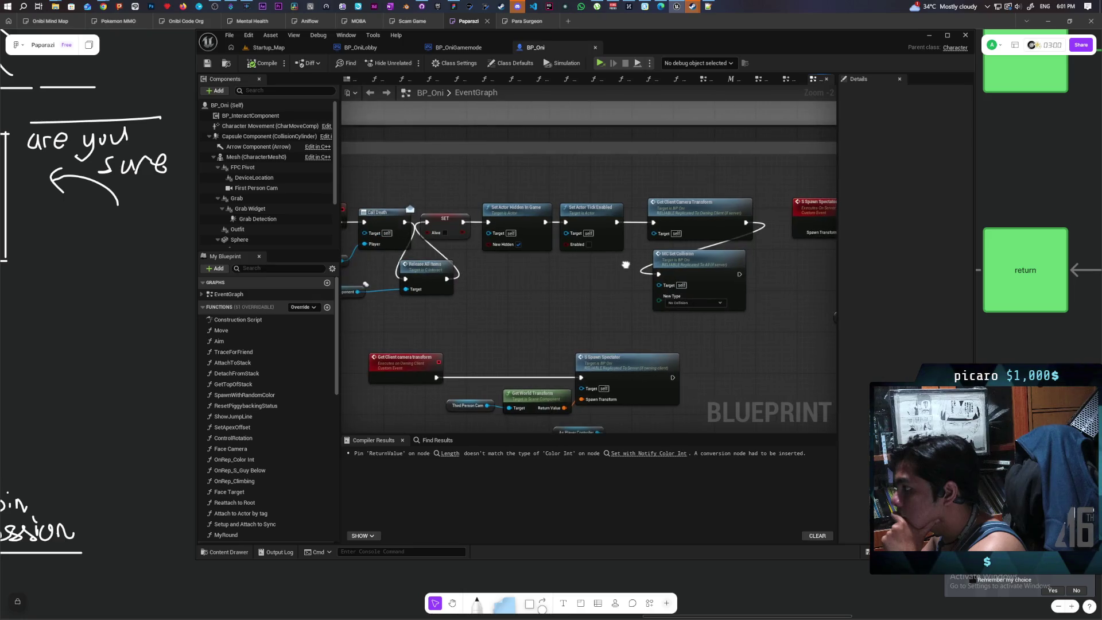
click(404, 362)
scroll(404, 362, up, 1)
drag(697, 216, 514, 227)
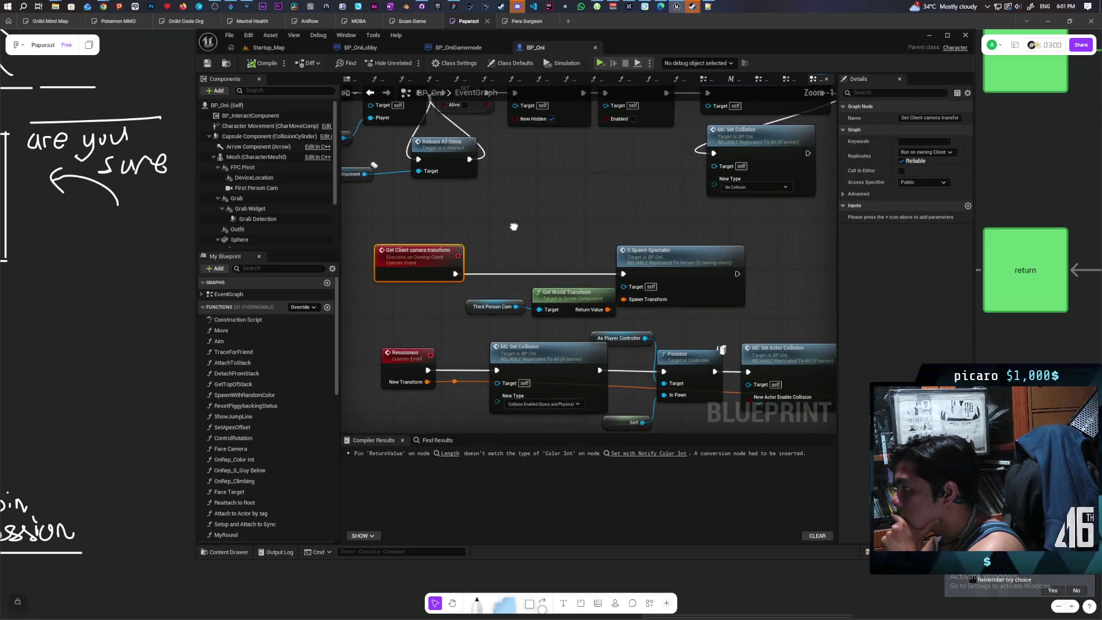
scroll(505, 236, down, 2)
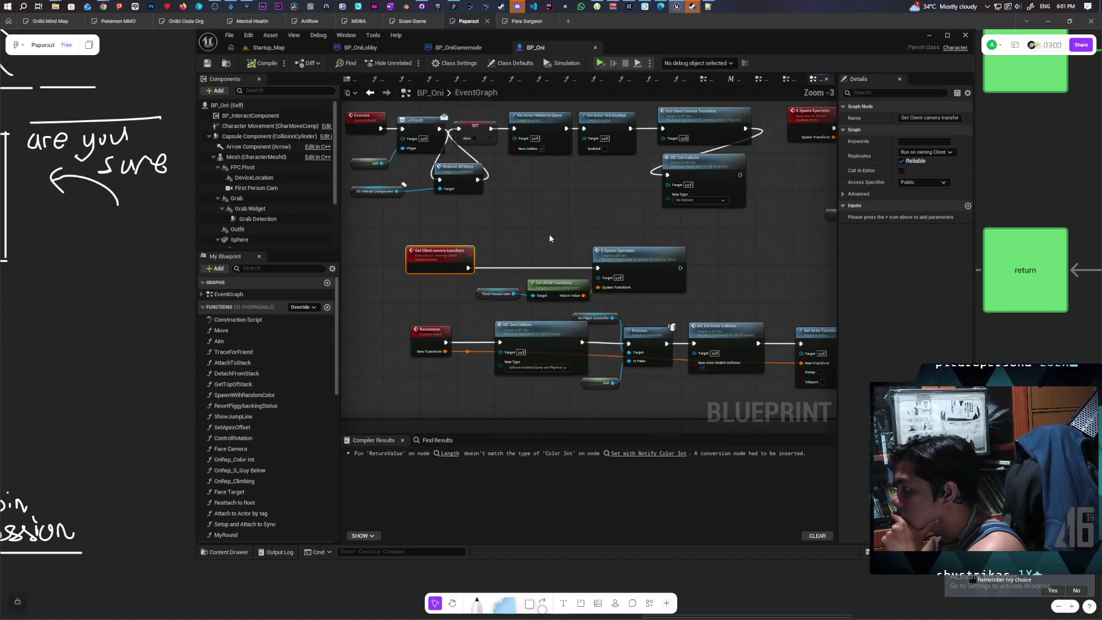
drag(540, 235, 548, 274)
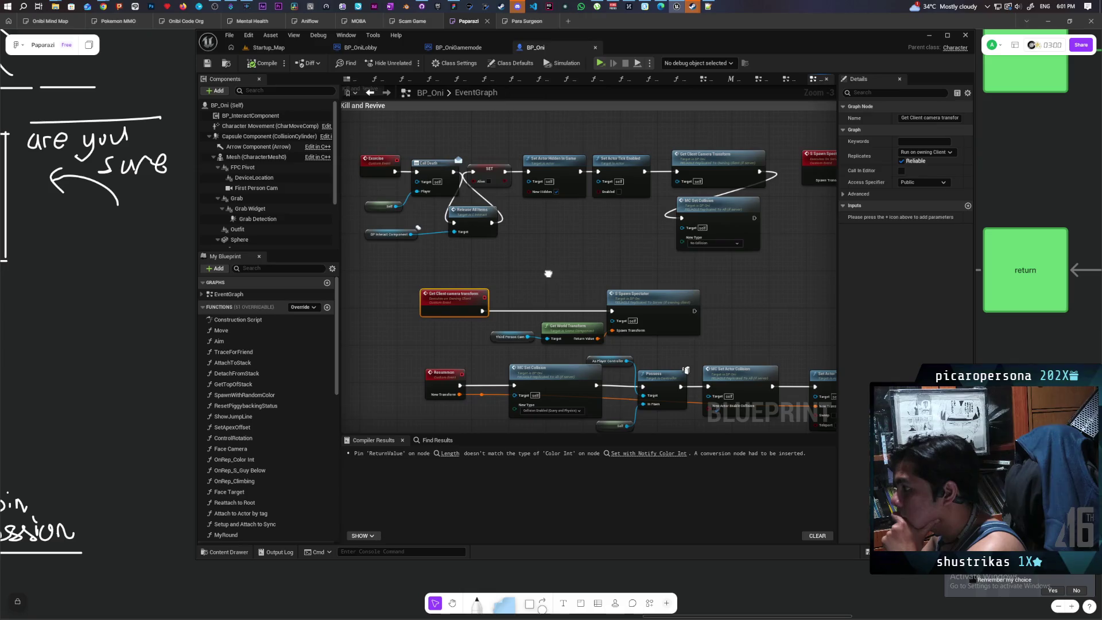
Step: Follow the S Spawn Spectator event chain across the graph to the SpawnActor node
double_click(643, 294)
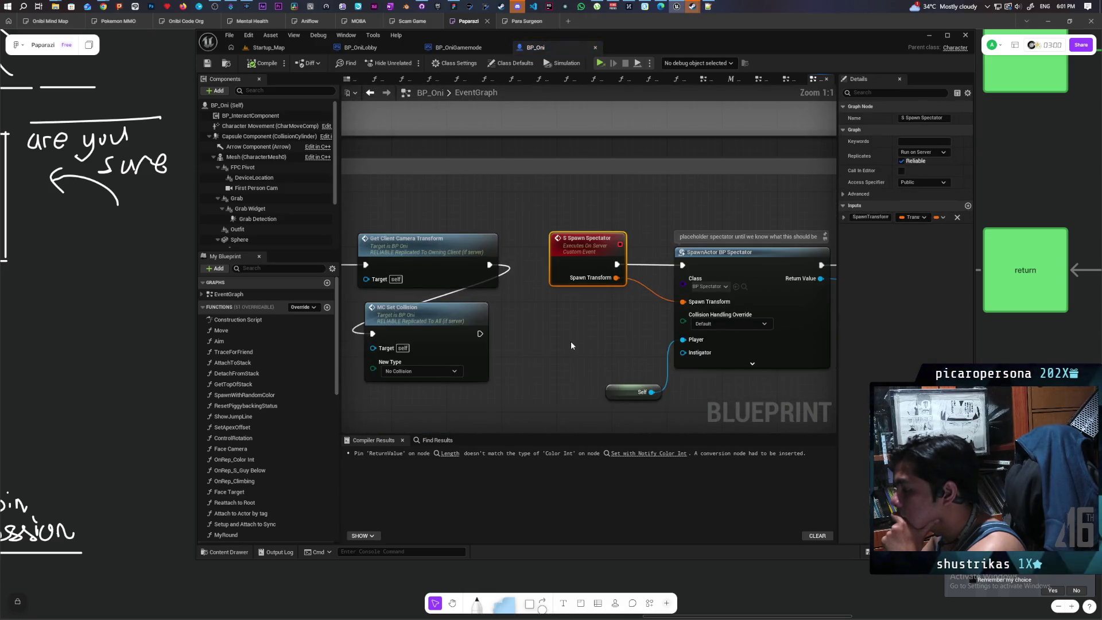
mouse_move(545, 341)
mouse_down()
mouse_move(691, 264)
mouse_move(741, 216)
mouse_move(727, 268)
mouse_up()
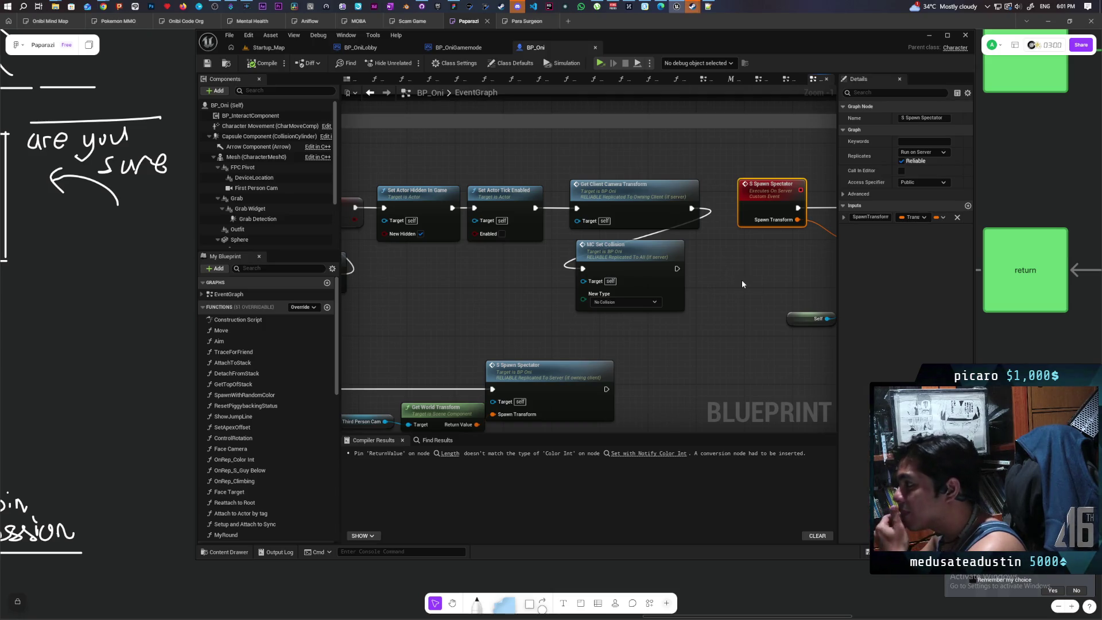
scroll(741, 280, down, 4)
scroll(726, 287, up, 2)
drag(635, 287, 510, 270)
scroll(510, 269, down, 2)
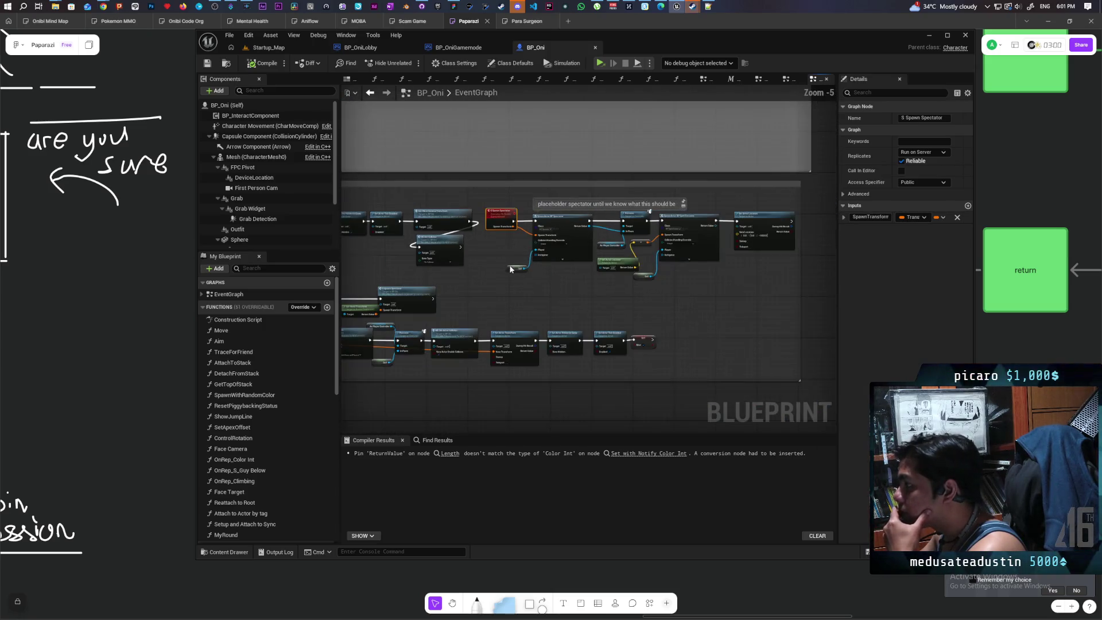
scroll(574, 294, up, 1)
drag(574, 294, 367, 293)
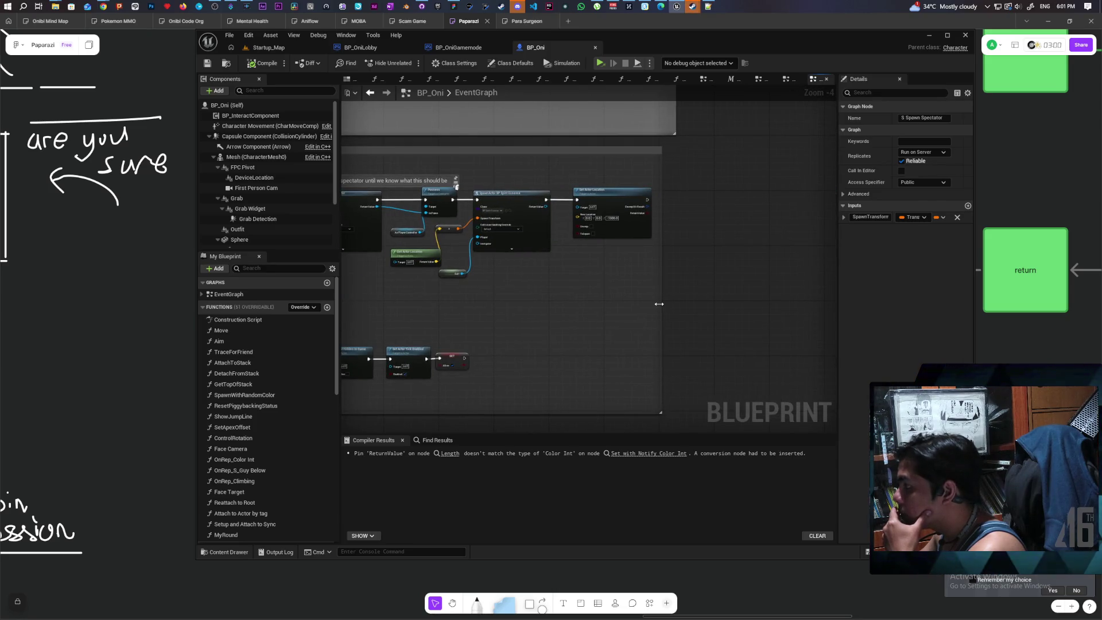
drag(687, 319, 673, 299)
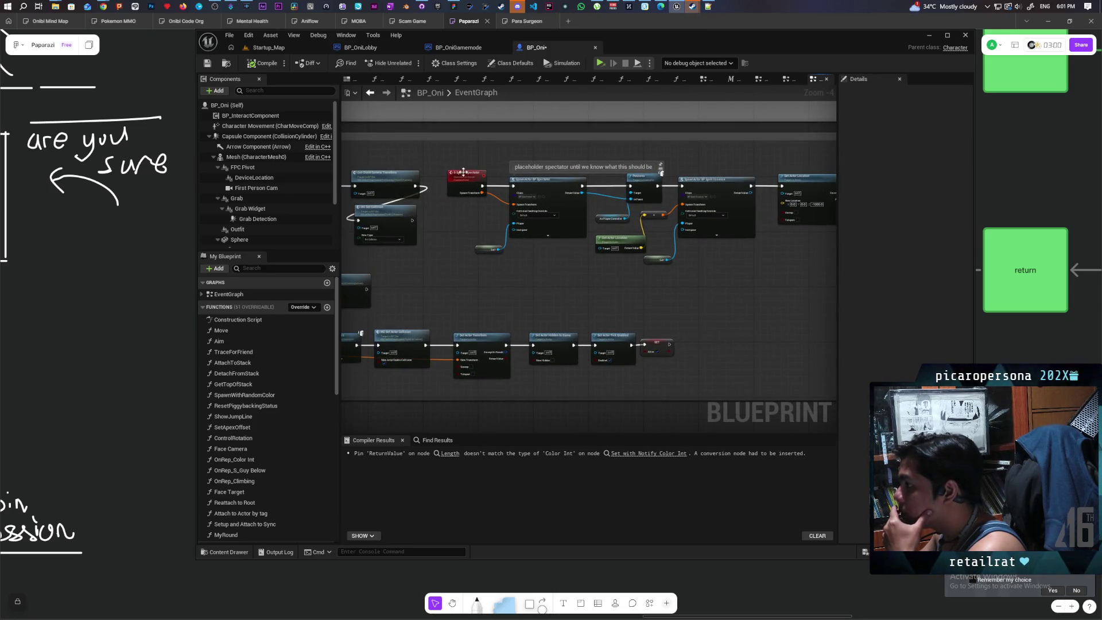
scroll(494, 167, down, 1)
Step: Shift the top row of spectator spawn nodes further right, then review the Kill and Revive nodes
mouse_move(443, 160)
mouse_down()
mouse_move(751, 274)
mouse_move(724, 267)
mouse_up()
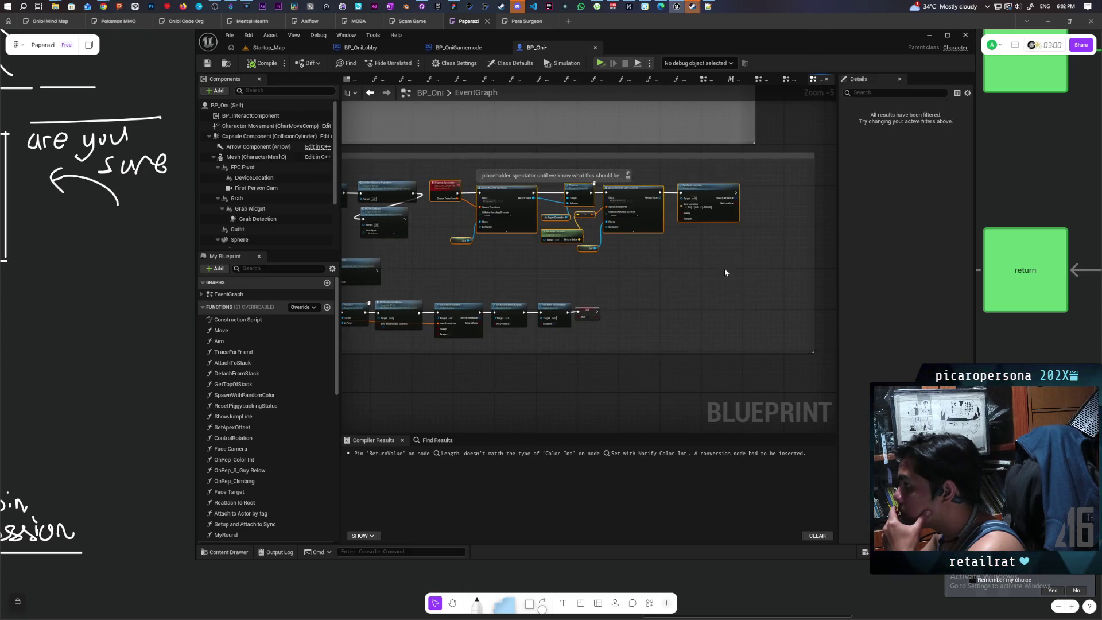
mouse_move(508, 207)
mouse_down()
mouse_move(582, 199)
mouse_move(570, 195)
mouse_up()
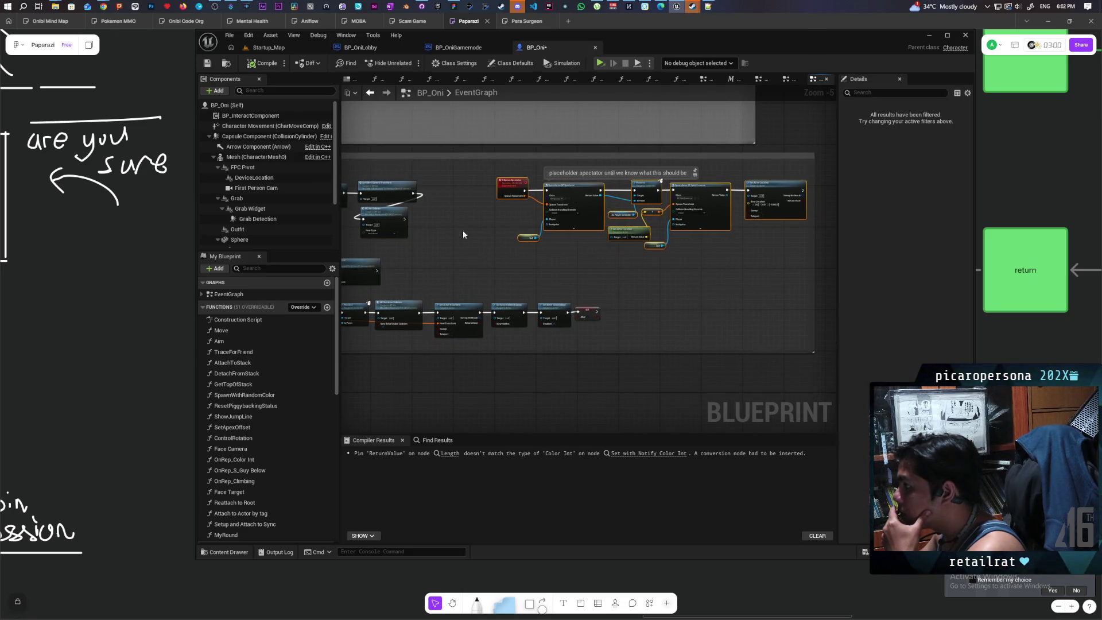
scroll(463, 230, up, 6)
drag(558, 280, 650, 287)
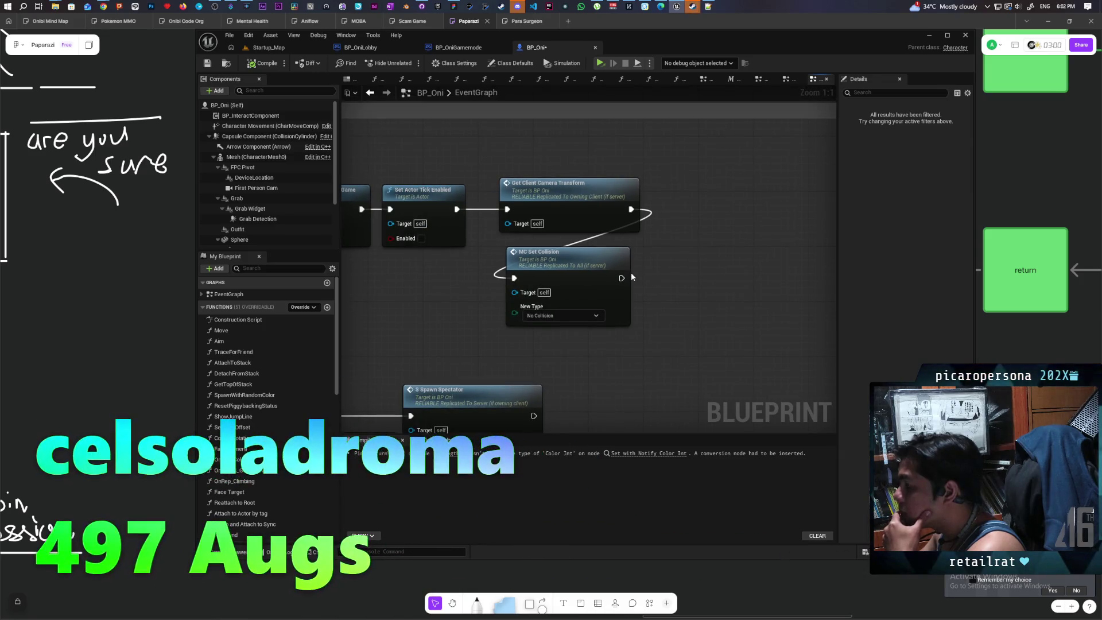
drag(583, 333, 624, 329)
mouse_move(556, 348)
mouse_down()
mouse_move(608, 321)
mouse_move(549, 314)
mouse_up()
scroll(549, 261, down, 2)
mouse_move(470, 191)
mouse_down()
mouse_move(550, 292)
mouse_move(607, 301)
mouse_move(695, 286)
mouse_move(678, 293)
mouse_up()
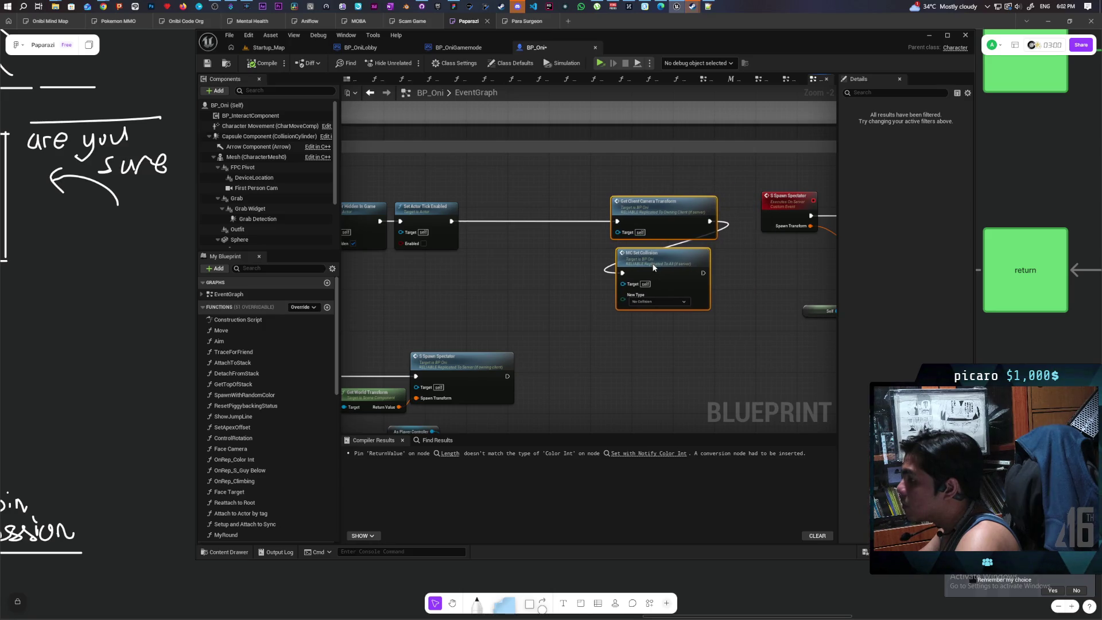
mouse_move(469, 285)
mouse_down()
mouse_move(721, 272)
mouse_move(526, 277)
mouse_up()
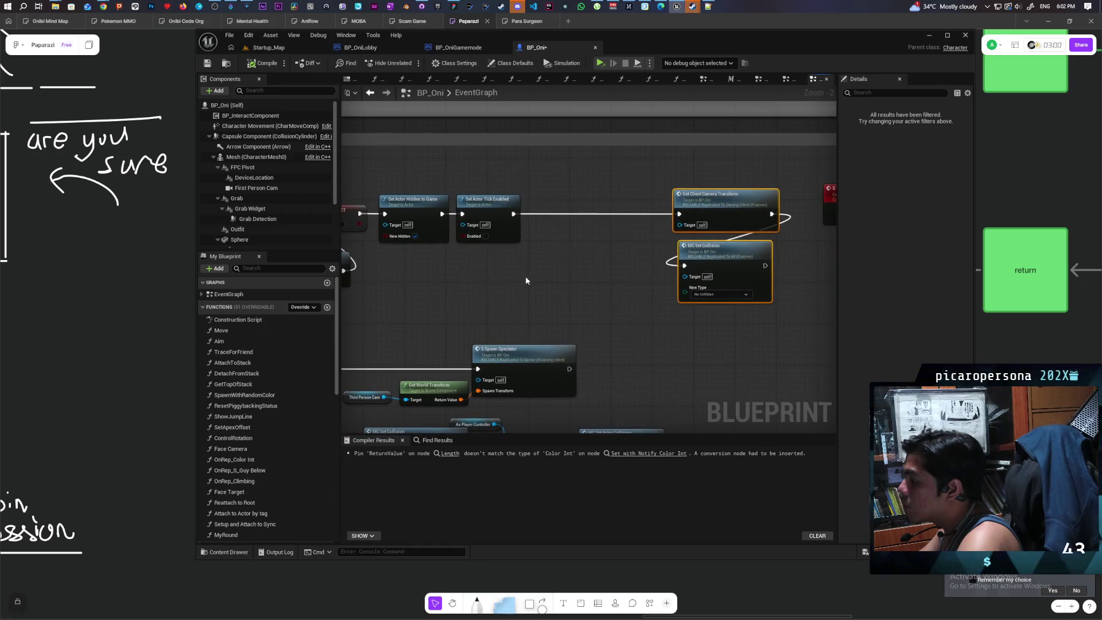
scroll(525, 277, up, 2)
Step: Add Get Game Mode and a Cast To BP_OniGamemode after Set Actor Tick Enabled, then compile
right_click(484, 297)
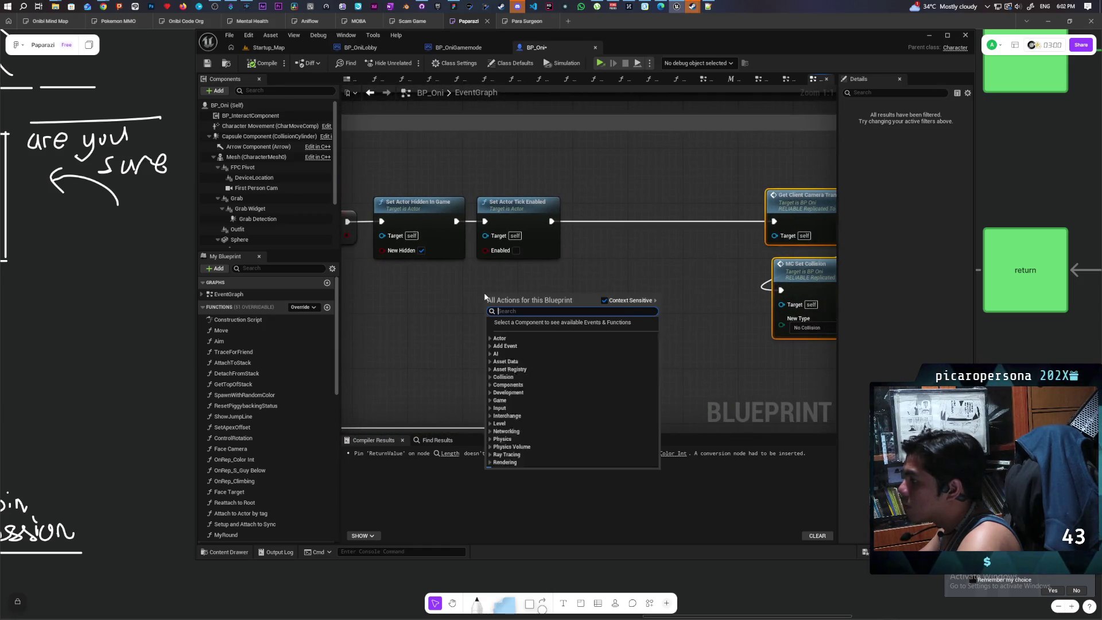
text(ghet ga)
key(BackSpace)
key(BackSpace)
key(BackSpace)
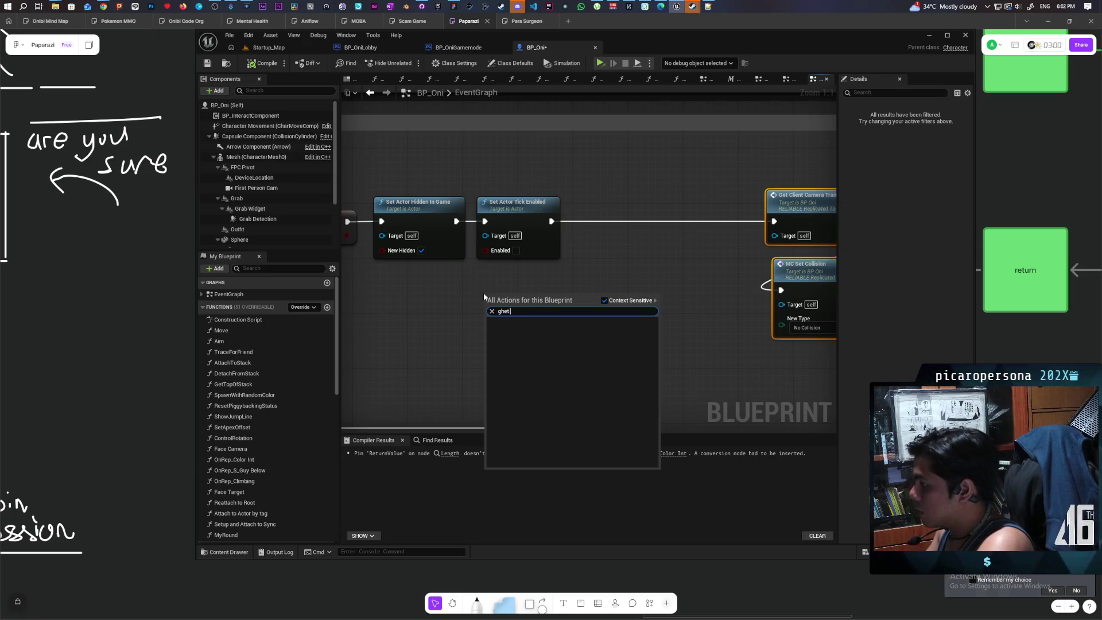
text(et game mode)
key(Return)
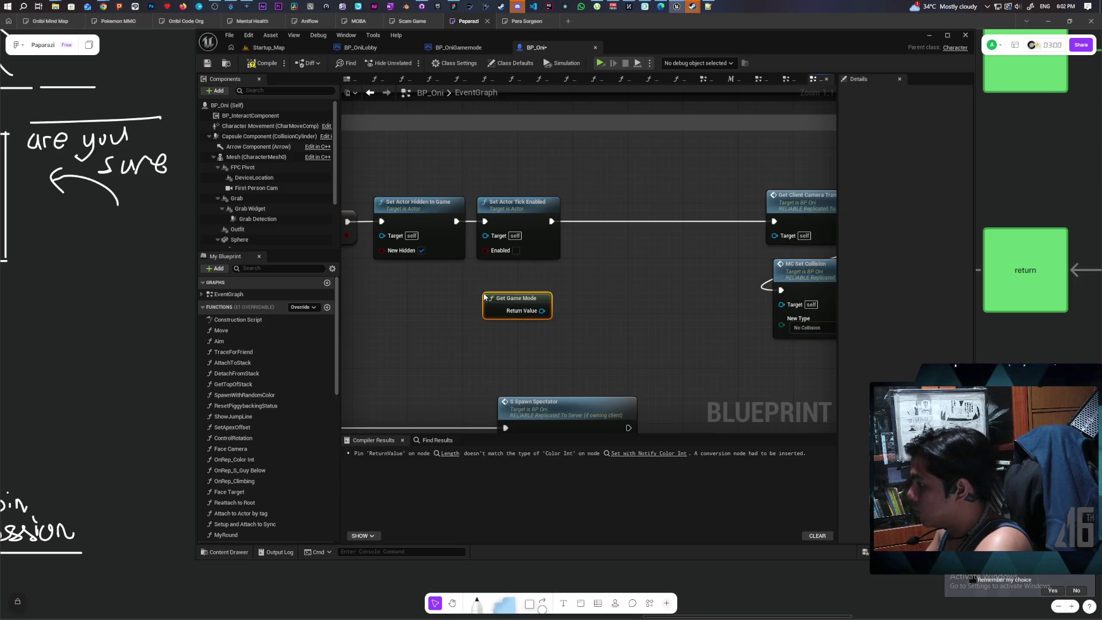
drag(541, 311, 565, 289)
text(cast to oni)
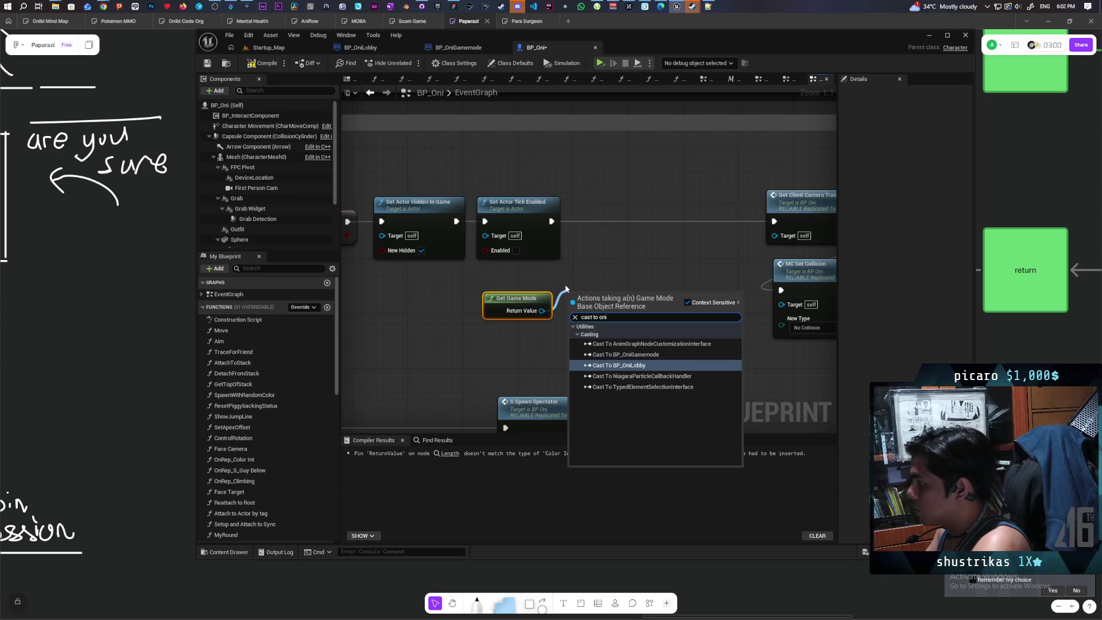
click(631, 355)
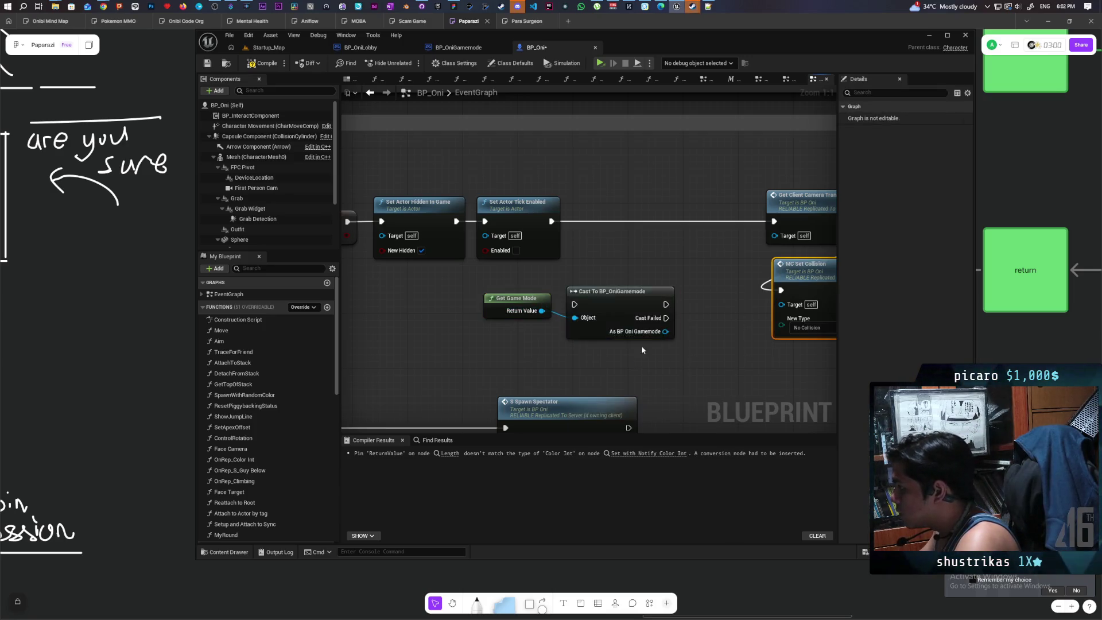
mouse_move(618, 311)
mouse_down()
mouse_move(631, 219)
mouse_move(623, 227)
mouse_up()
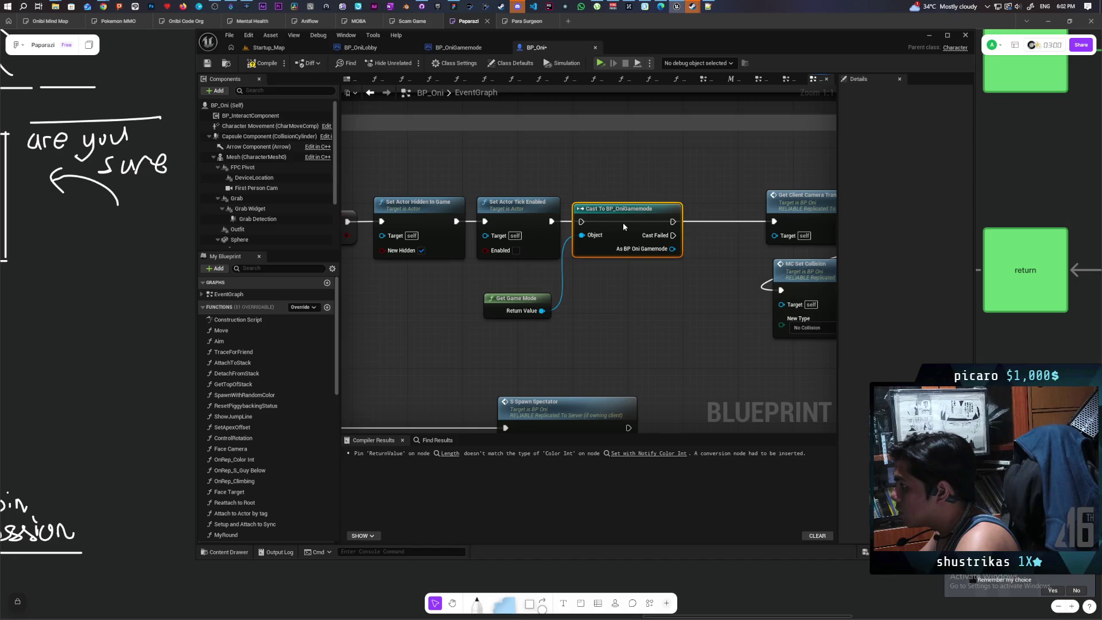
drag(551, 221, 581, 225)
drag(441, 321, 439, 314)
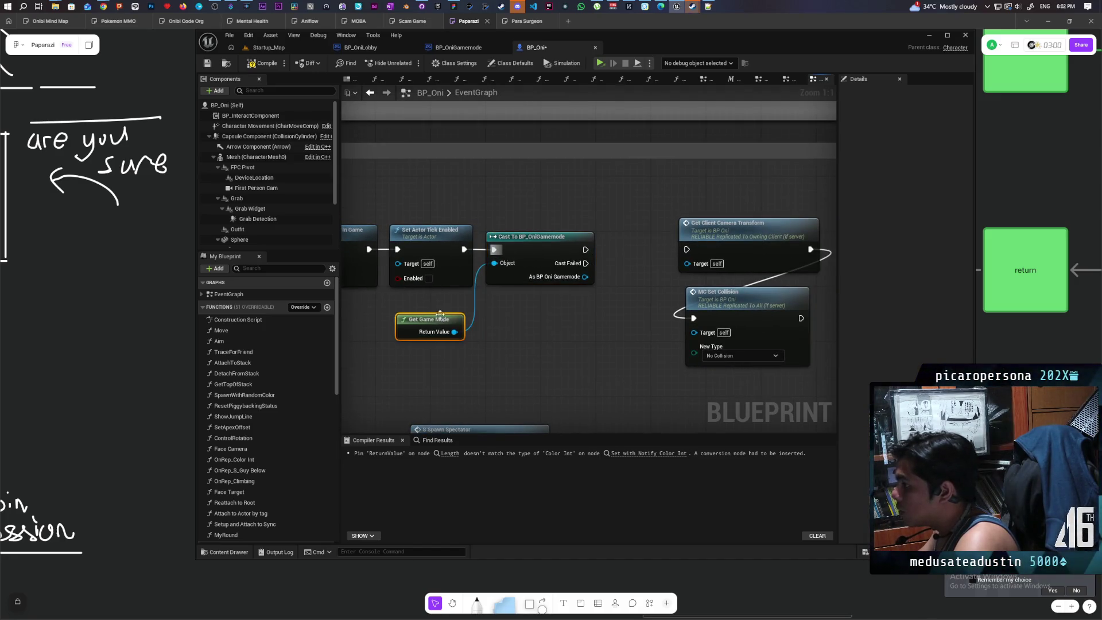
key(F7)
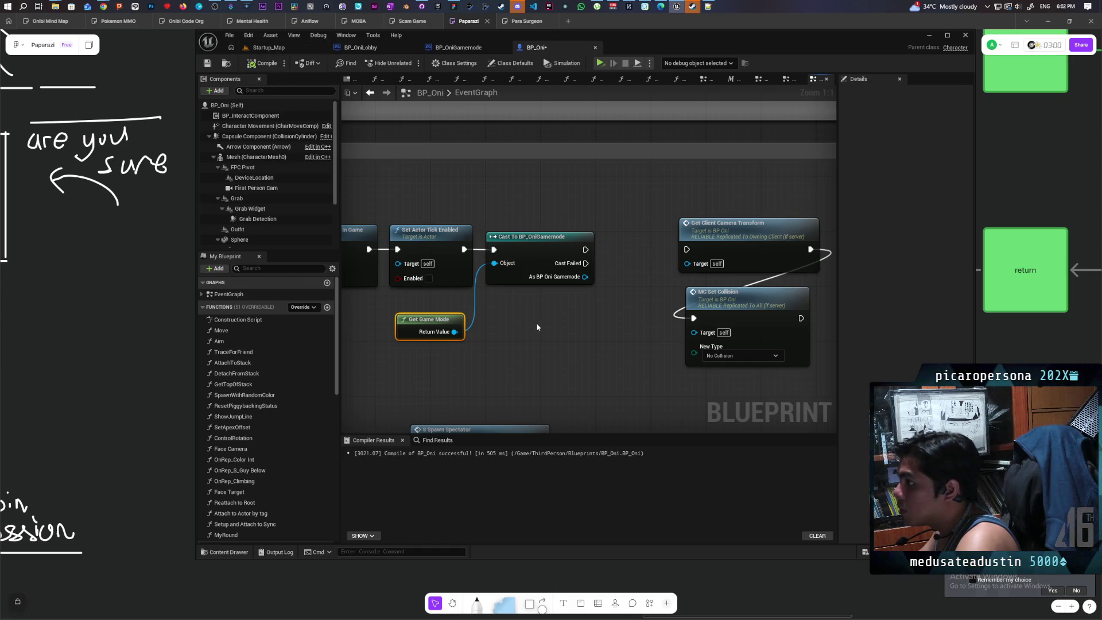
Step: Call Check Wipe on the cast result, feed Respawn into a new Branch after the cast, and compile
drag(585, 277, 546, 325)
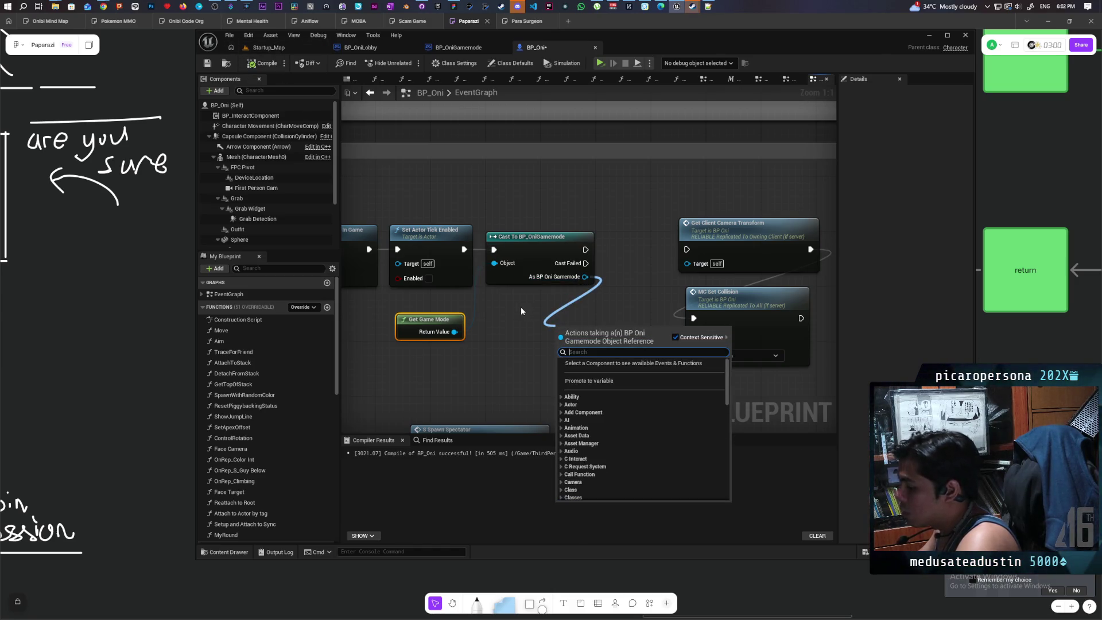
text(check wipe)
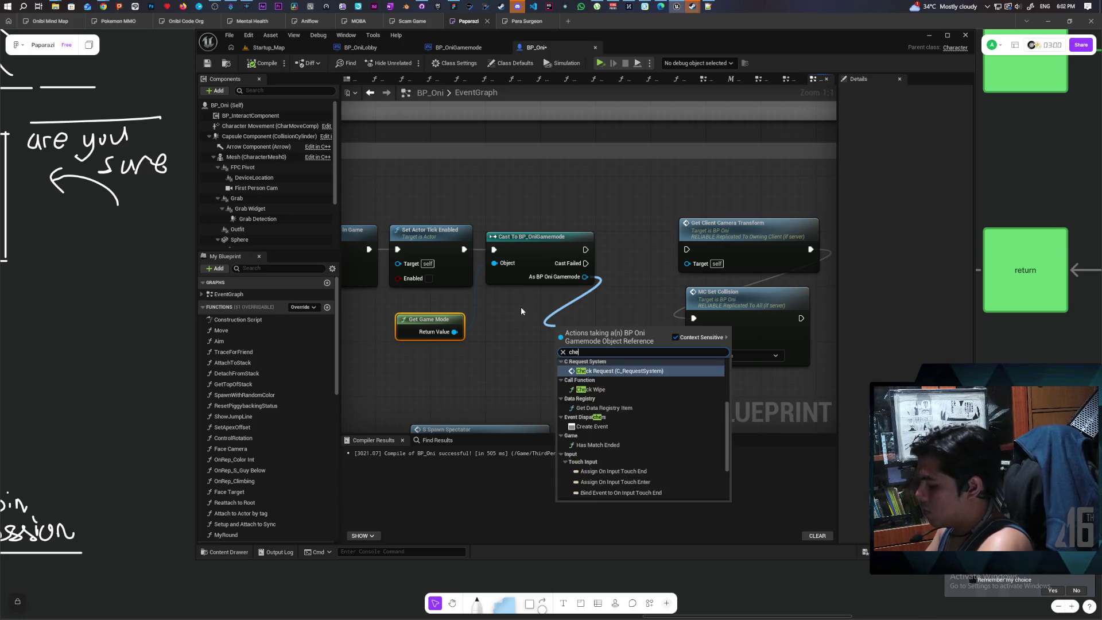
key(Return)
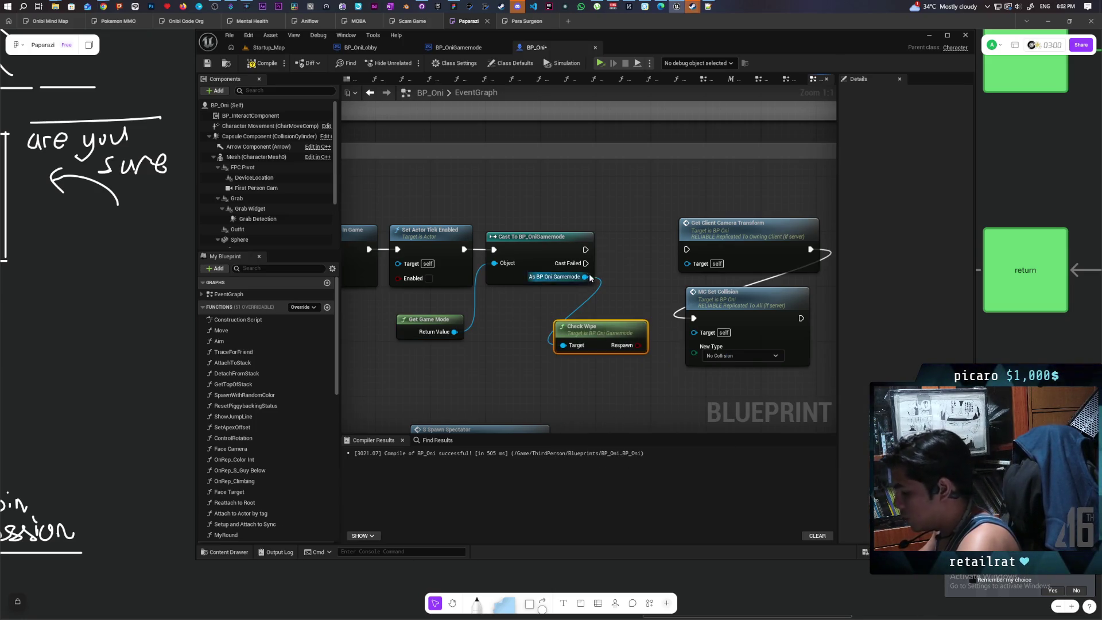
click(640, 248)
mouse_move(638, 345)
mouse_down()
mouse_move(648, 278)
mouse_move(626, 199)
mouse_move(622, 215)
mouse_up()
mouse_move(584, 250)
mouse_down()
mouse_move(618, 202)
mouse_move(632, 250)
mouse_up()
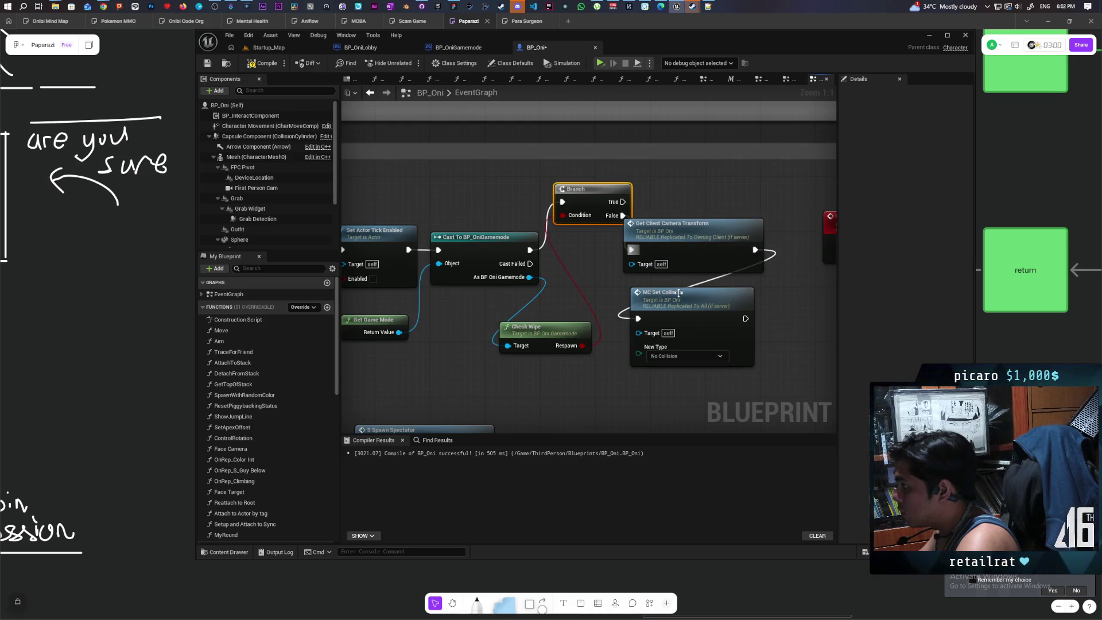
drag(687, 201, 706, 299)
drag(688, 224, 716, 272)
drag(579, 197, 583, 245)
drag(581, 208, 615, 202)
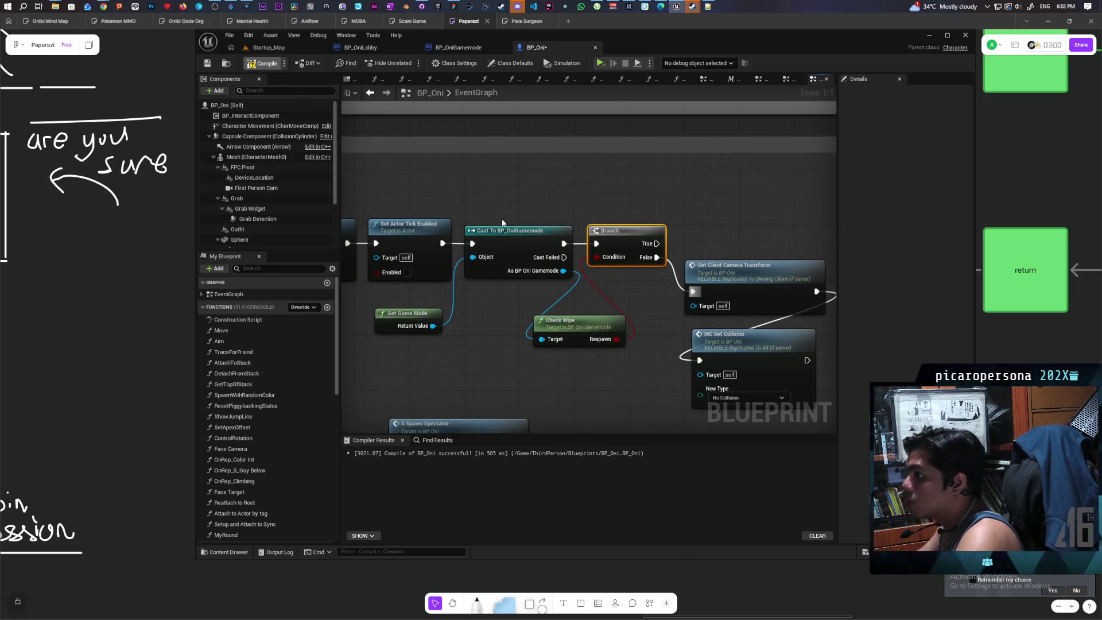
key(F7)
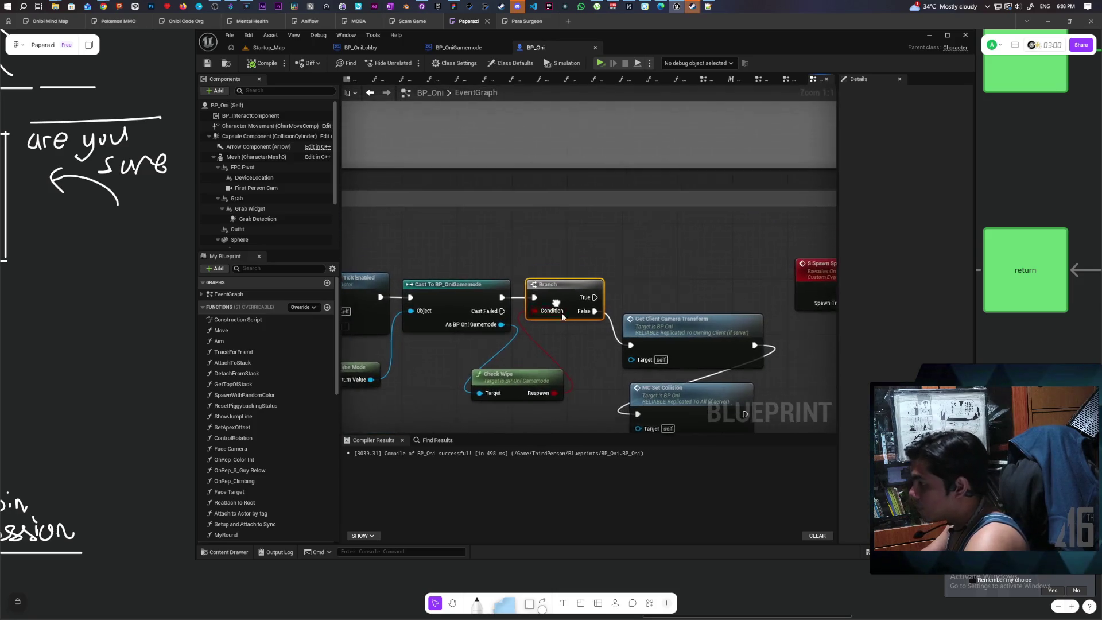
Step: Call the game mode's Player Death from the Branch's True output and save BP_Oni
drag(578, 358, 570, 344)
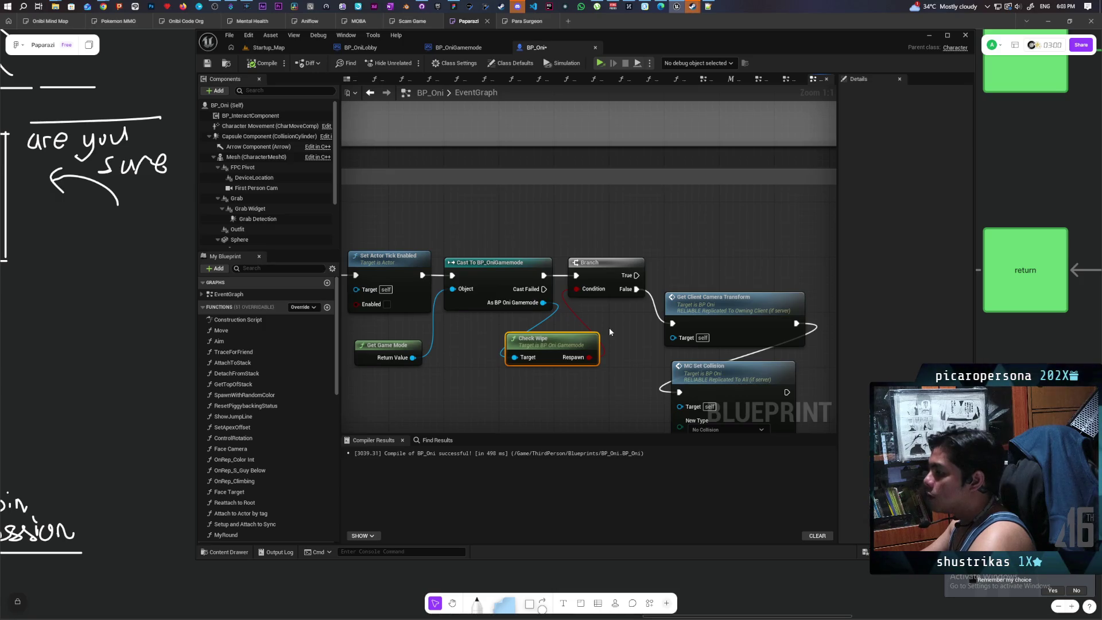
mouse_move(543, 302)
mouse_down()
mouse_move(597, 313)
mouse_move(705, 242)
mouse_up()
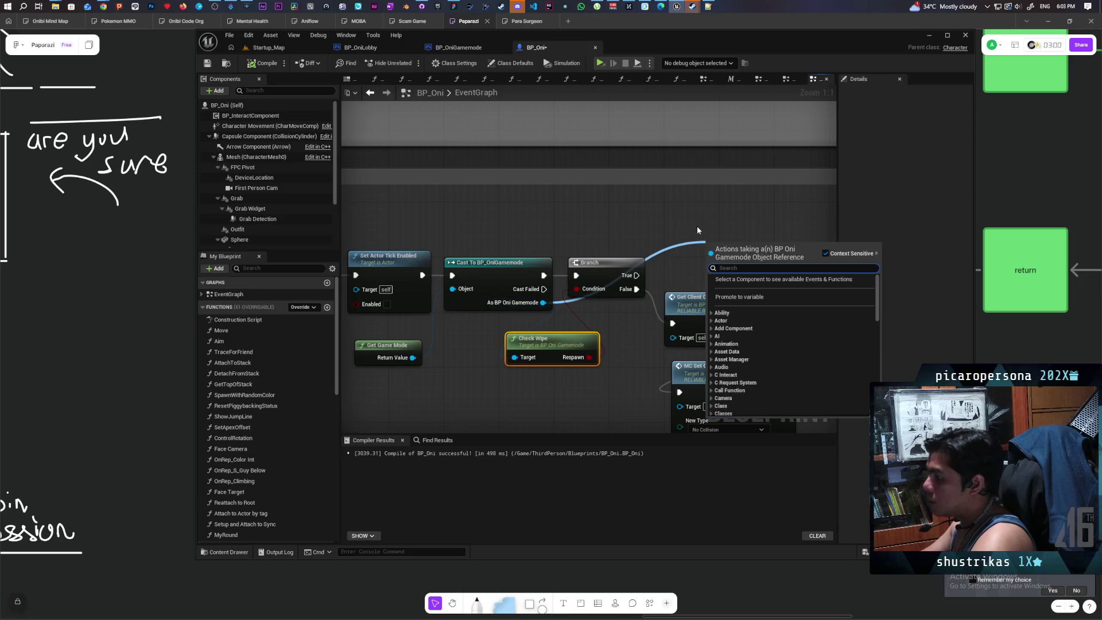
text(player death)
key(Return)
mouse_move(636, 275)
mouse_down()
mouse_move(708, 261)
mouse_move(713, 245)
mouse_move(709, 259)
mouse_up()
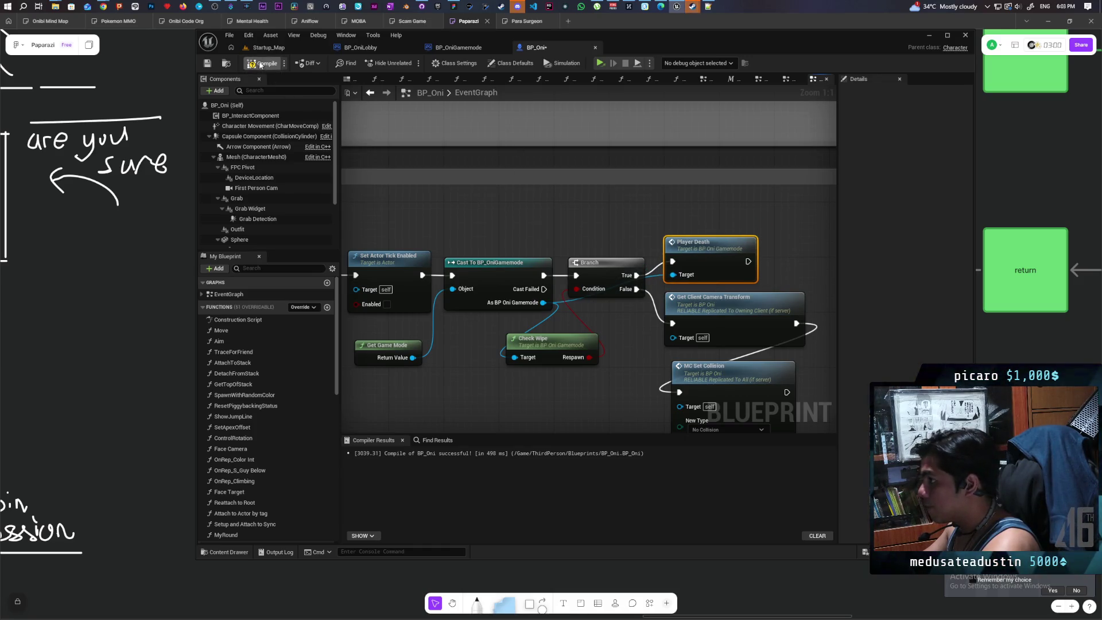
key(ctrl+s)
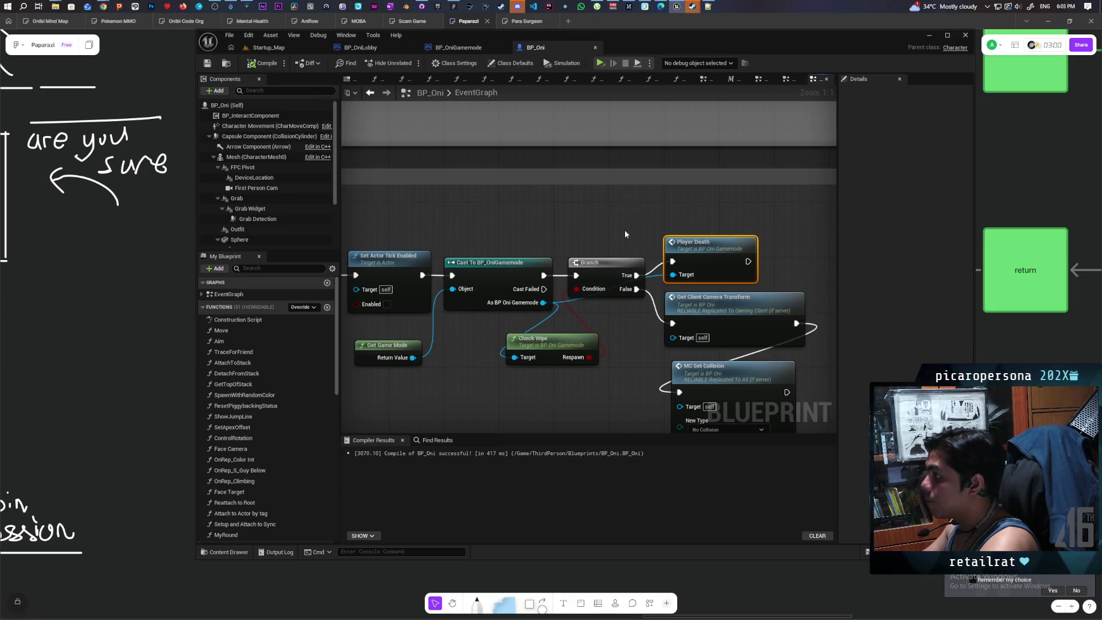
click(384, 47)
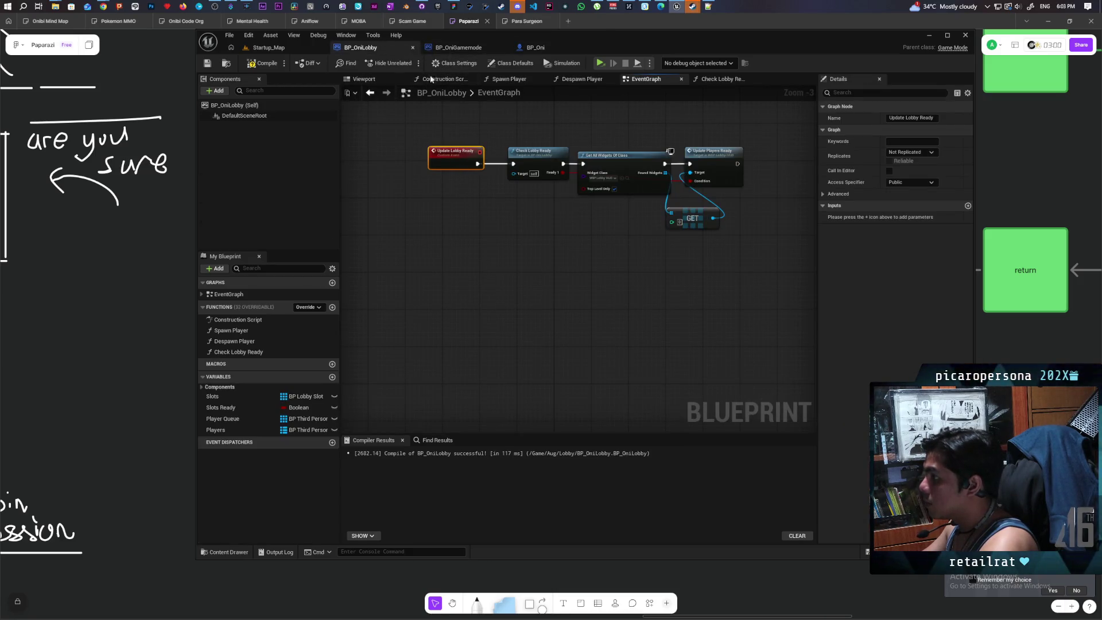
Step: In BP_OniGamemode, rename the Player Death custom event to 'Players Wipe' and save
click(456, 47)
click(401, 233)
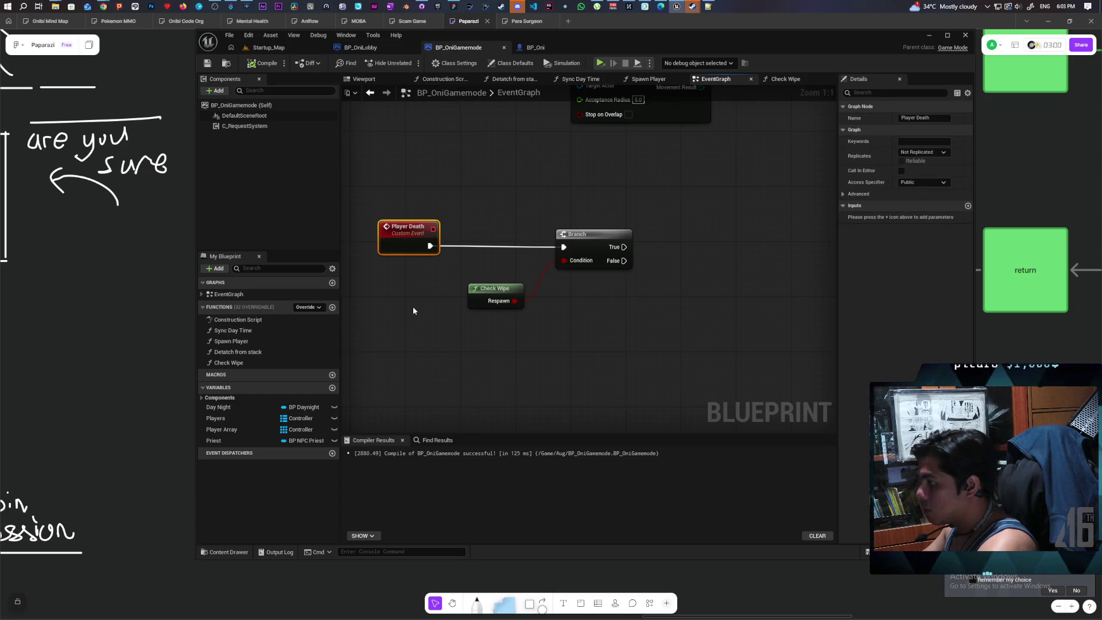
key(F2)
text(Players)
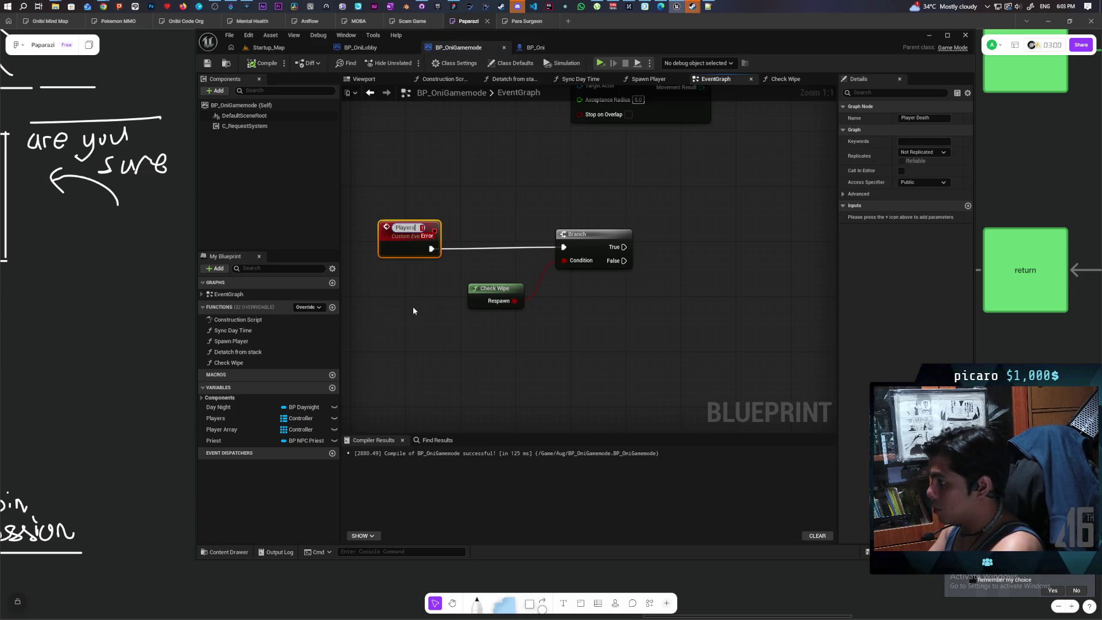
text( Wiper)
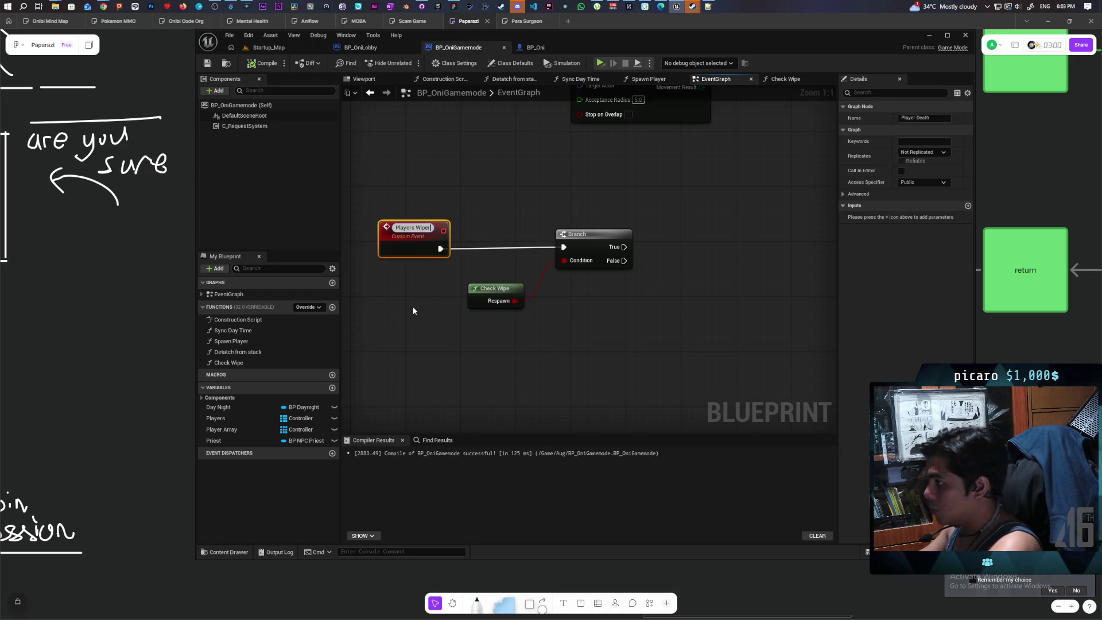
key(BackSpace)
click(414, 310)
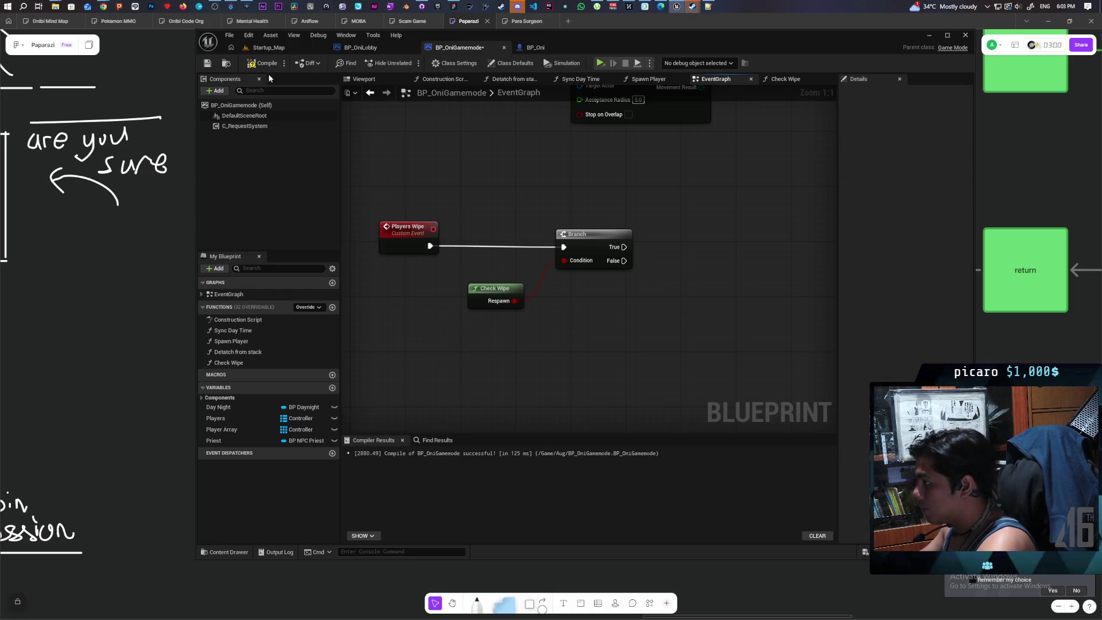
key(ctrl+s)
Step: Delete the Branch and Check Wipe nodes and recompile BP_OniGamemode
mouse_move(438, 256)
mouse_down()
mouse_move(526, 294)
mouse_move(621, 373)
mouse_up()
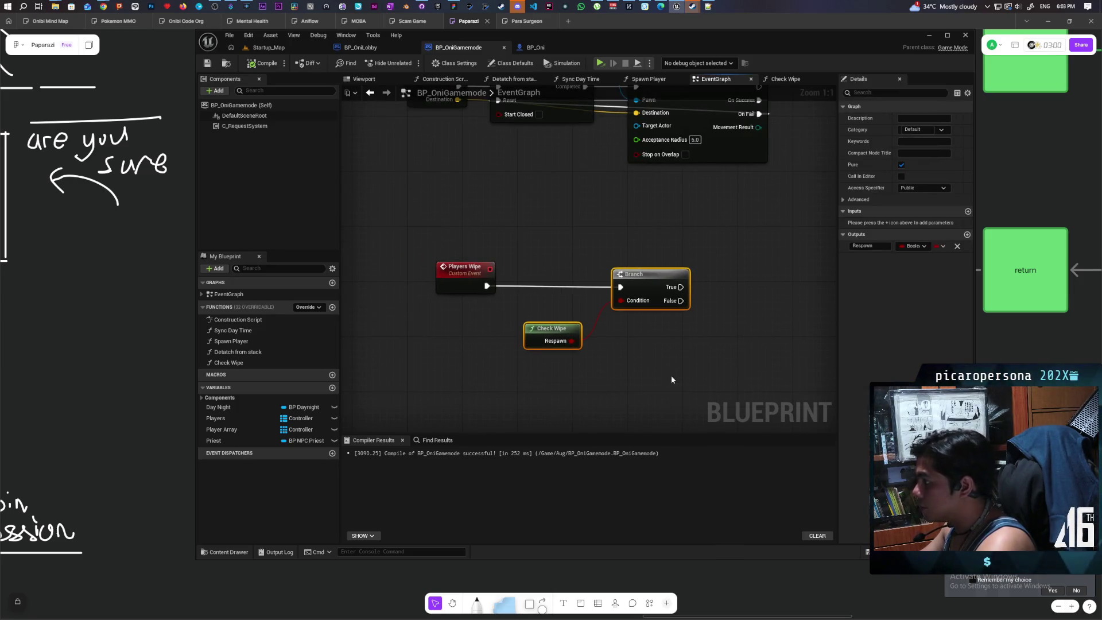
key(Delete)
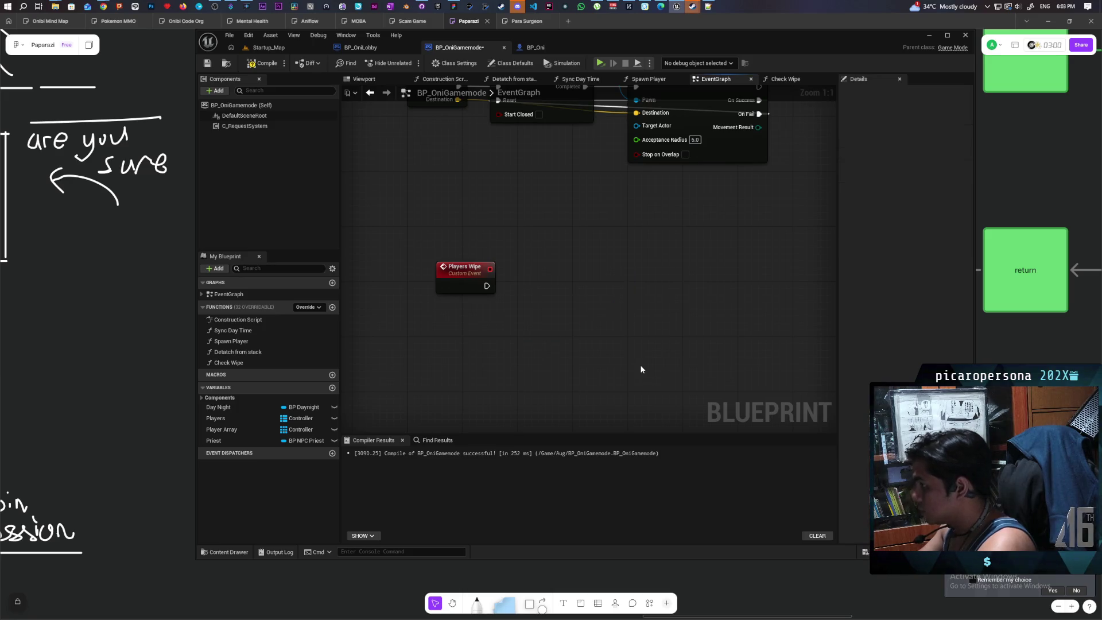
click(265, 68)
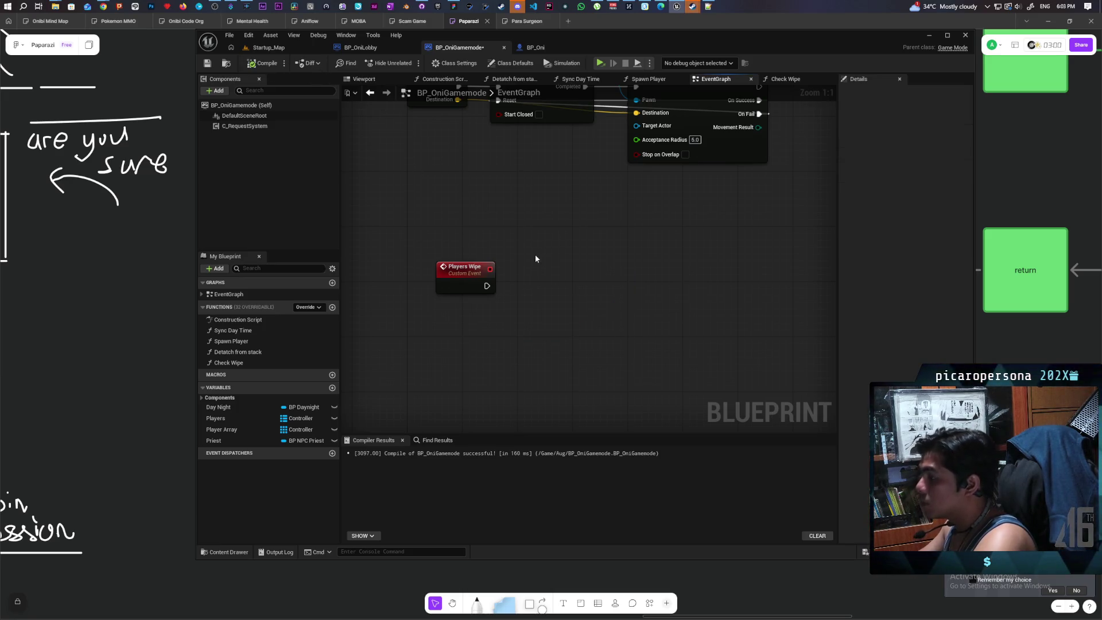
mouse_move(504, 300)
mouse_down()
mouse_move(529, 322)
mouse_move(520, 322)
mouse_up()
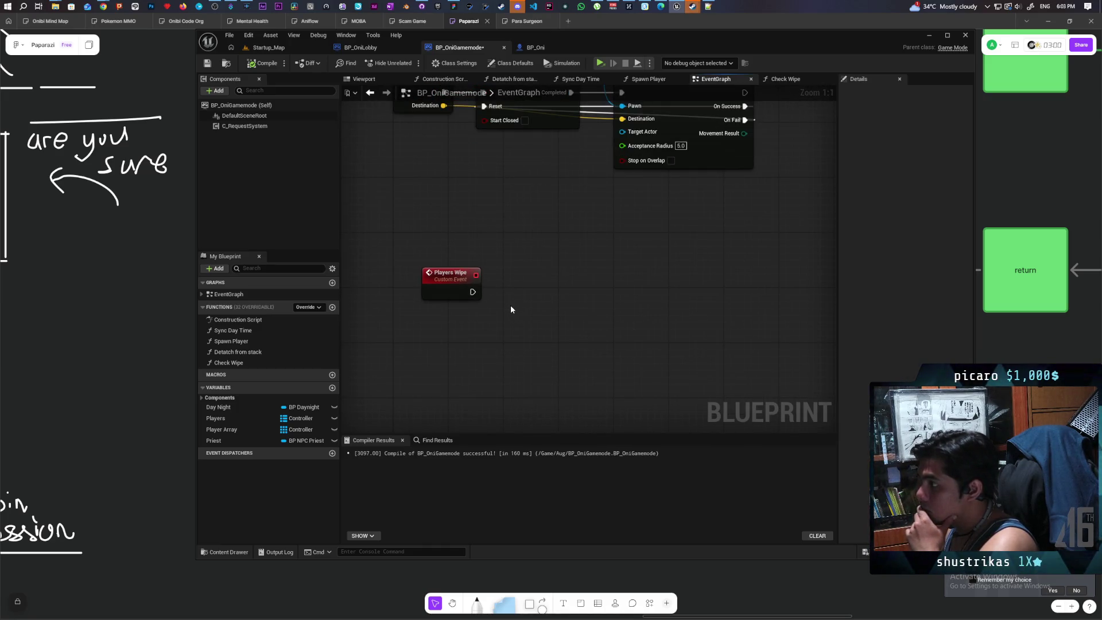
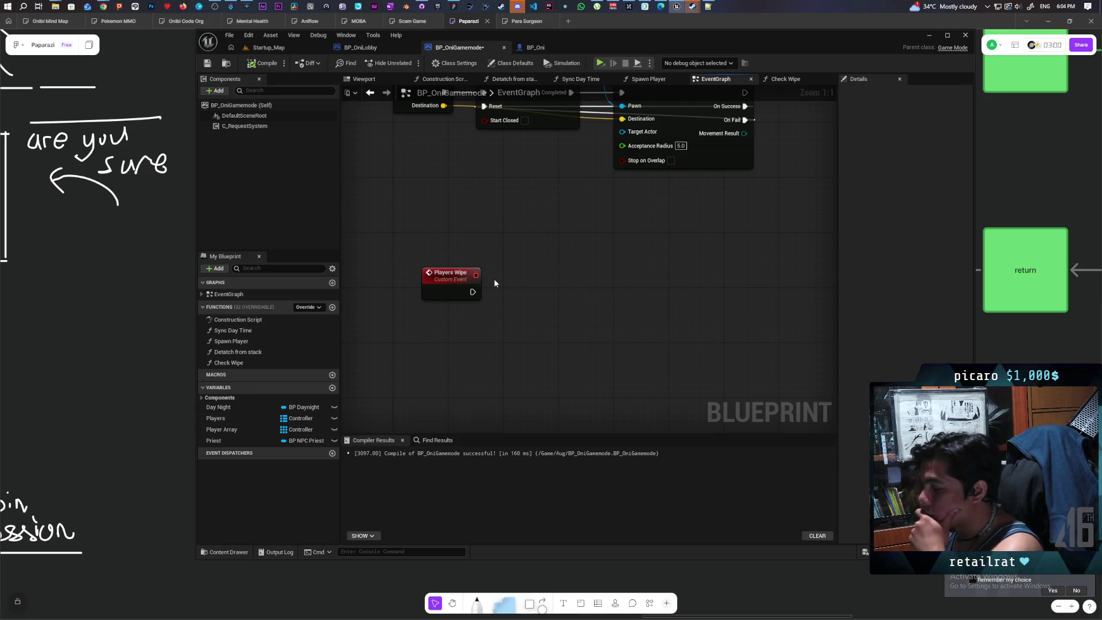
Step: Save the BP_OniGamemode blueprint after checking the Players Wipe event node
drag(500, 248, 446, 319)
click(449, 319)
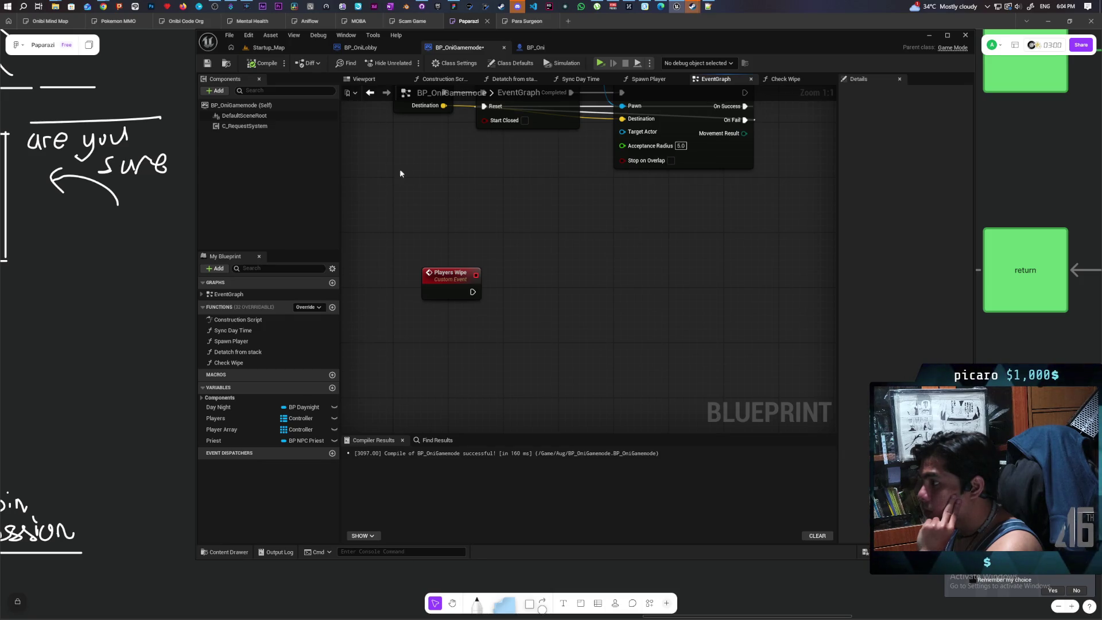
click(207, 64)
mouse_move(446, 242)
mouse_down()
mouse_move(489, 246)
mouse_move(494, 271)
mouse_up()
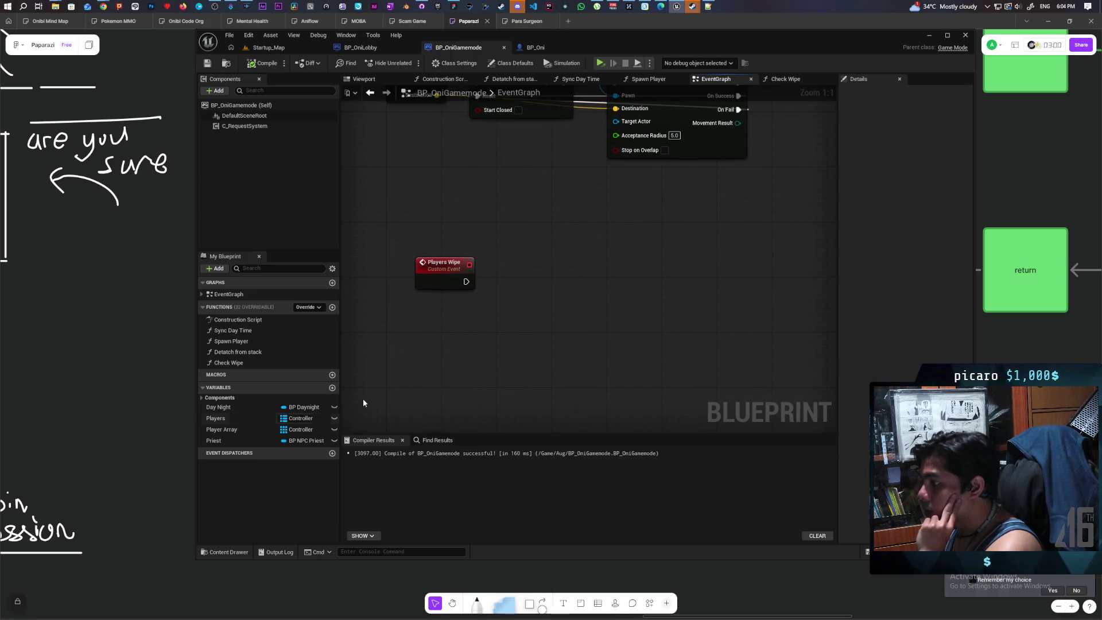
Step: Add a Players getter with a For Each Loop (Map) off it, then show Startup_Map
mouse_move(222, 423)
mouse_down()
mouse_move(603, 315)
mouse_move(495, 317)
mouse_move(561, 287)
mouse_up()
click(511, 323)
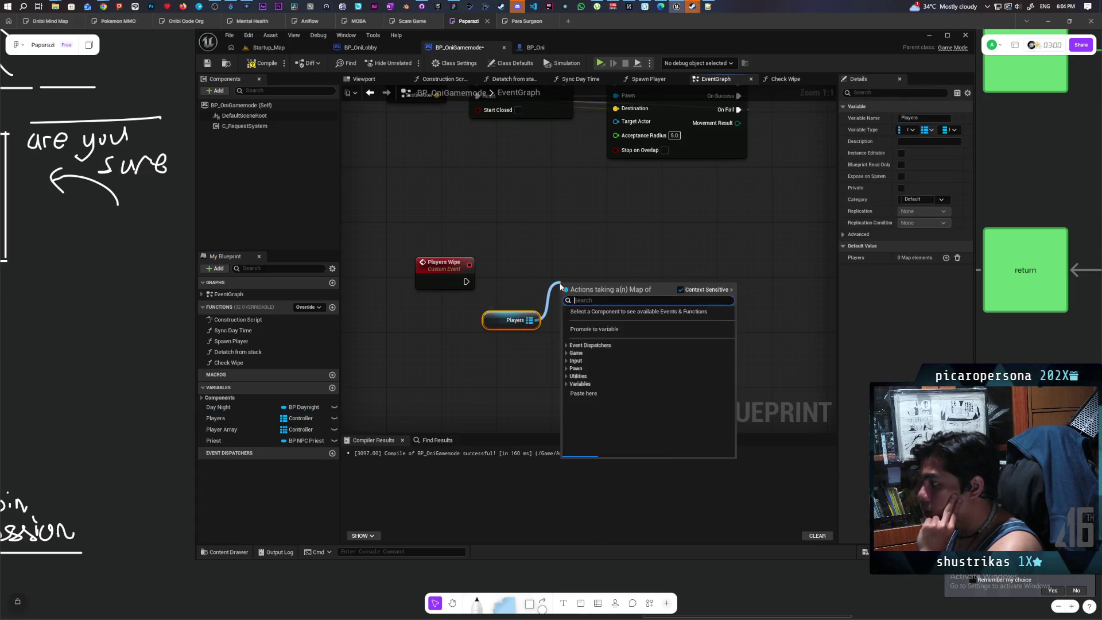
text(for e)
key(Return)
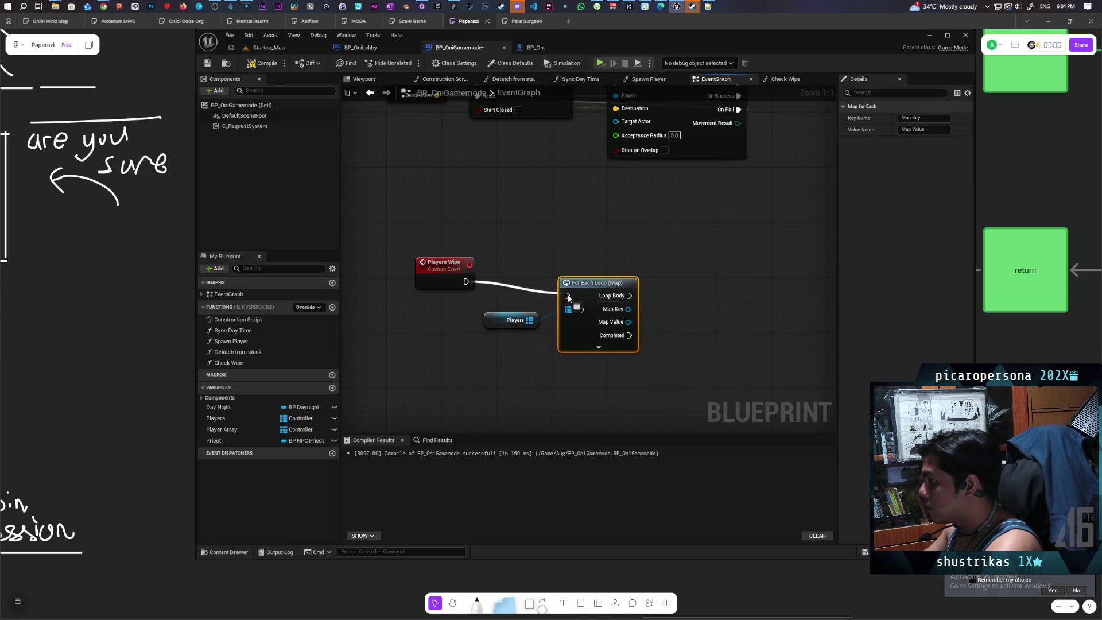
drag(593, 290, 596, 274)
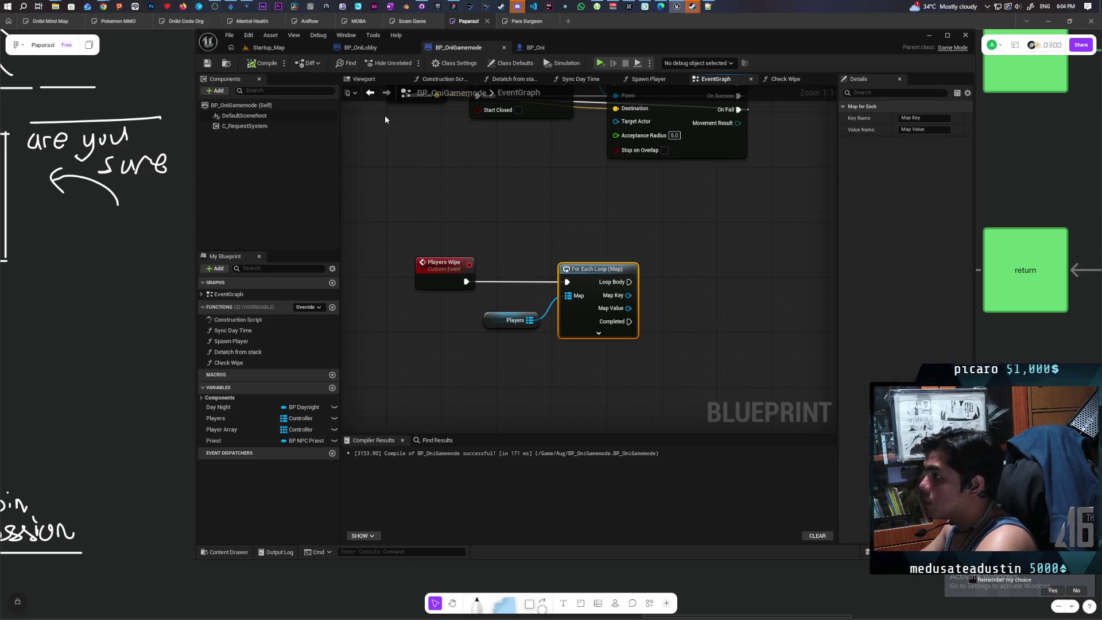
click(278, 49)
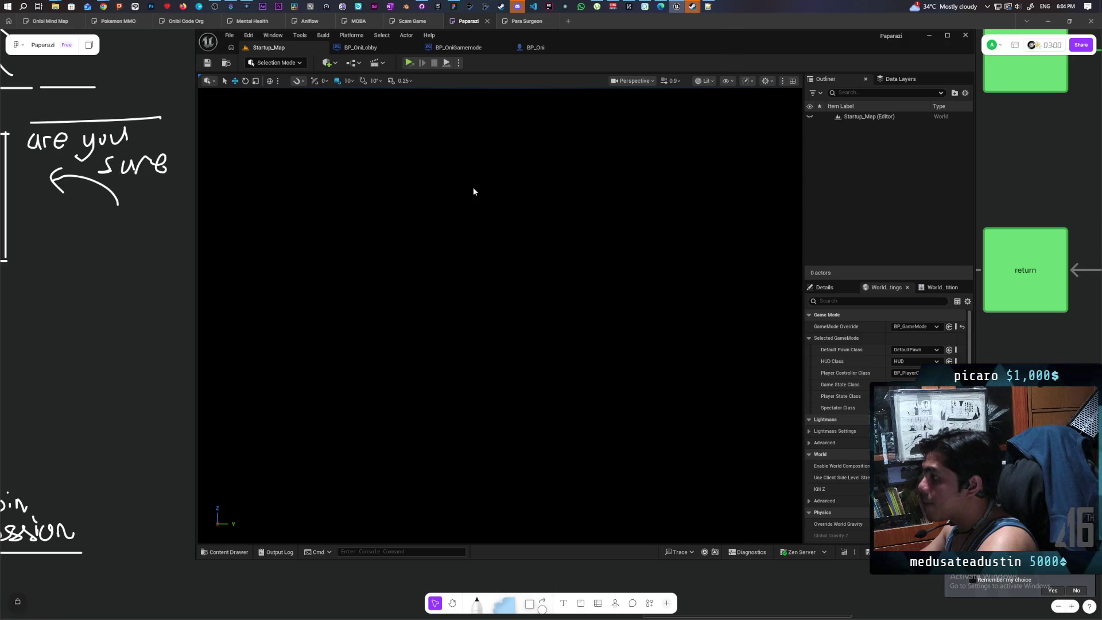
Step: Open the Demo level from Content > Kelalex > Maps
click(227, 552)
click(515, 375)
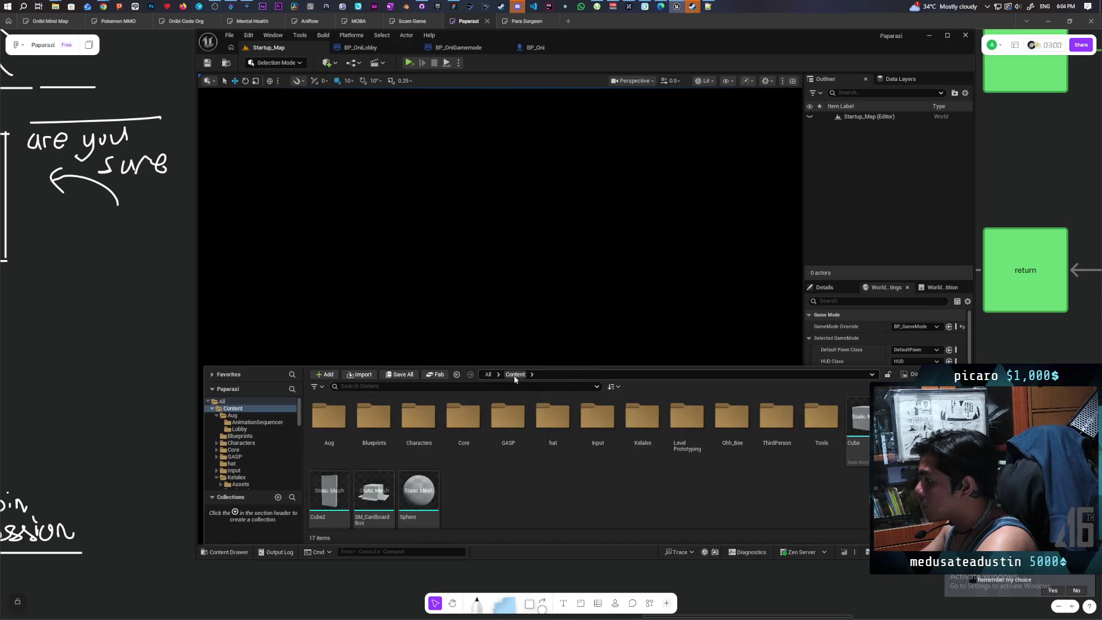
double_click(641, 421)
click(455, 418)
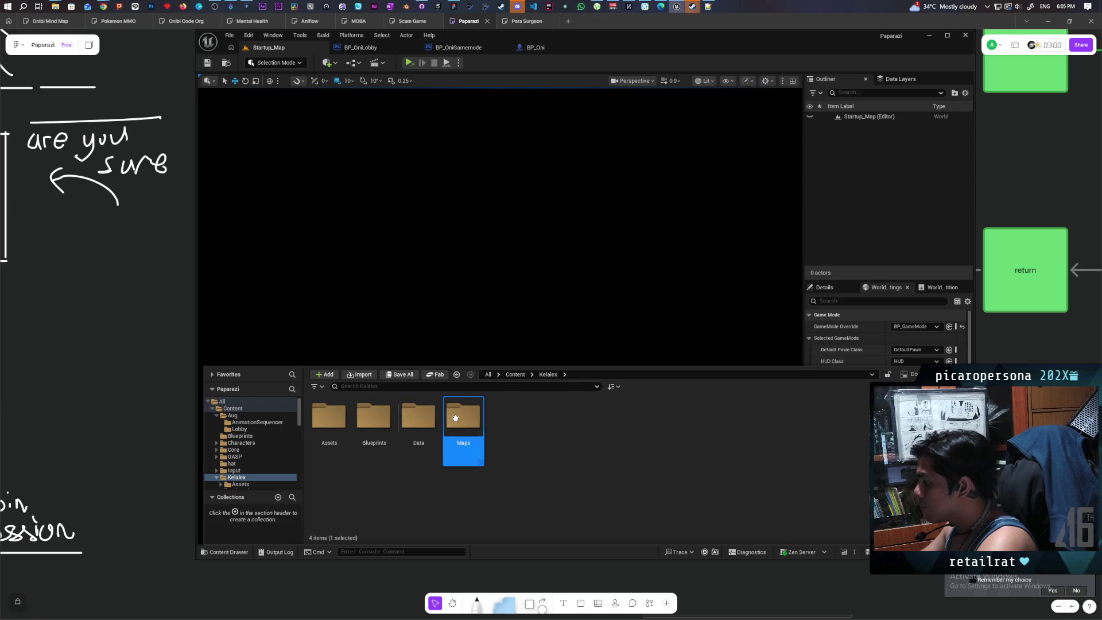
double_click(457, 419)
double_click(374, 419)
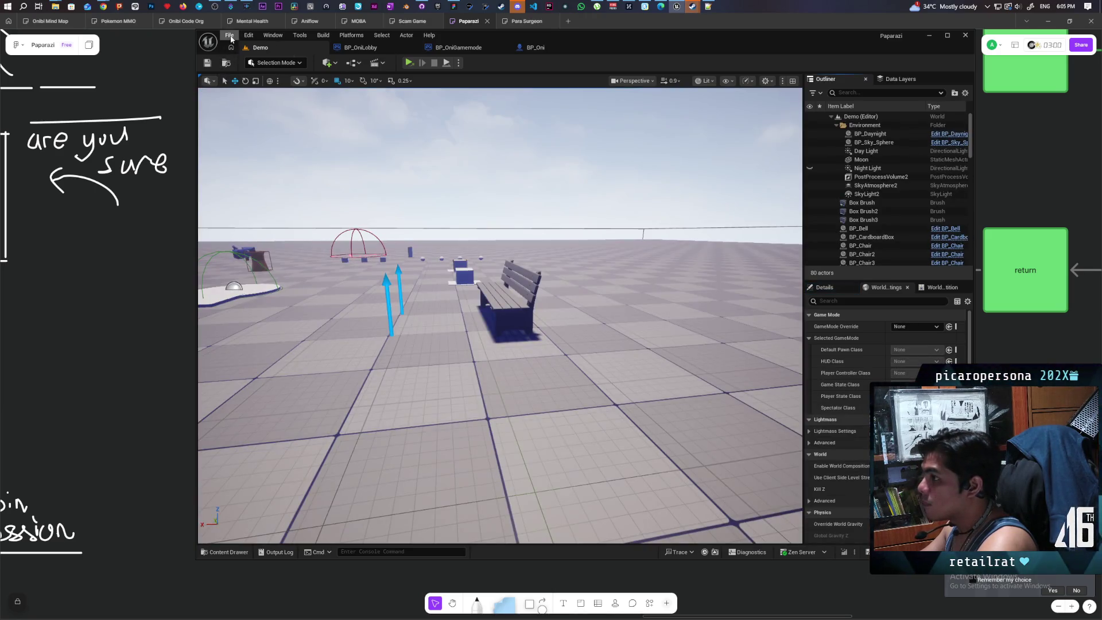
Step: Add Demo to the favourite levels and select the first PlayerStart
click(229, 35)
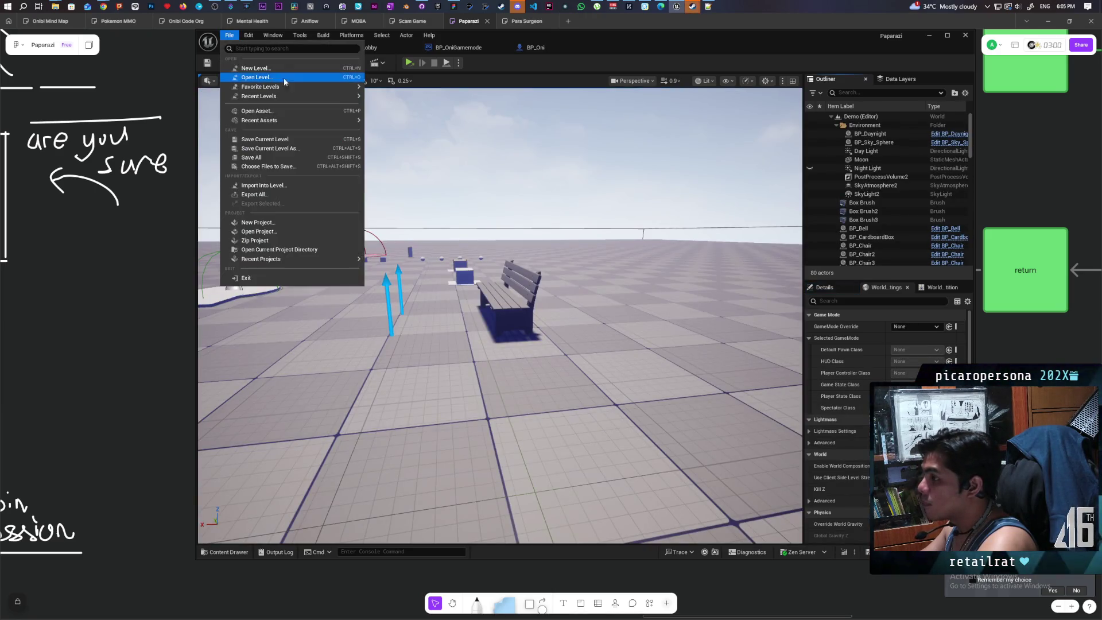
mouse_move(310, 88)
click(388, 91)
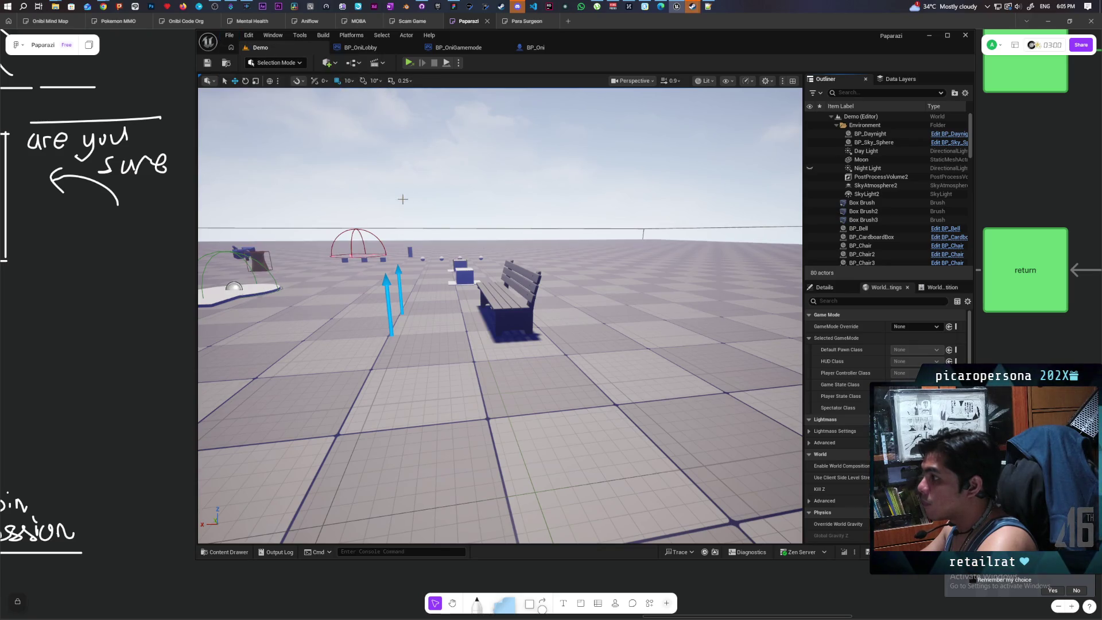
mouse_move(477, 227)
mouse_down()
mouse_move(547, 103)
mouse_move(409, 172)
mouse_move(438, 146)
mouse_up()
click(442, 370)
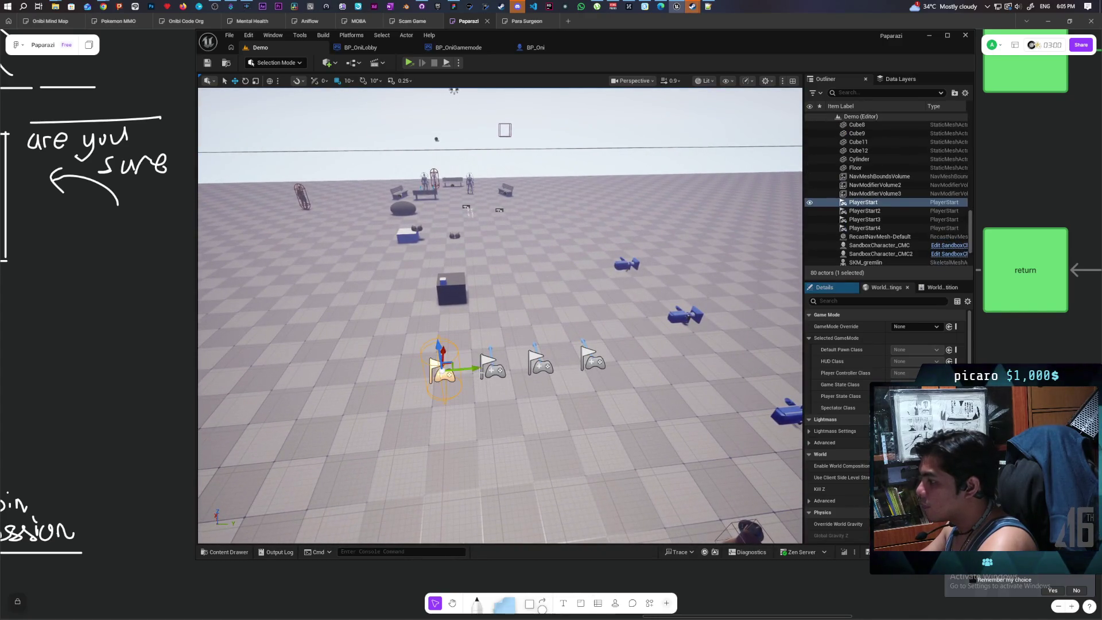
Step: Select all four PlayerStarts and move them together to a new spot in a row
ctrl+click(493, 367)
ctrl+click(540, 364)
ctrl+click(593, 360)
mouse_move(574, 436)
mouse_down()
mouse_move(559, 493)
mouse_move(569, 479)
mouse_up()
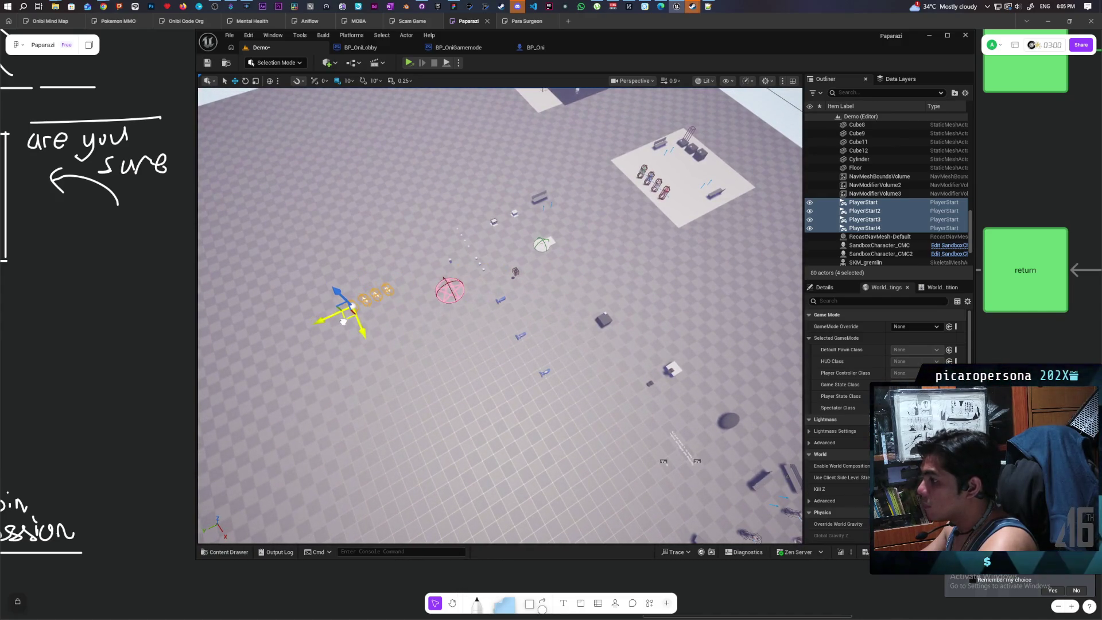
drag(344, 322, 320, 328)
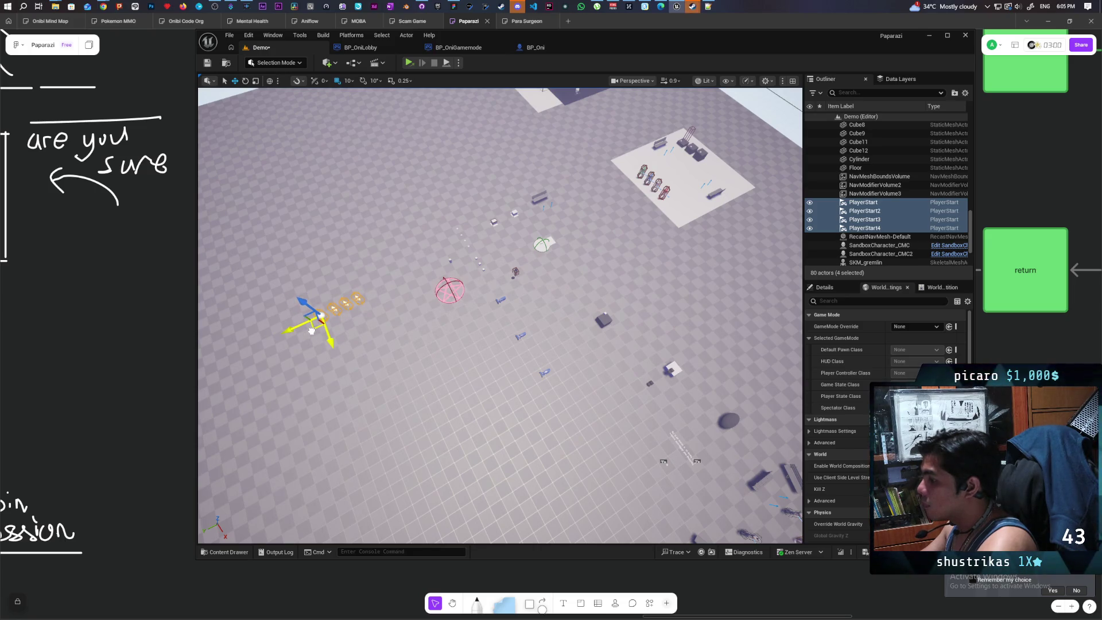
mouse_move(369, 270)
mouse_down()
mouse_move(448, 191)
mouse_move(415, 260)
mouse_up()
drag(325, 346, 330, 346)
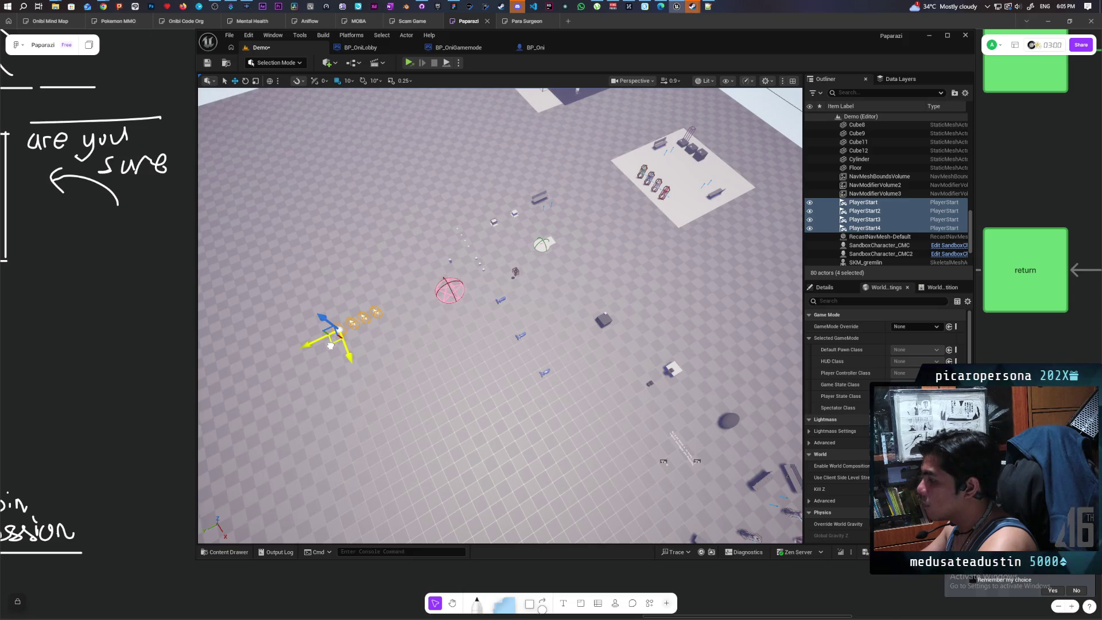
mouse_move(362, 349)
mouse_down()
mouse_move(349, 236)
mouse_move(354, 304)
mouse_move(367, 304)
mouse_up()
Step: Save the Demo level and look along the PlayerStart row
click(207, 63)
mouse_move(367, 304)
mouse_down()
mouse_move(379, 281)
mouse_move(373, 304)
mouse_up()
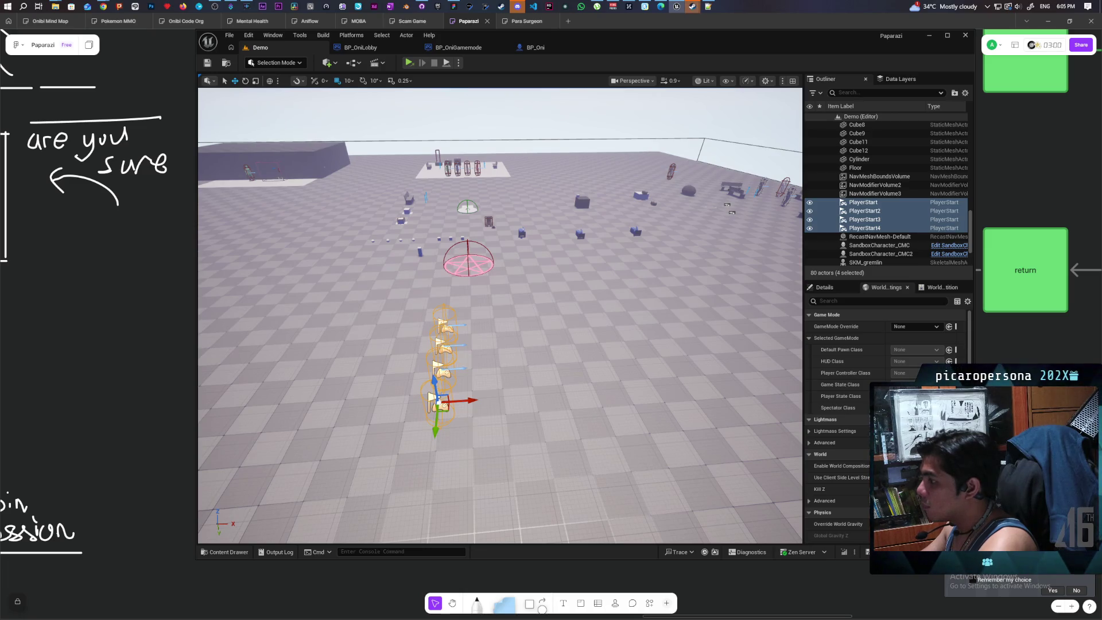
drag(373, 304, 454, 310)
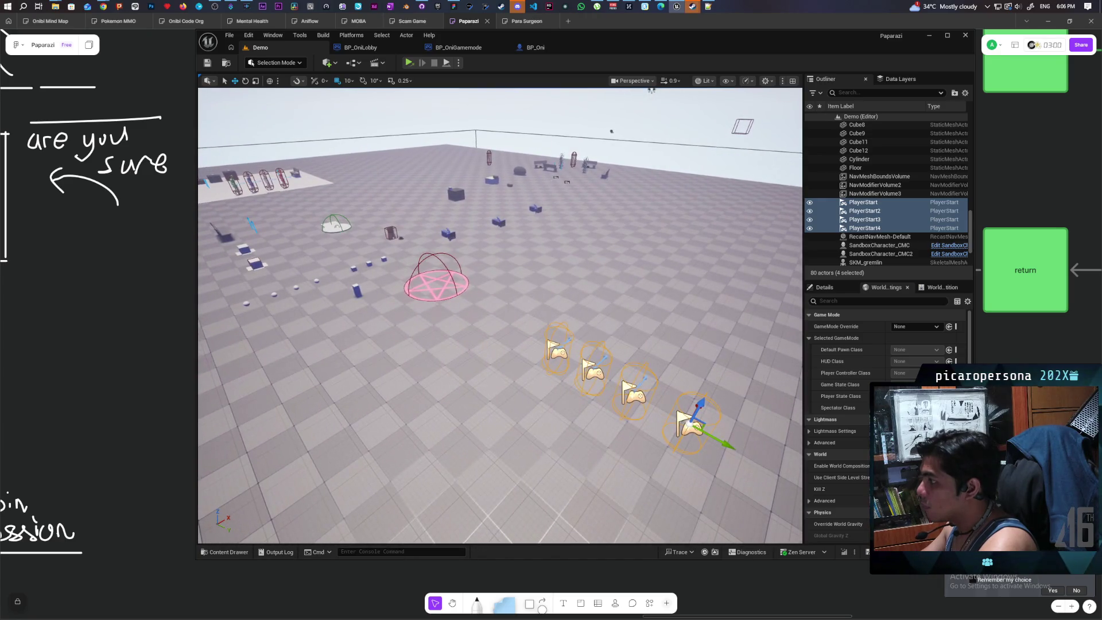
click(328, 62)
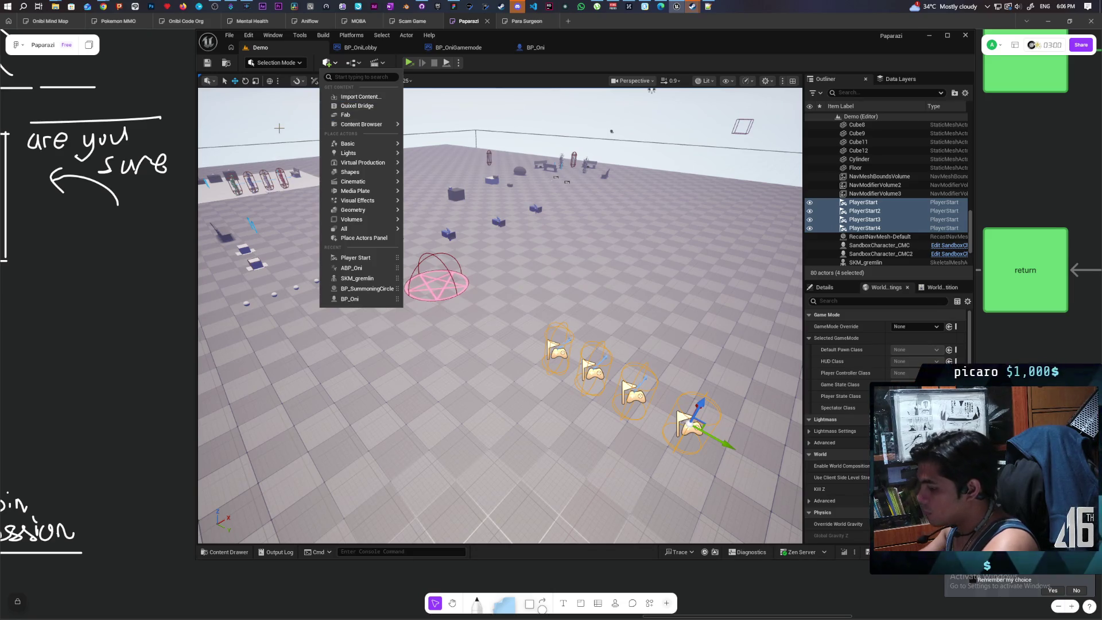
Step: Add a cube beside the PlayerStarts and scale it into a tall, long wall
text(cube)
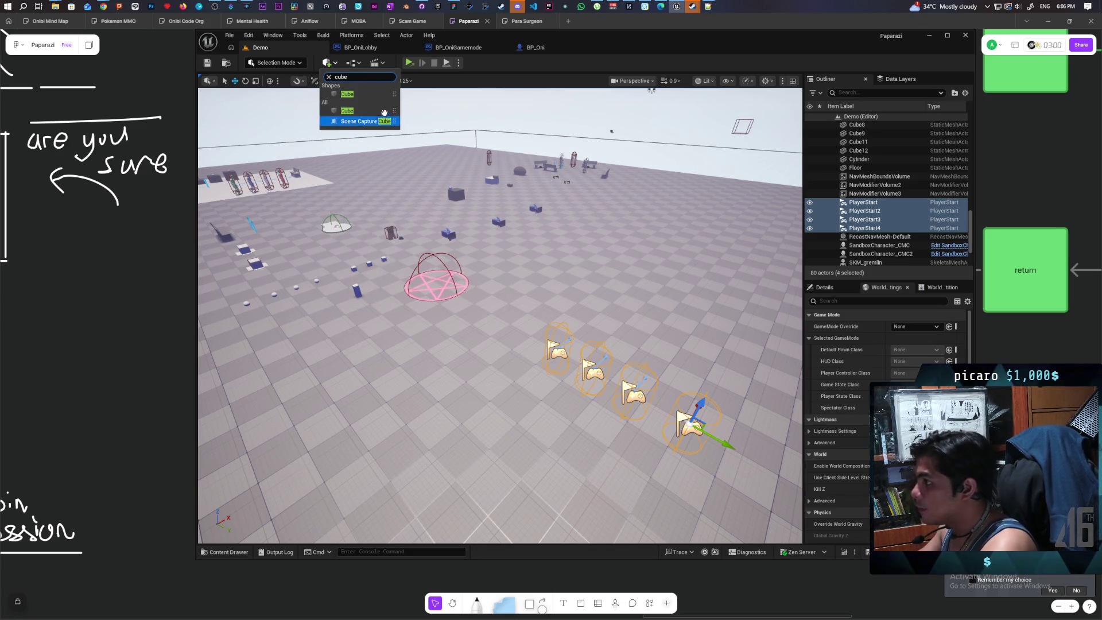
key(Return)
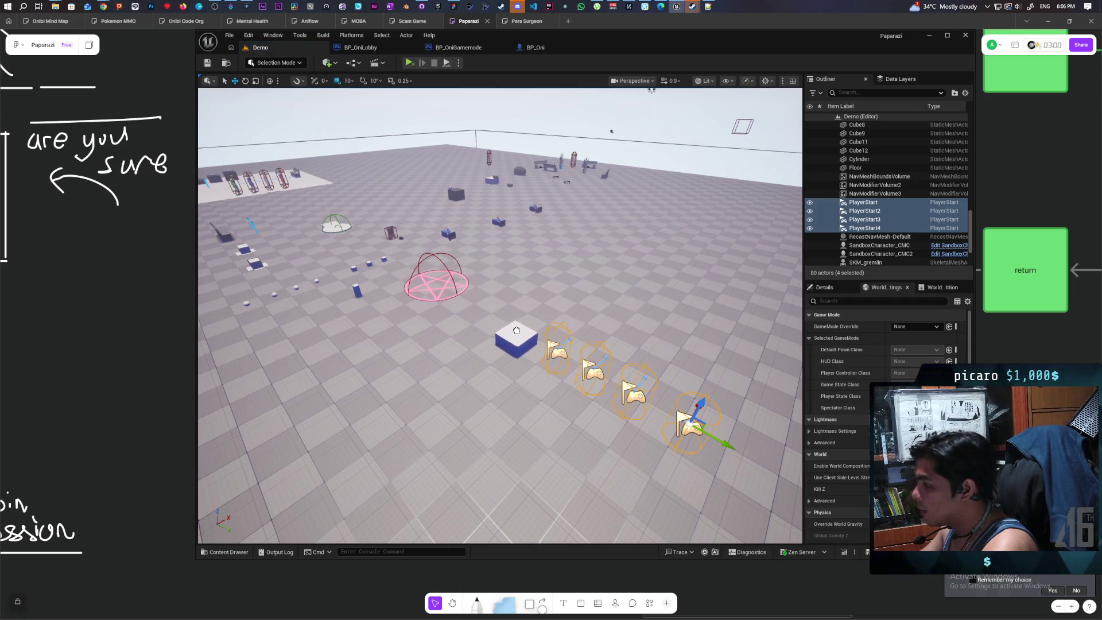
click(519, 340)
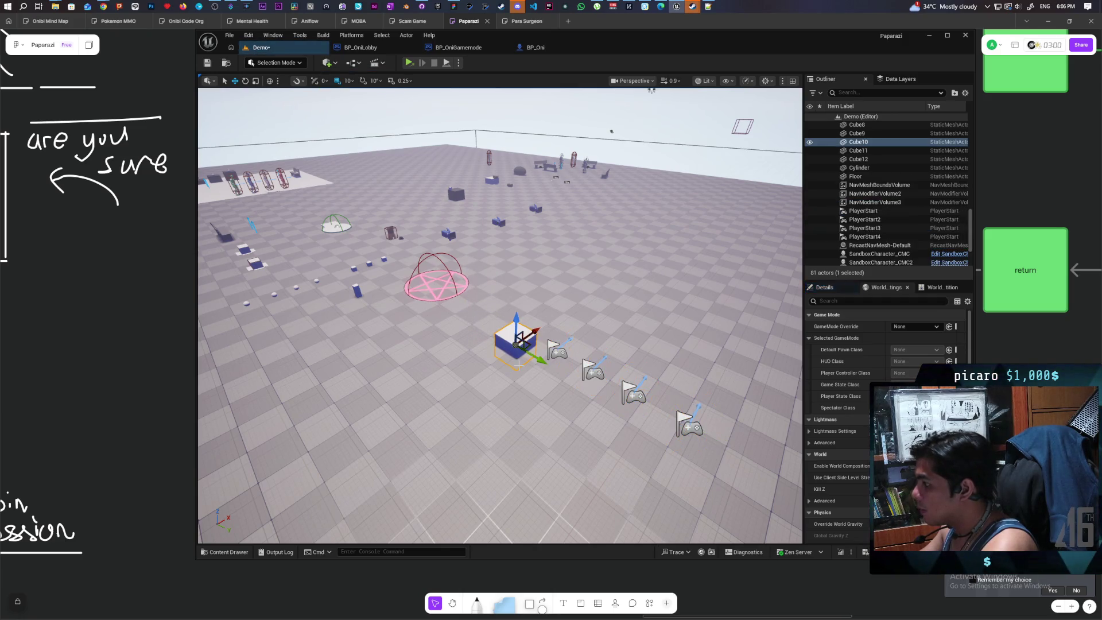
click(824, 288)
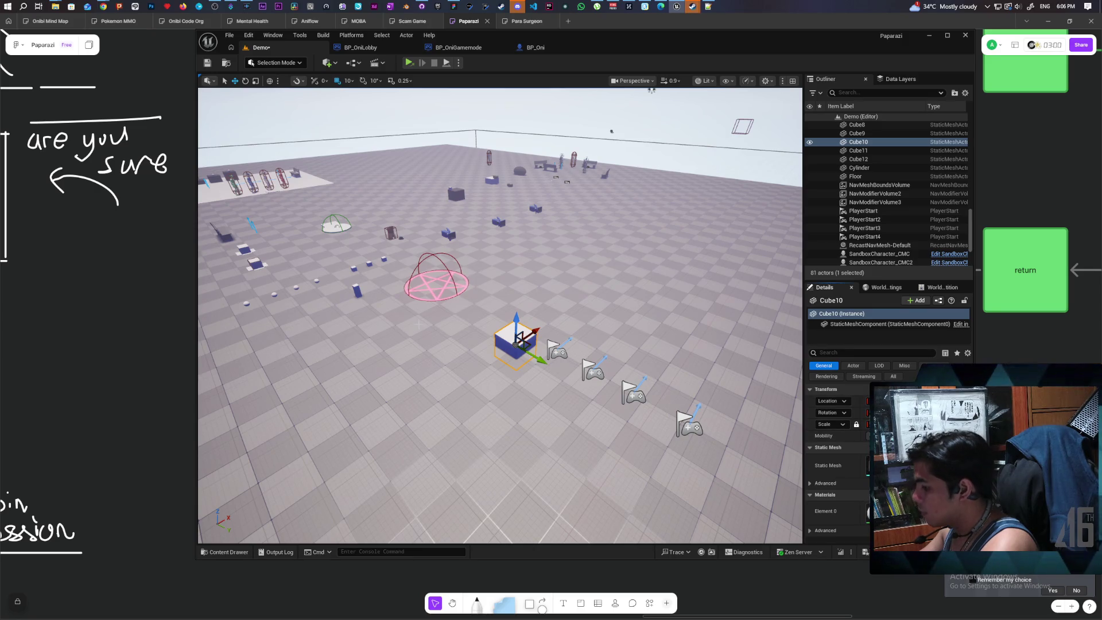
key(r)
drag(517, 322, 516, 270)
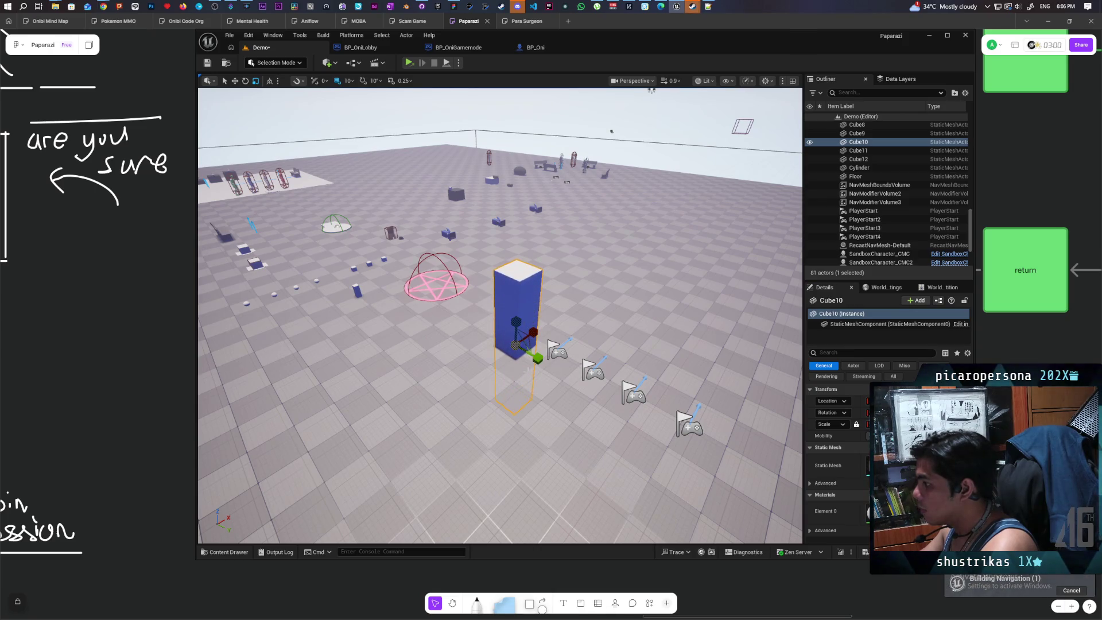
mouse_move(534, 331)
mouse_down()
mouse_move(577, 308)
mouse_move(422, 399)
mouse_up()
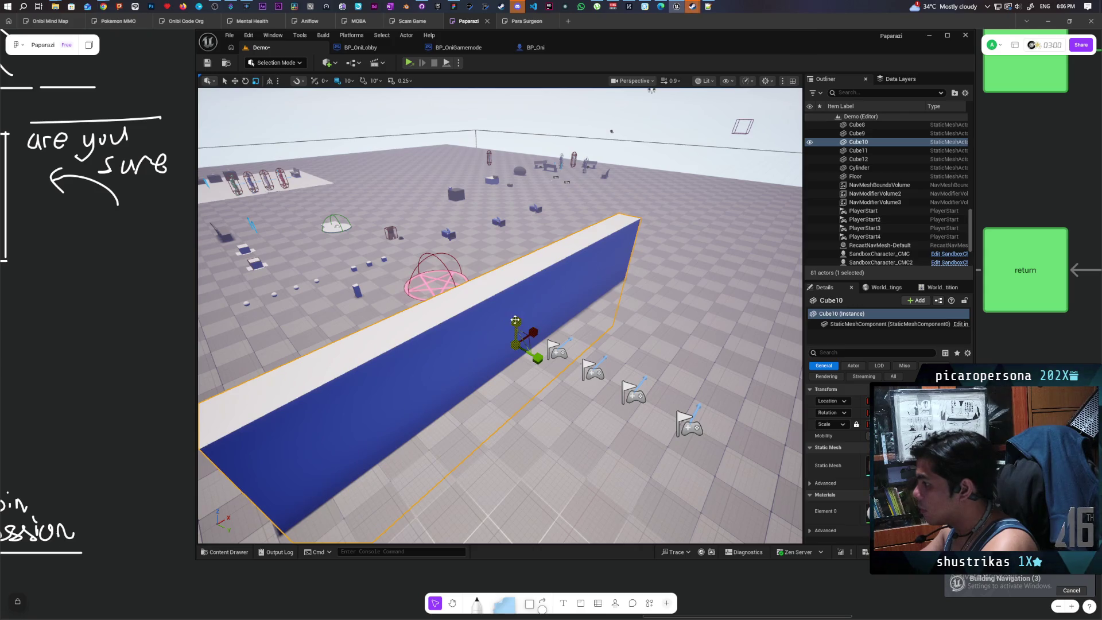
mouse_move(517, 325)
mouse_down()
mouse_move(523, 194)
mouse_move(519, 219)
mouse_up()
key(w)
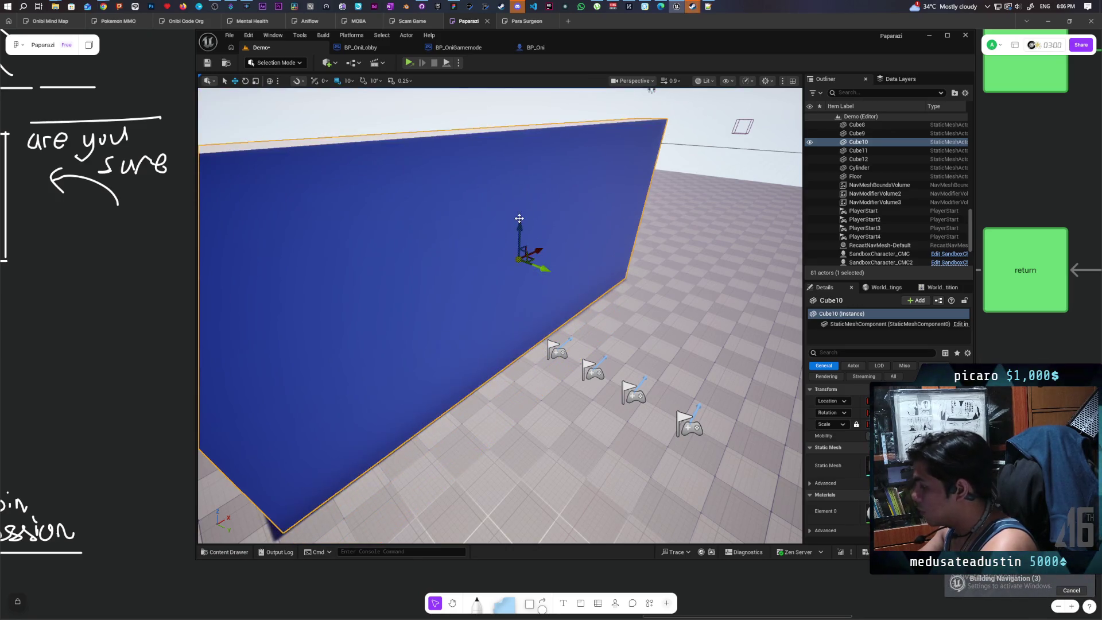
Step: Inspect the new blue wall from several angles and save the Demo level
scroll(519, 219, down, 5)
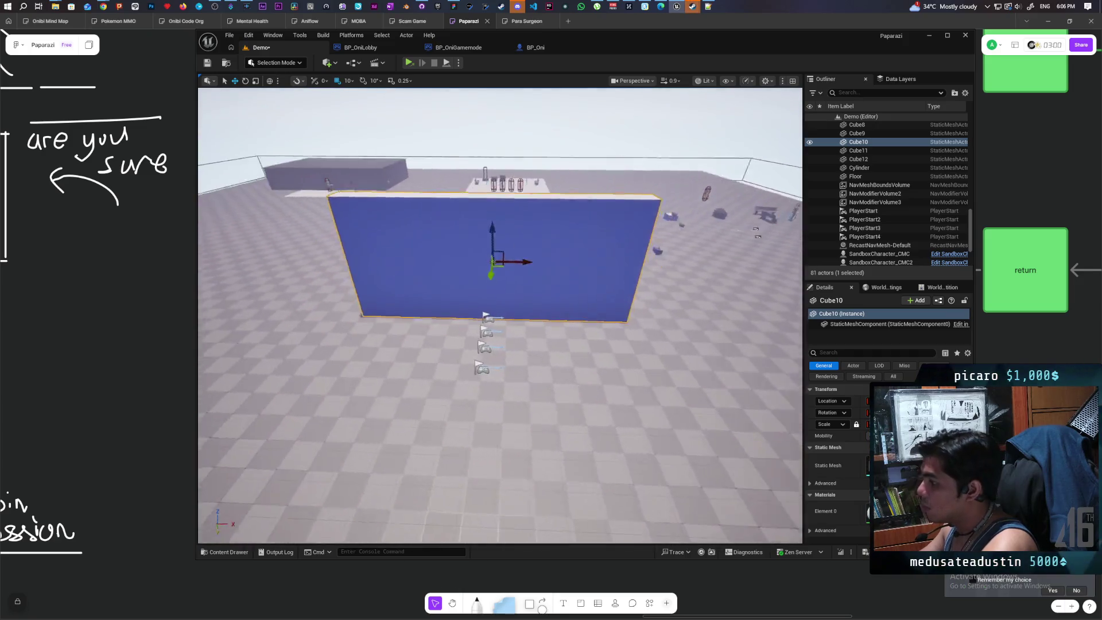
mouse_move(519, 219)
mouse_down()
mouse_move(577, 243)
mouse_move(539, 287)
mouse_move(425, 333)
mouse_up()
scroll(577, 243, up, 2)
drag(325, 196, 325, 191)
key(ctrl+s)
drag(344, 247, 352, 239)
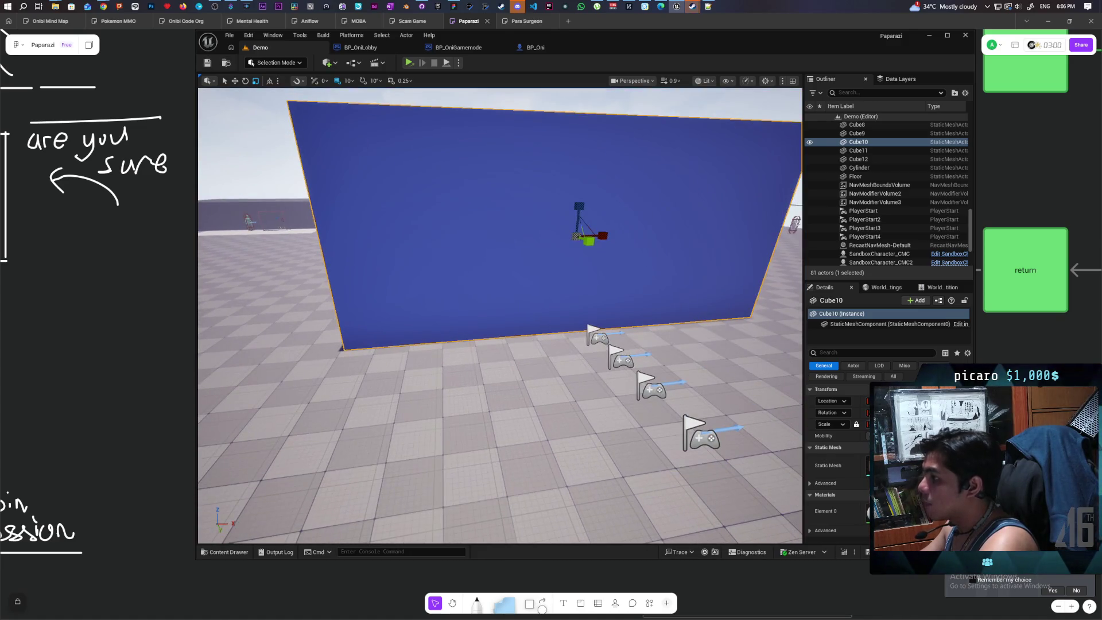
click(346, 290)
mouse_move(452, 367)
mouse_down()
mouse_move(410, 359)
mouse_move(450, 366)
mouse_up()
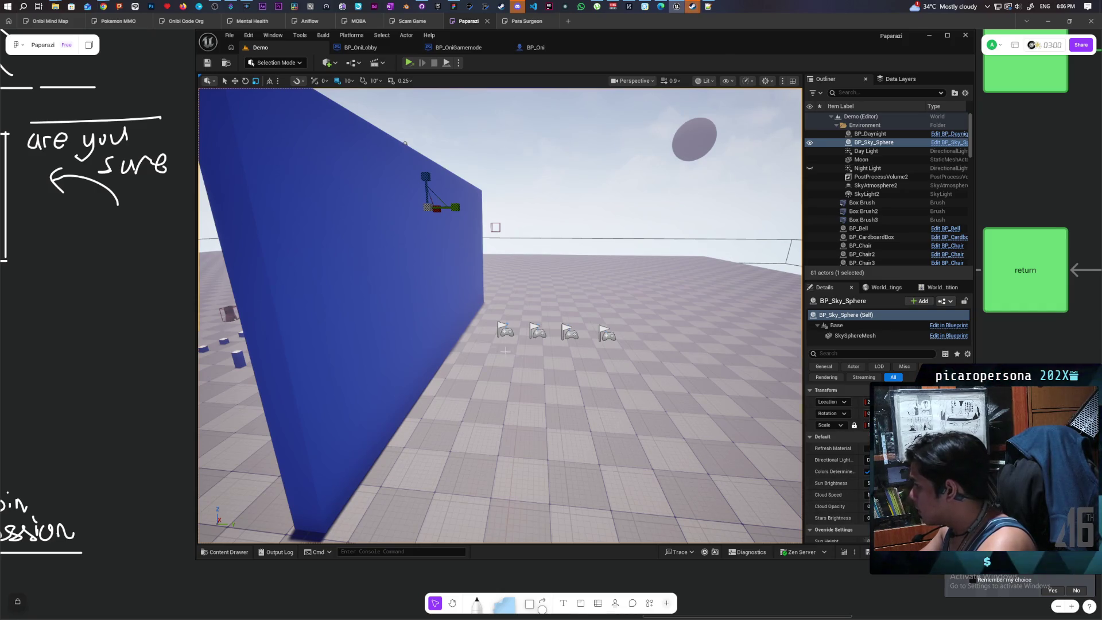
click(435, 313)
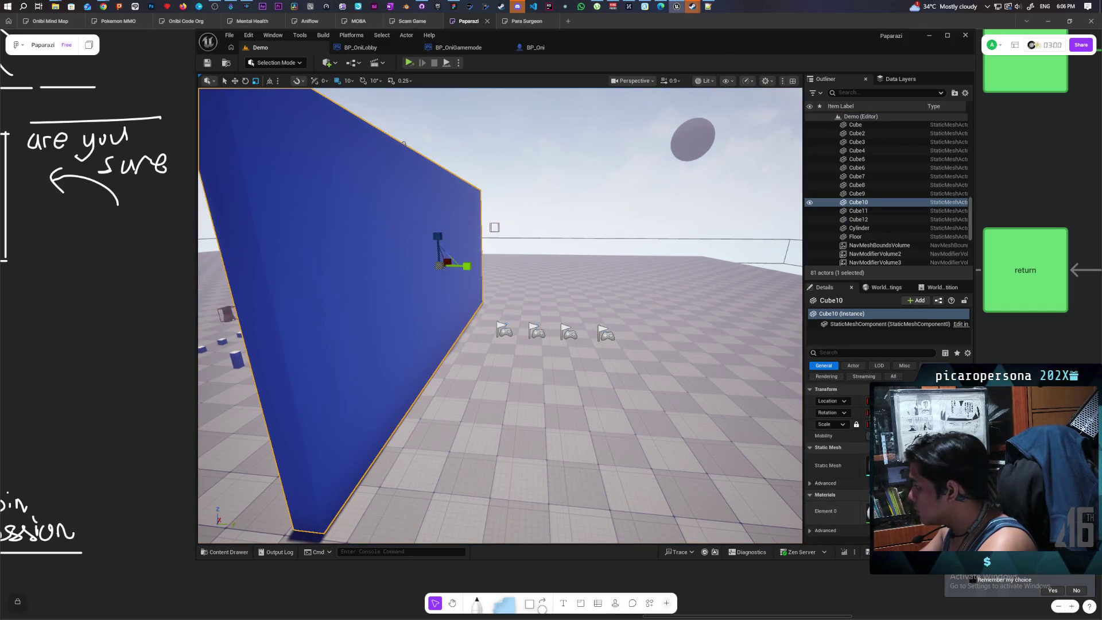
click(404, 144)
mouse_move(403, 143)
mouse_down()
mouse_move(399, 190)
mouse_move(327, 213)
mouse_move(655, 343)
mouse_up()
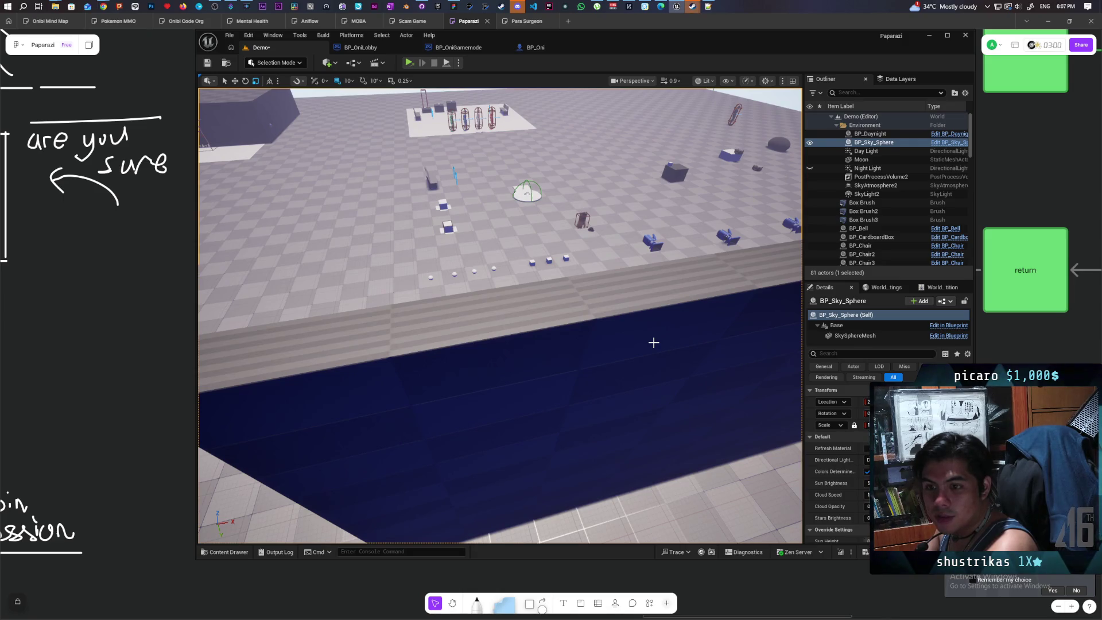
drag(653, 343, 669, 359)
key(ctrl+s)
Step: Select the Cube10 wall, save the level again, and switch to BP_OniGamemode
drag(467, 265, 468, 266)
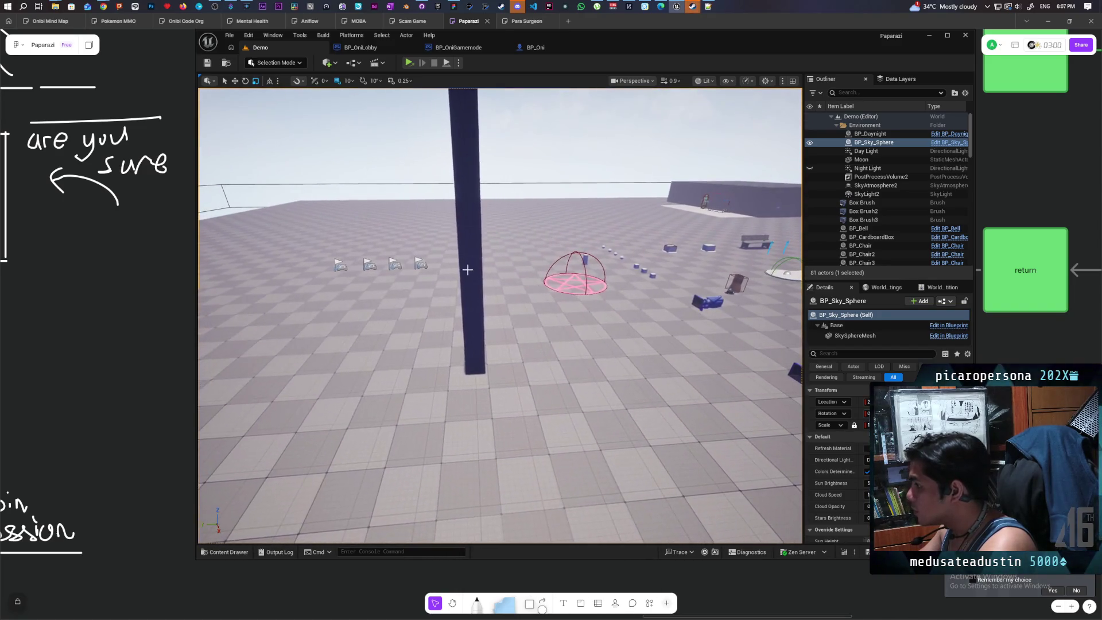
click(467, 266)
mouse_move(449, 217)
mouse_down()
mouse_move(448, 349)
mouse_move(595, 143)
mouse_up()
key(ctrl+s)
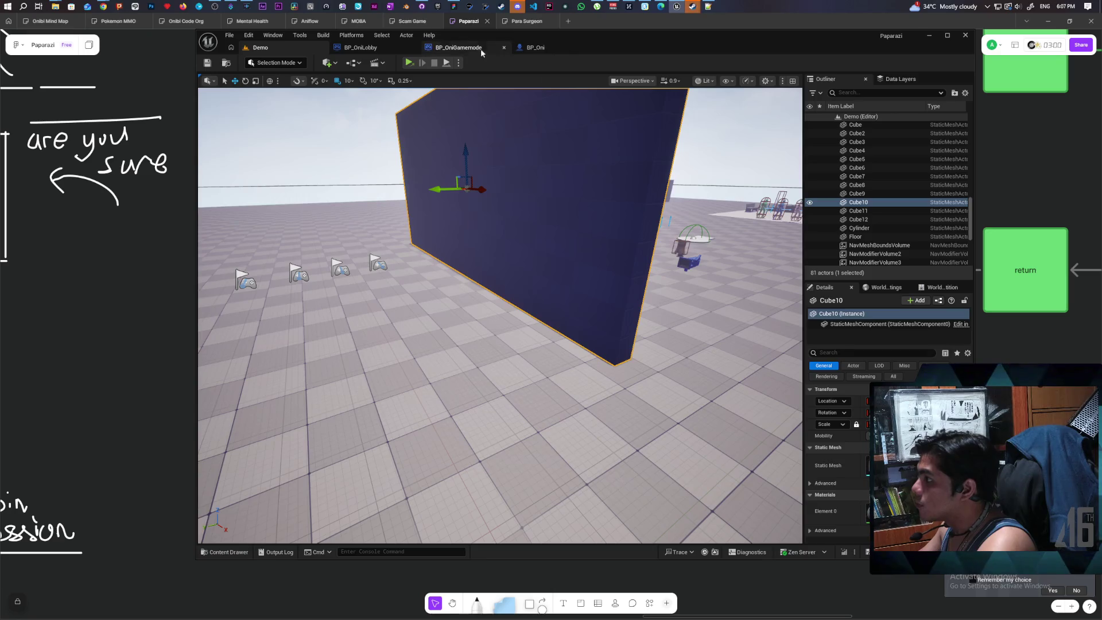
click(458, 48)
Step: Open the Spawn Player function graph and pan to its SpawnActor BP Oni logic
scroll(519, 221, down, 2)
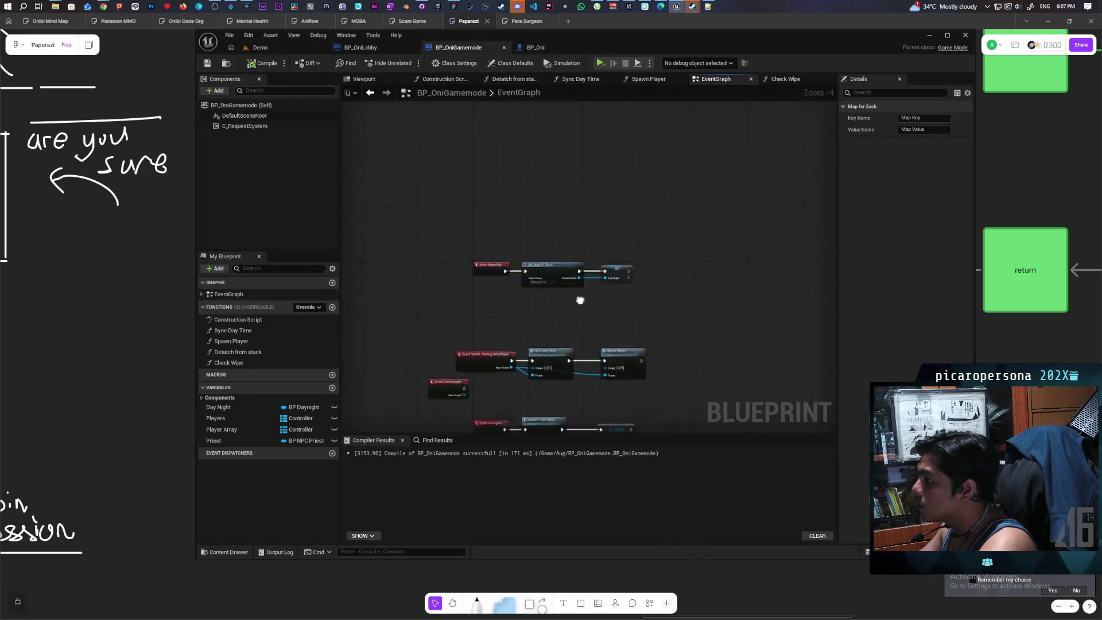
double_click(607, 183)
scroll(553, 259, up, 4)
scroll(716, 313, up, 1)
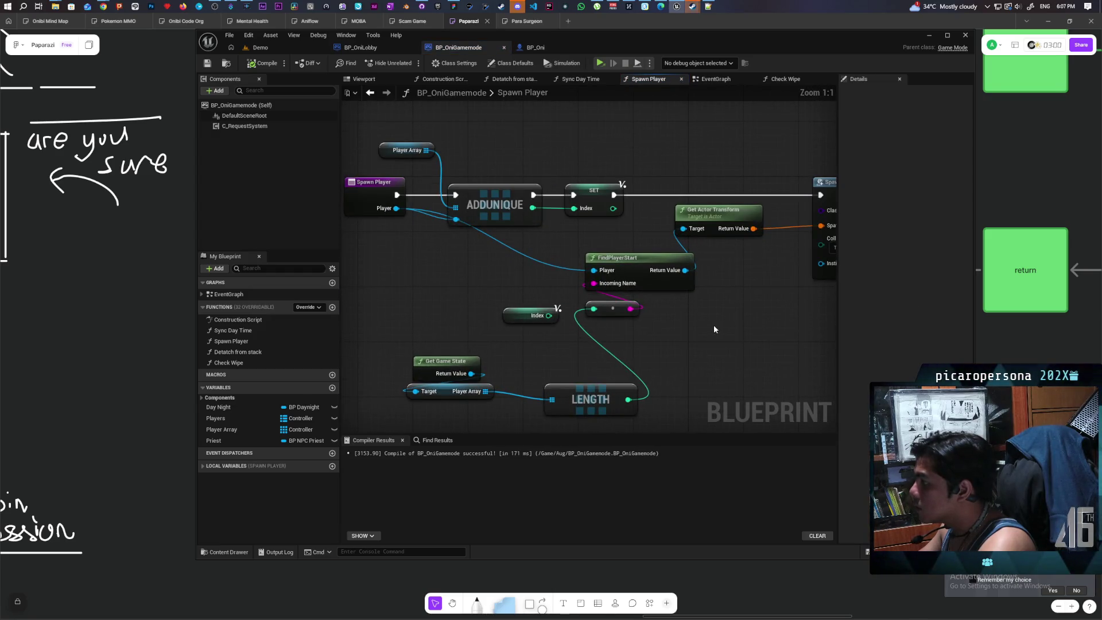
scroll(714, 325, up, 1)
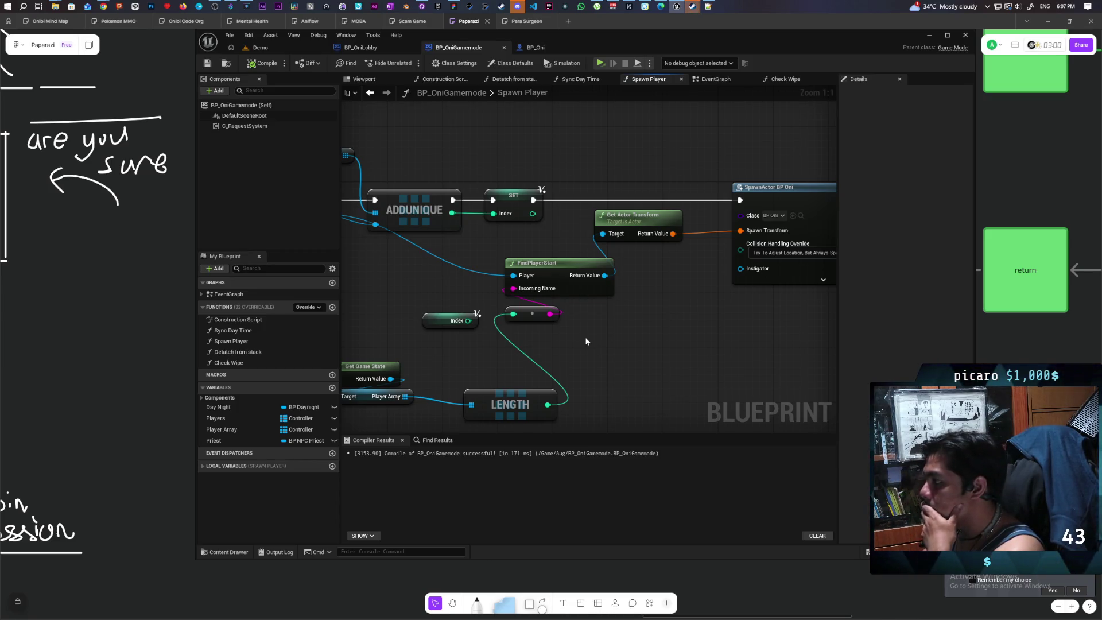
drag(586, 341, 656, 326)
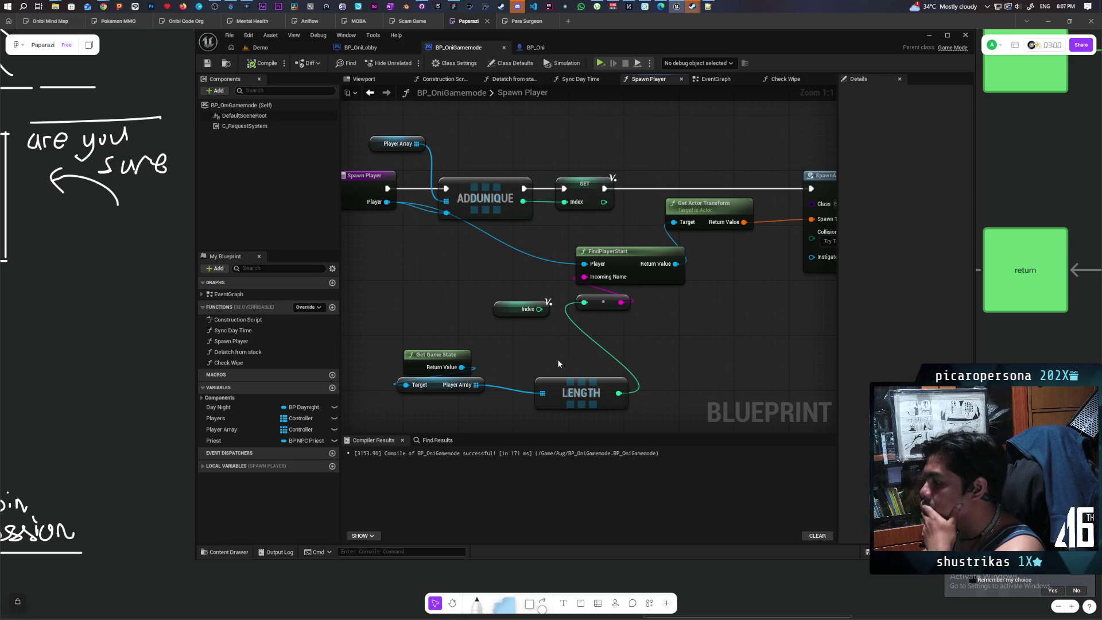
mouse_move(691, 355)
mouse_down()
mouse_move(512, 355)
mouse_move(692, 287)
mouse_move(638, 301)
mouse_move(620, 335)
mouse_move(703, 332)
mouse_move(624, 357)
mouse_move(590, 363)
mouse_move(597, 333)
mouse_move(709, 334)
mouse_move(531, 326)
mouse_up()
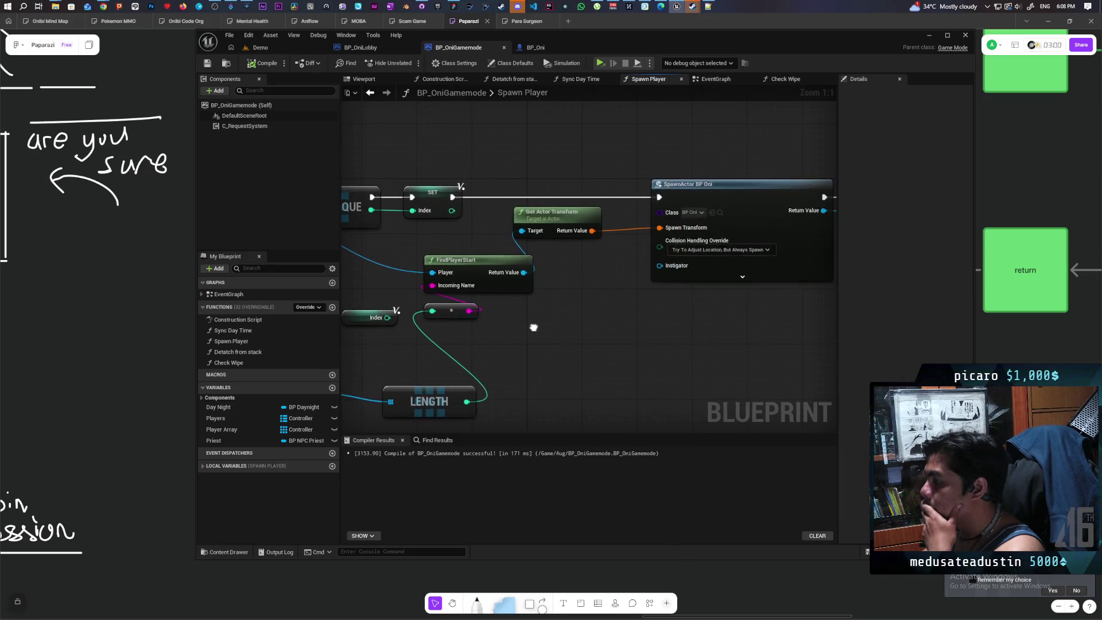
mouse_move(443, 323)
mouse_down()
mouse_move(557, 346)
mouse_move(501, 322)
mouse_up()
Step: Select Get Actor Transform, FindPlayerStart and the string node for copying, then return to the EventGraph
mouse_move(599, 280)
mouse_down()
mouse_move(582, 286)
mouse_move(686, 283)
mouse_move(571, 298)
mouse_move(515, 284)
mouse_up()
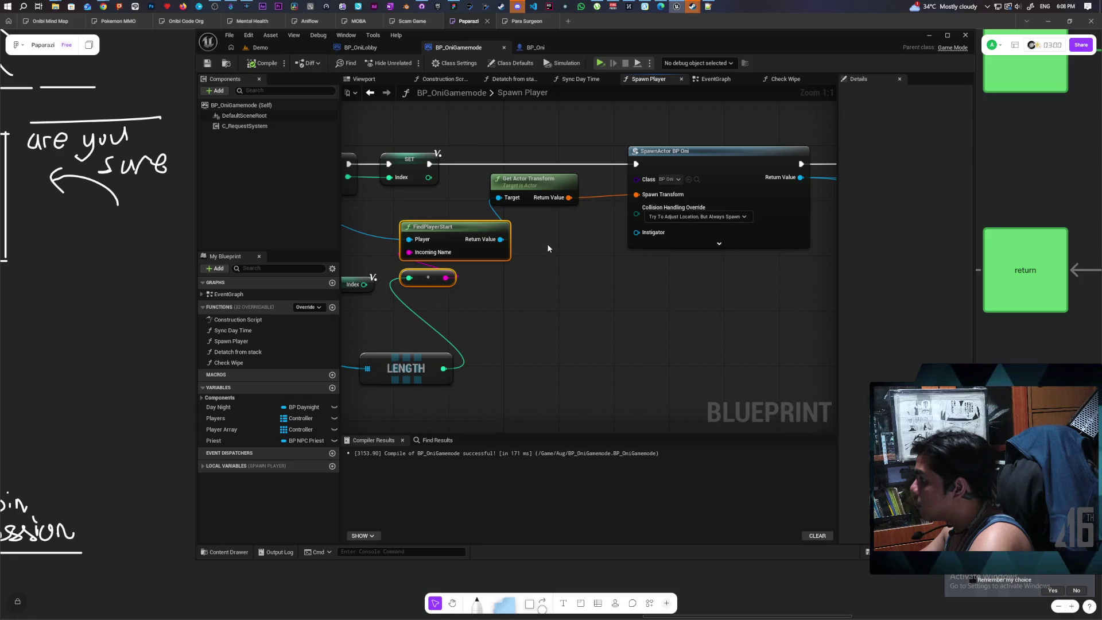
mouse_move(556, 152)
mouse_down()
mouse_move(664, 273)
mouse_move(546, 242)
mouse_up()
click(542, 213)
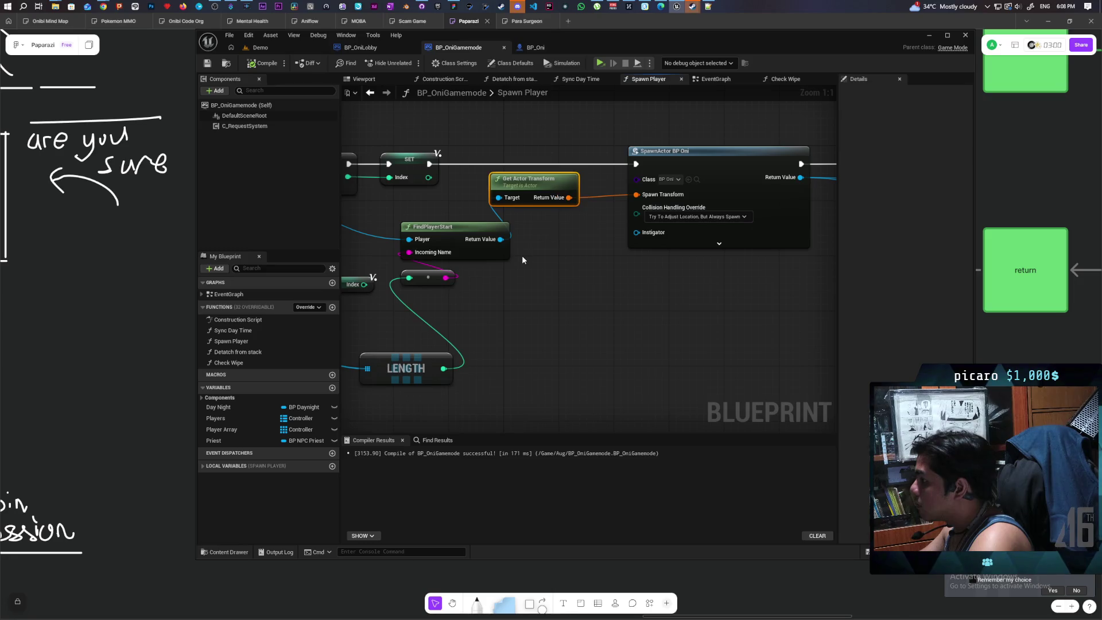
drag(434, 204, 547, 291)
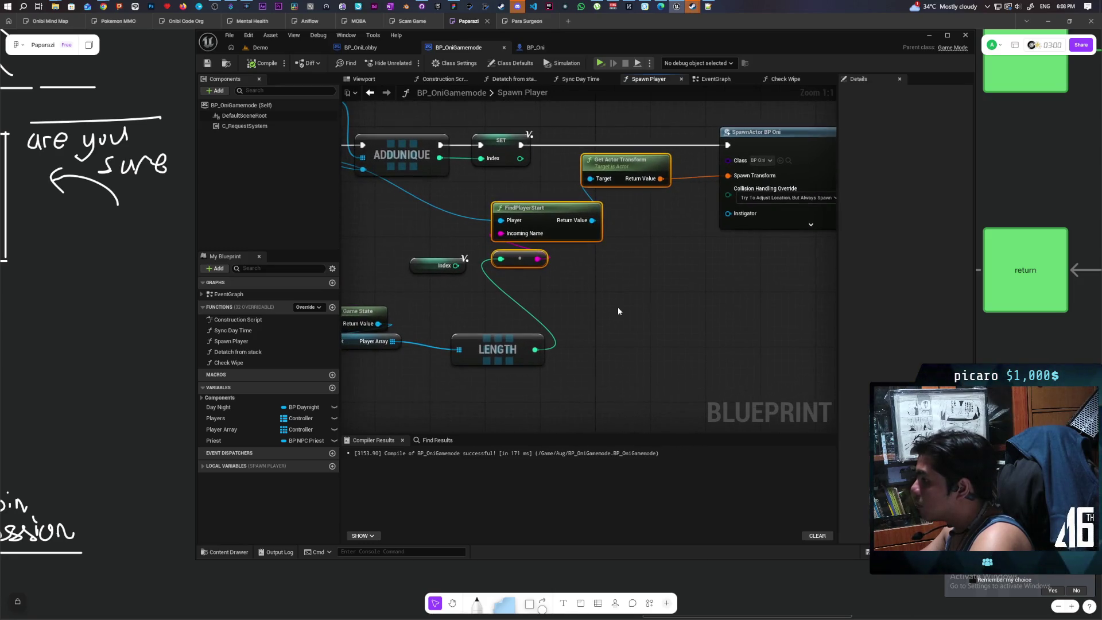
click(715, 78)
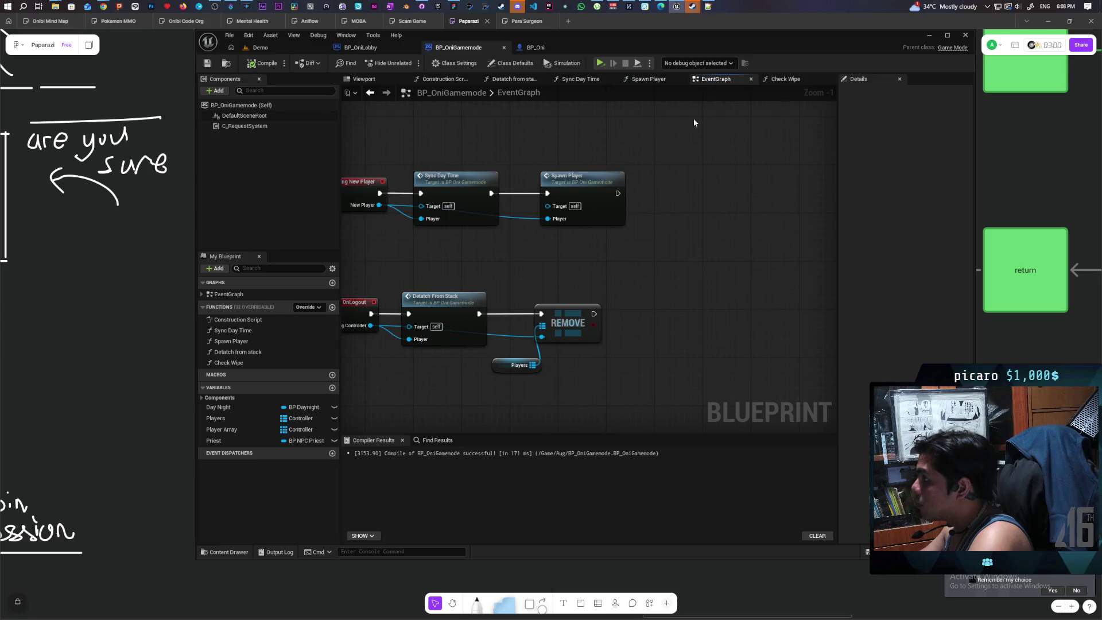
Step: Paste the copied spawn-location nodes into the EventGraph near Players Wipe
scroll(607, 369, up, 3)
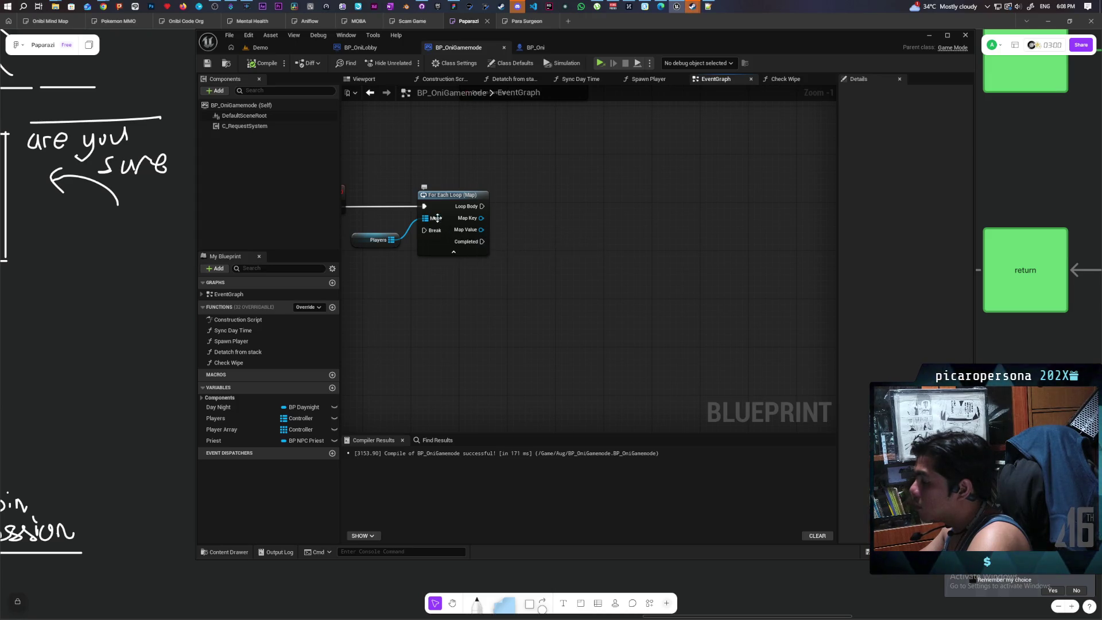
key(ctrl+v)
scroll(503, 270, up, 1)
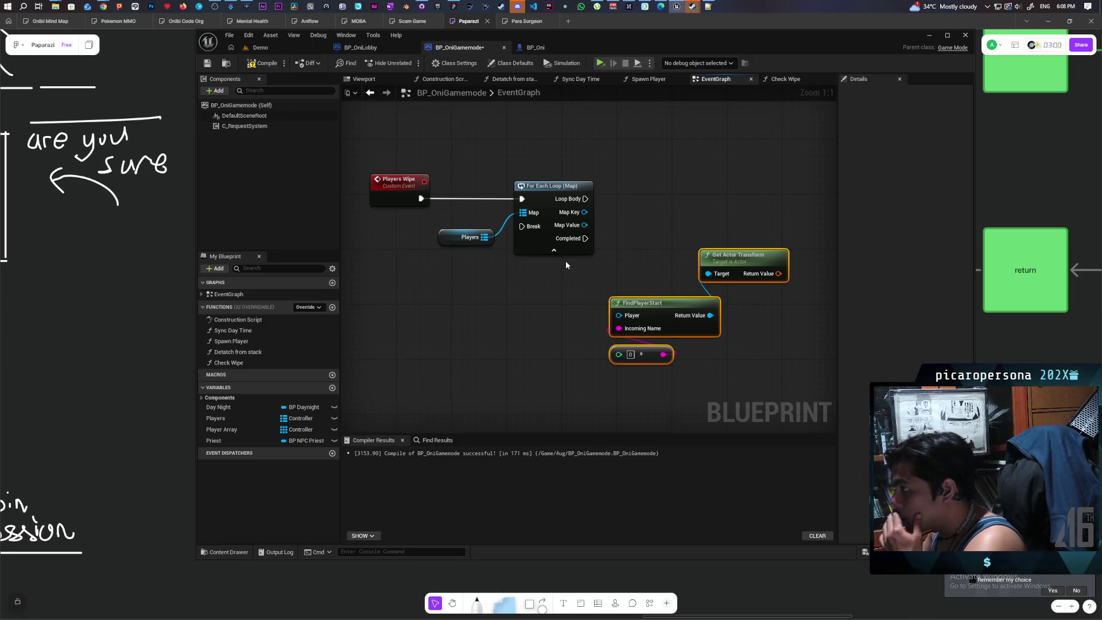
drag(566, 261, 585, 270)
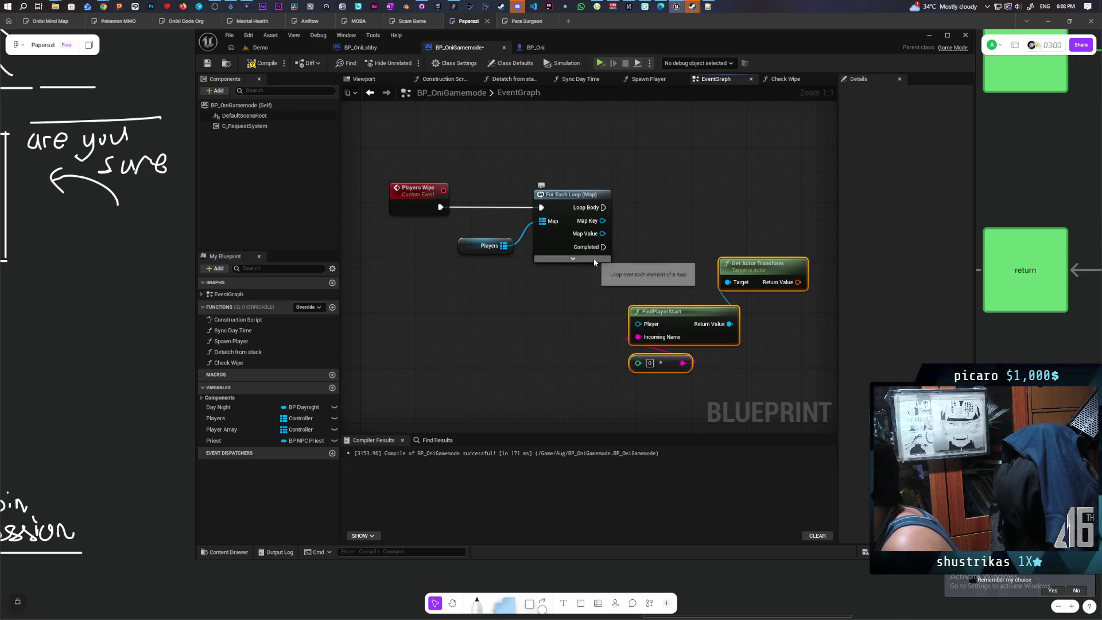
click(582, 259)
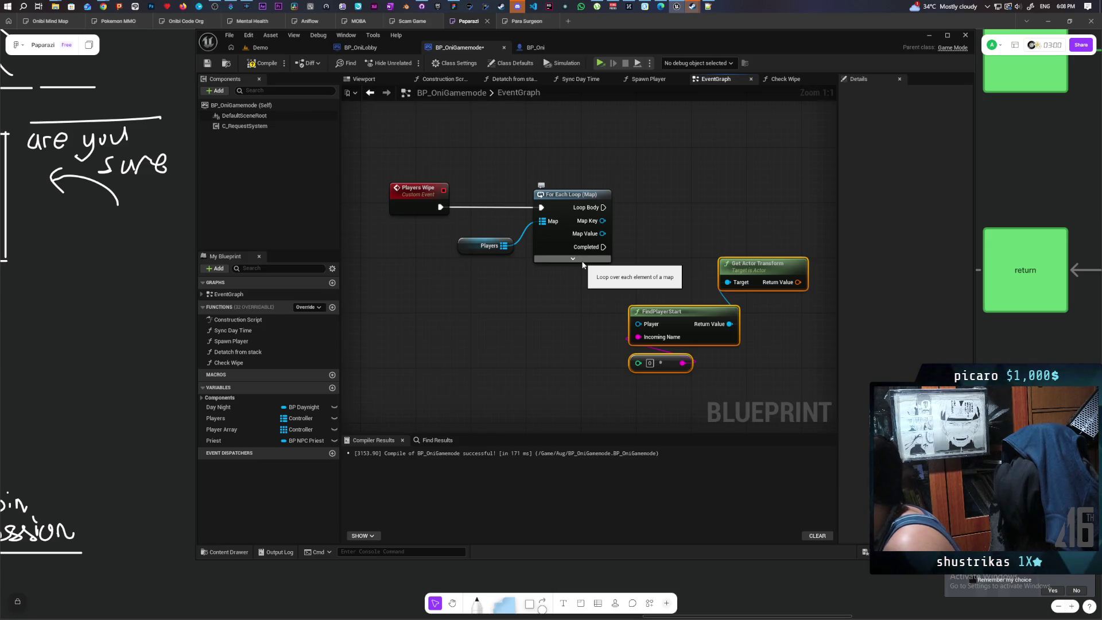
mouse_move(548, 301)
mouse_down()
mouse_move(553, 312)
mouse_move(510, 315)
mouse_up()
Step: Replace the For Each Loop (Map) with a Players Values node looped by Players Wipe
drag(612, 184, 523, 291)
key(Delete)
drag(476, 251, 504, 228)
text(values)
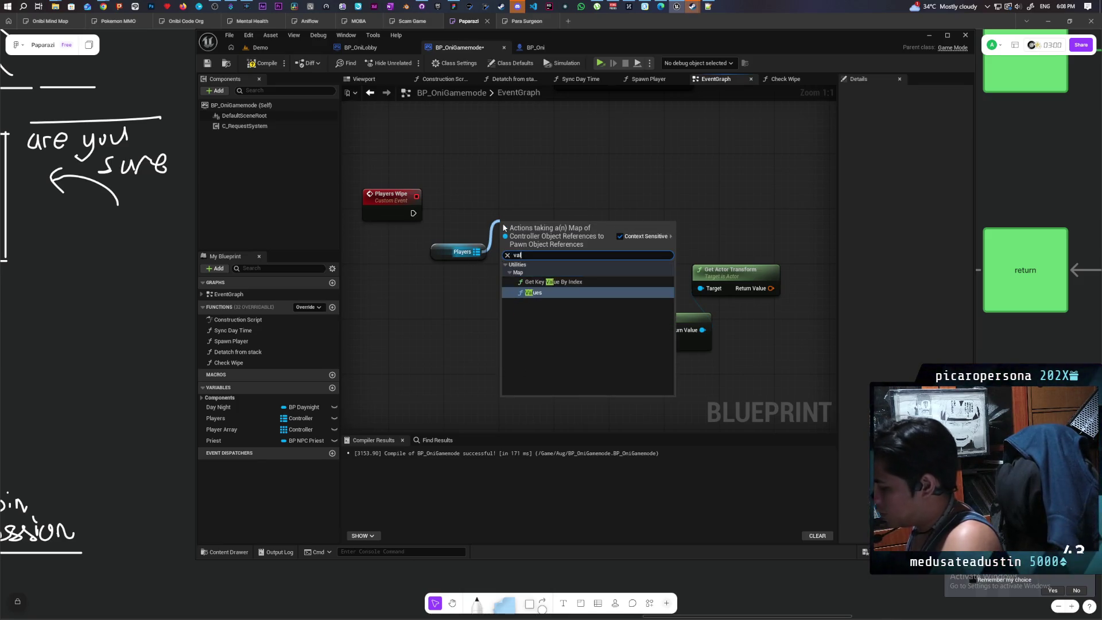
key(Return)
drag(413, 213, 511, 228)
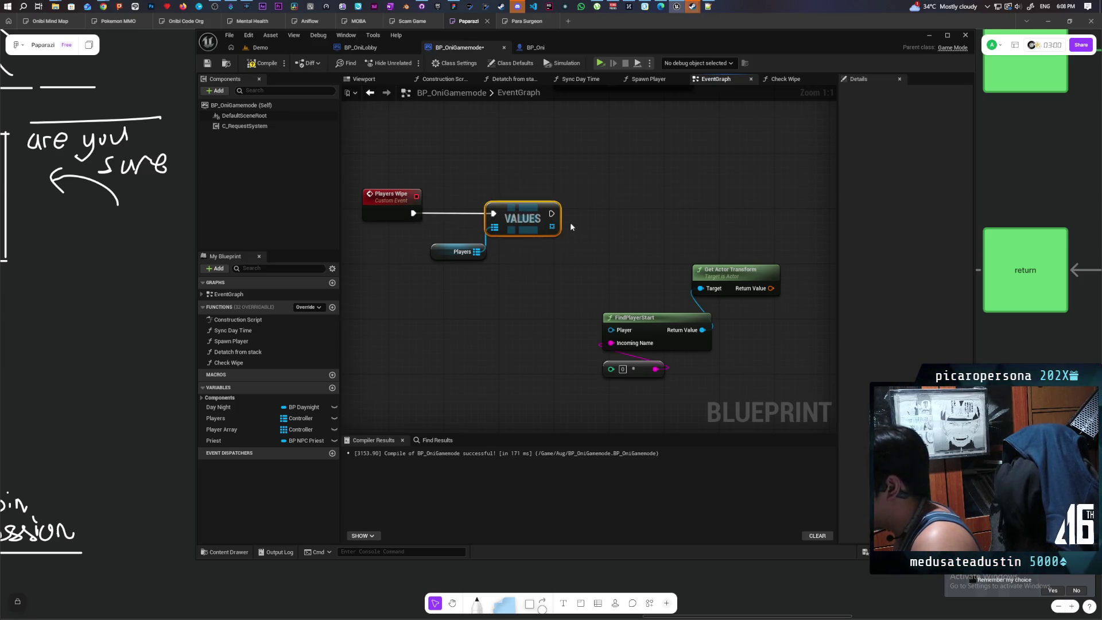
key(ctrl+z)
key(ctrl+z)
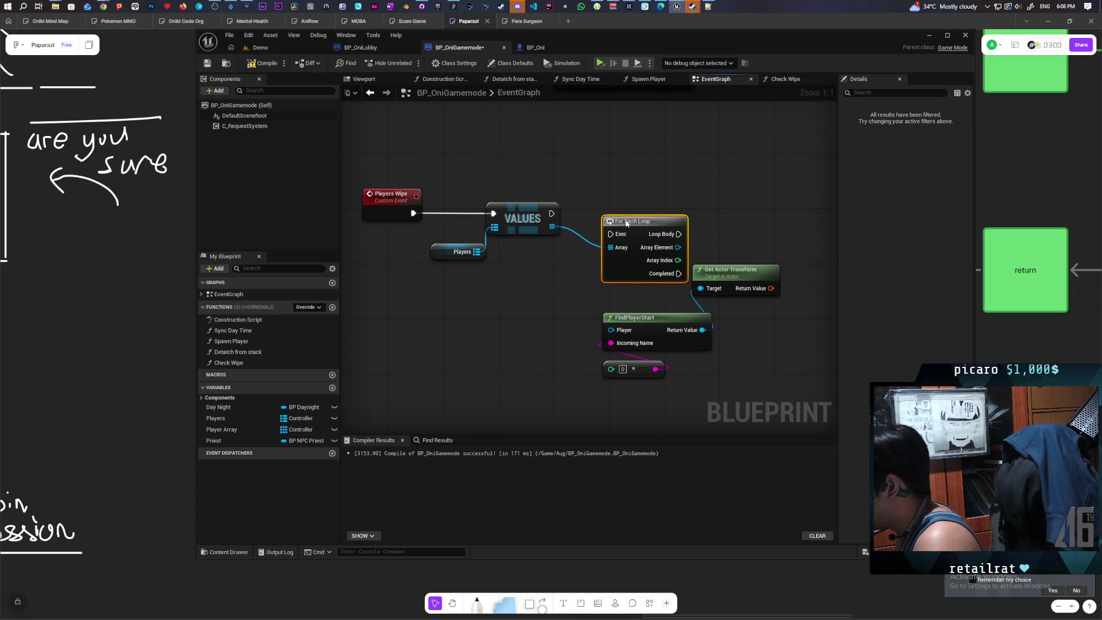
key(ctrl+z)
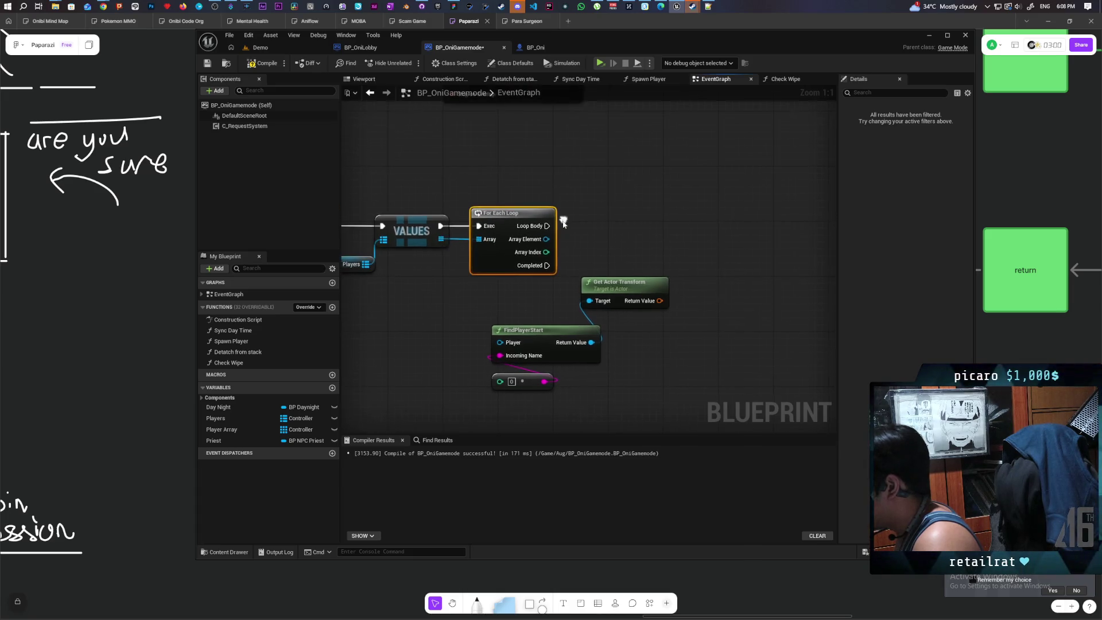
drag(547, 252, 588, 251)
Step: Add a Make Array node from Array Index and arrange the pasted nodes right of the loop
text(make array)
click(601, 278)
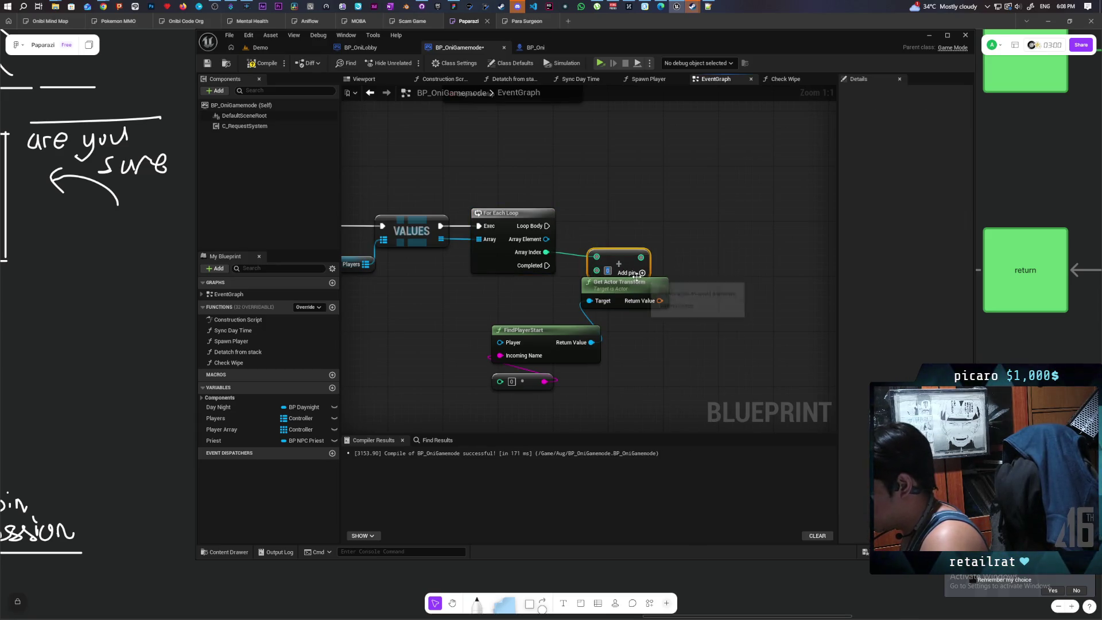
mouse_move(456, 253)
mouse_down()
mouse_move(475, 288)
mouse_move(558, 361)
mouse_up()
mouse_move(440, 334)
mouse_down()
mouse_move(615, 320)
mouse_move(612, 299)
mouse_up()
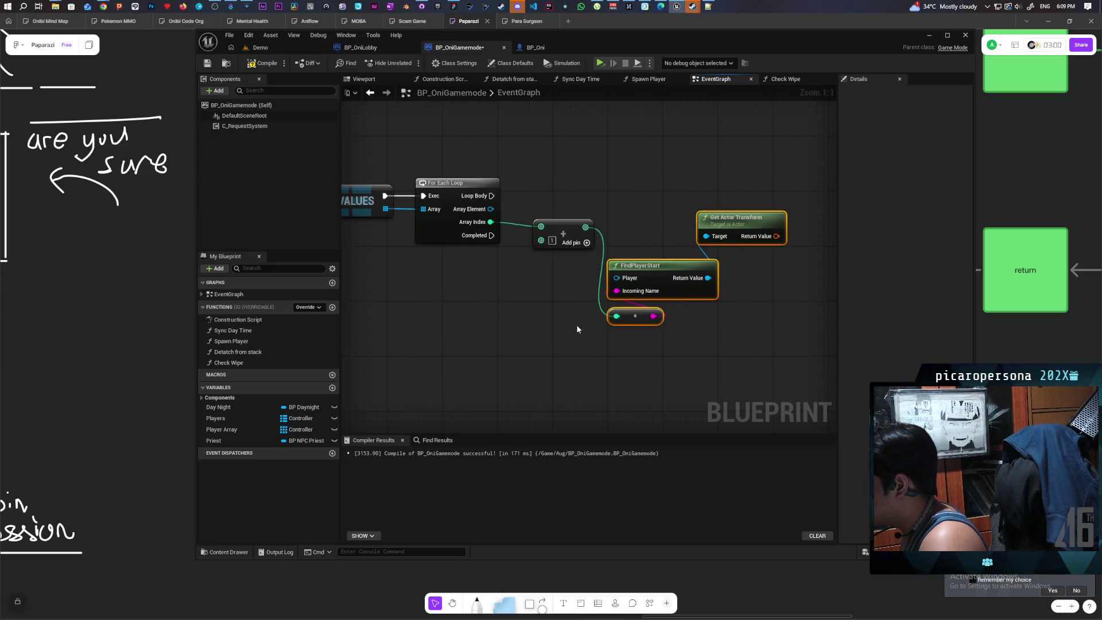
drag(563, 234, 549, 324)
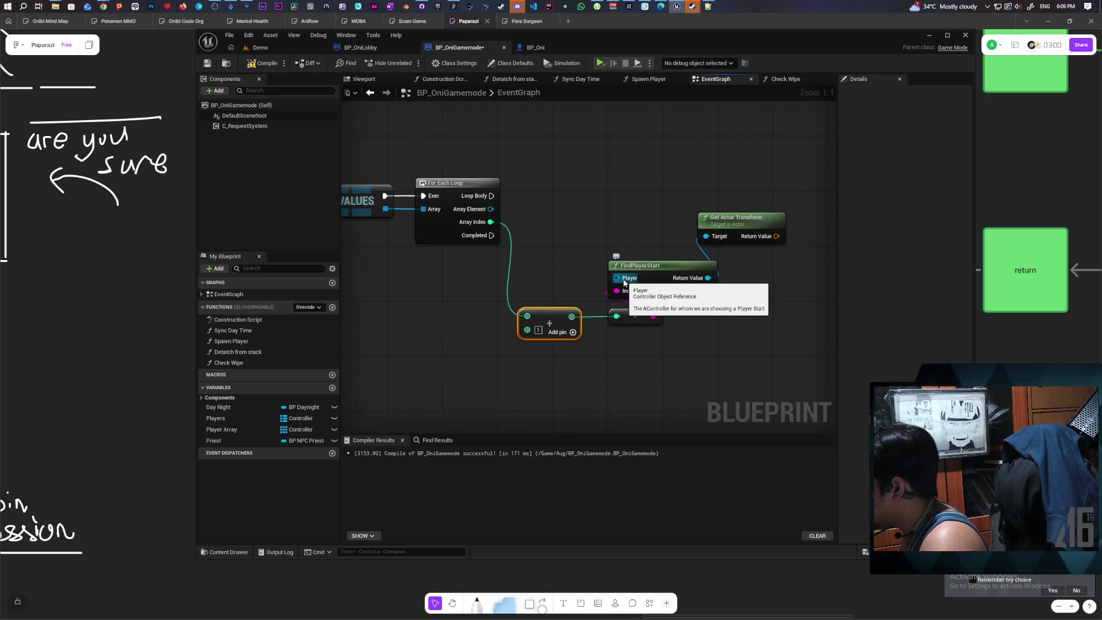
drag(625, 282, 748, 263)
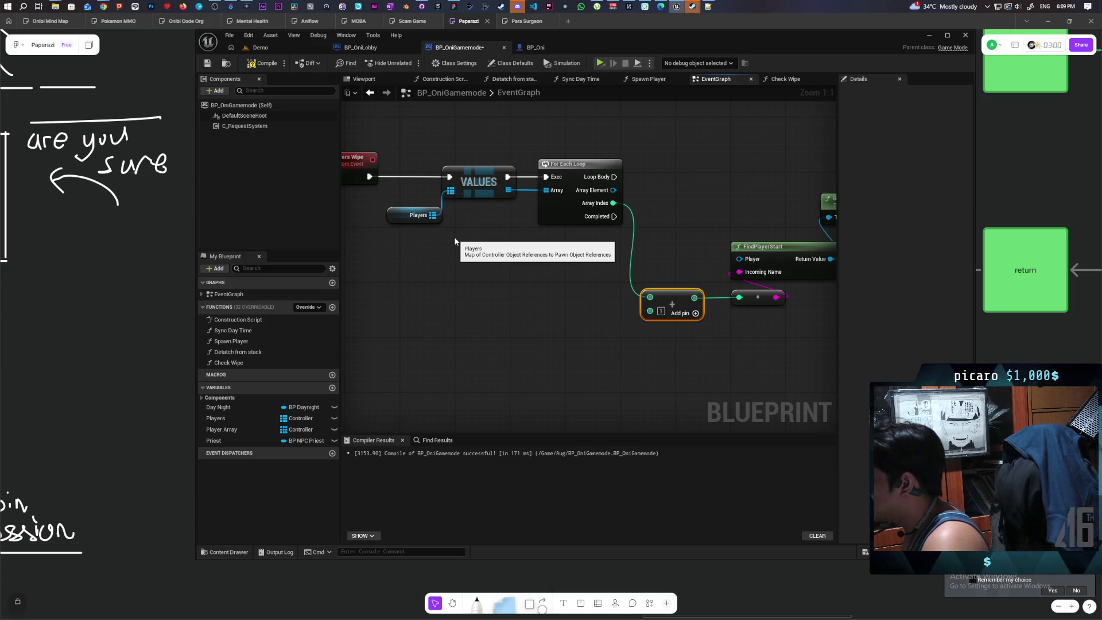
drag(543, 274, 443, 290)
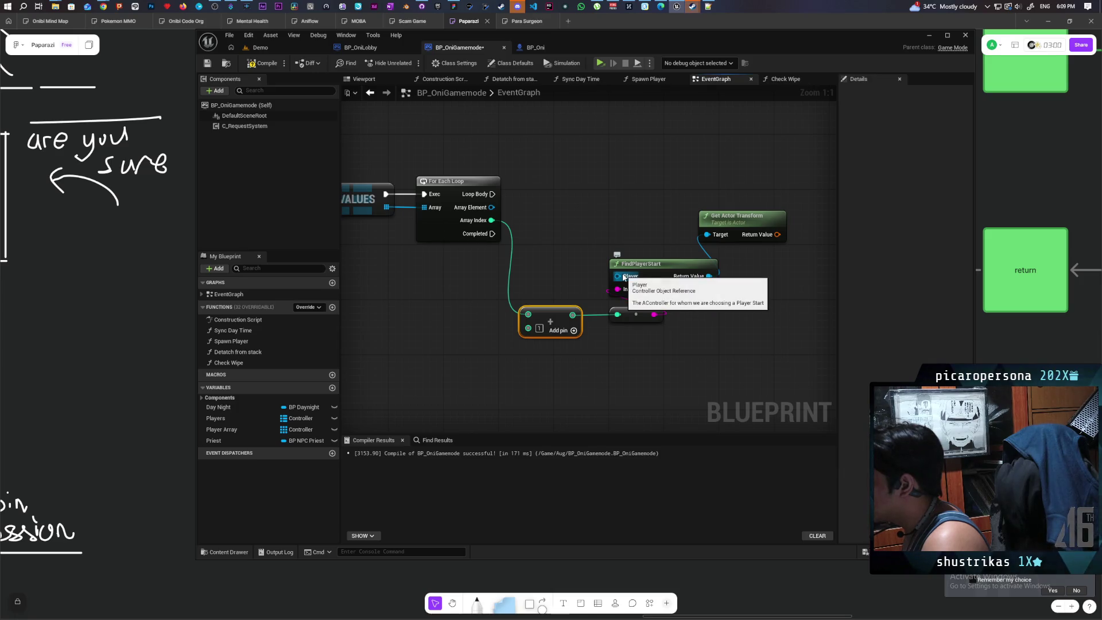
mouse_move(432, 287)
mouse_down()
mouse_move(539, 303)
mouse_move(496, 302)
mouse_up()
Step: Add Get Player Controller, wiring Array Index to Player Index and its controller to FindPlayerStart
right_click(496, 303)
text(get player)
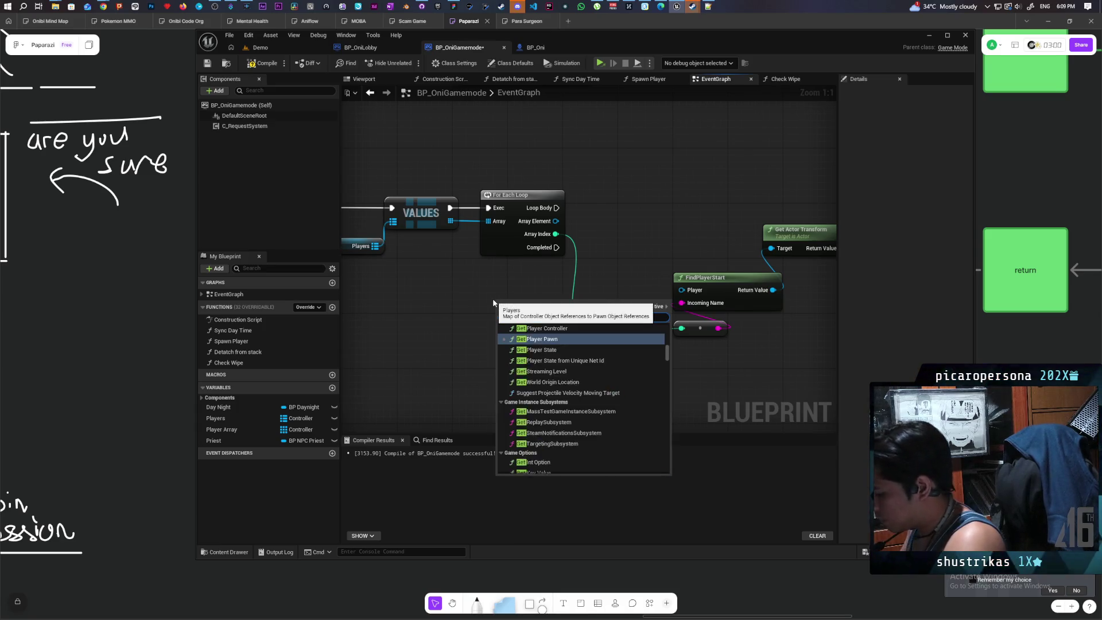
click(543, 327)
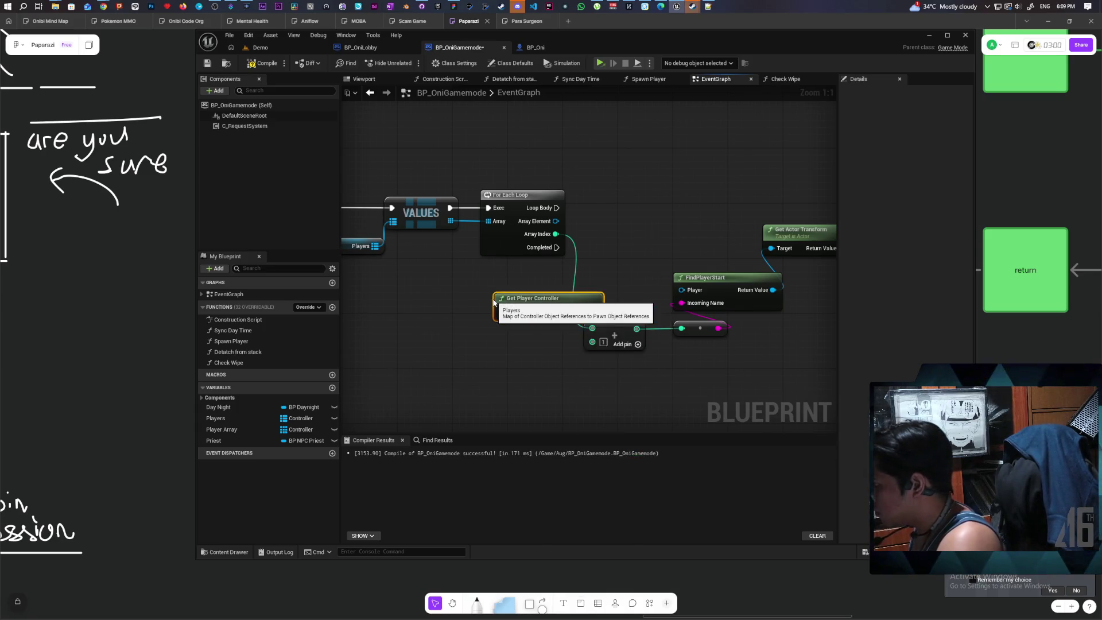
drag(522, 298, 543, 290)
drag(556, 234, 523, 305)
mouse_move(607, 304)
mouse_down()
mouse_move(682, 290)
mouse_move(508, 289)
mouse_up()
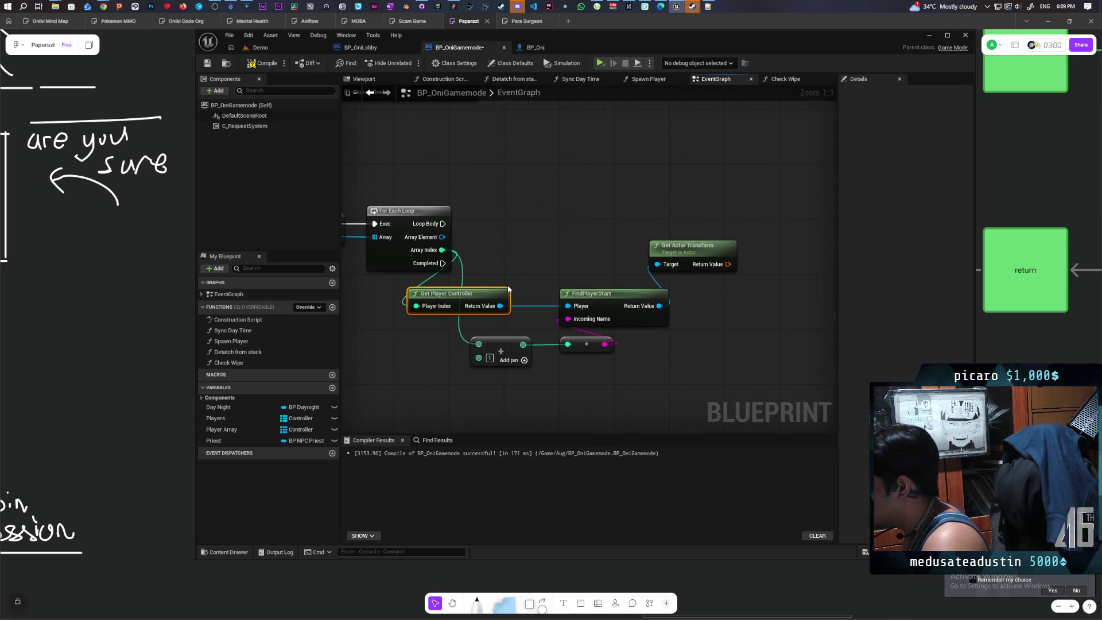
mouse_move(605, 211)
mouse_down()
mouse_move(548, 223)
mouse_move(660, 209)
mouse_up()
drag(510, 237, 663, 207)
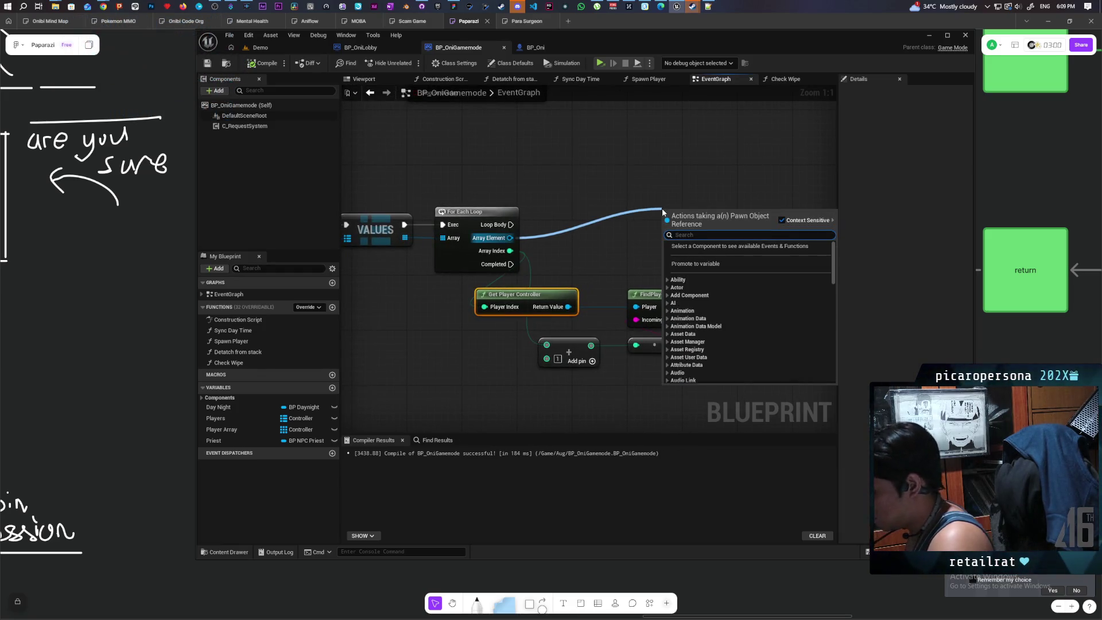
Step: Add a Set Actor Location node for each Array Element, driven by the Loop Body
text(set player)
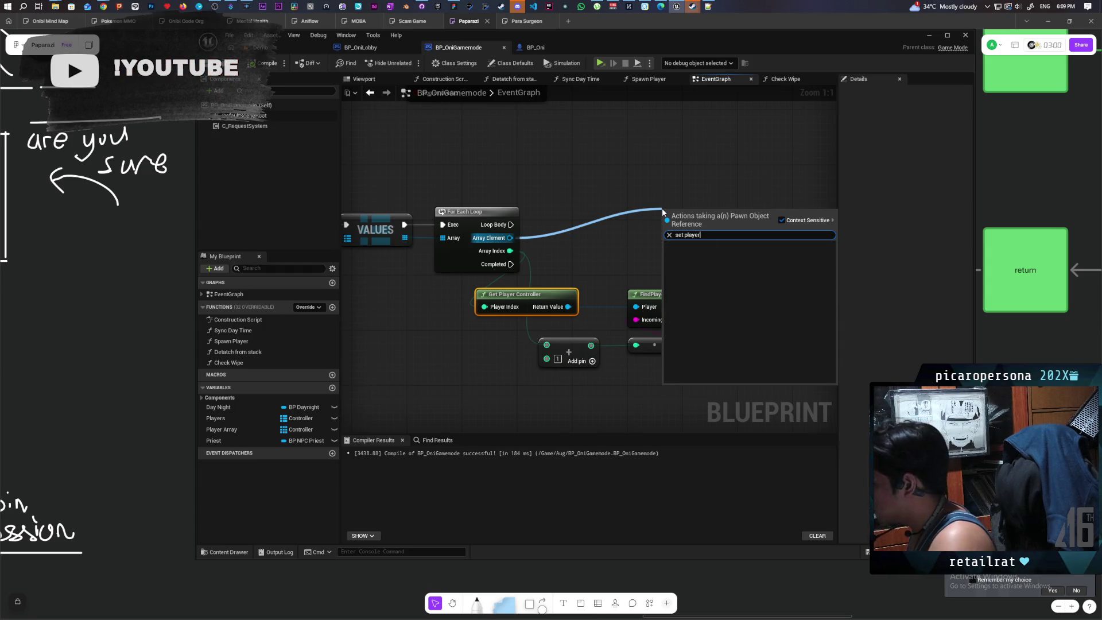
key(BackSpace)
key(BackSpace)
key(BackSpace)
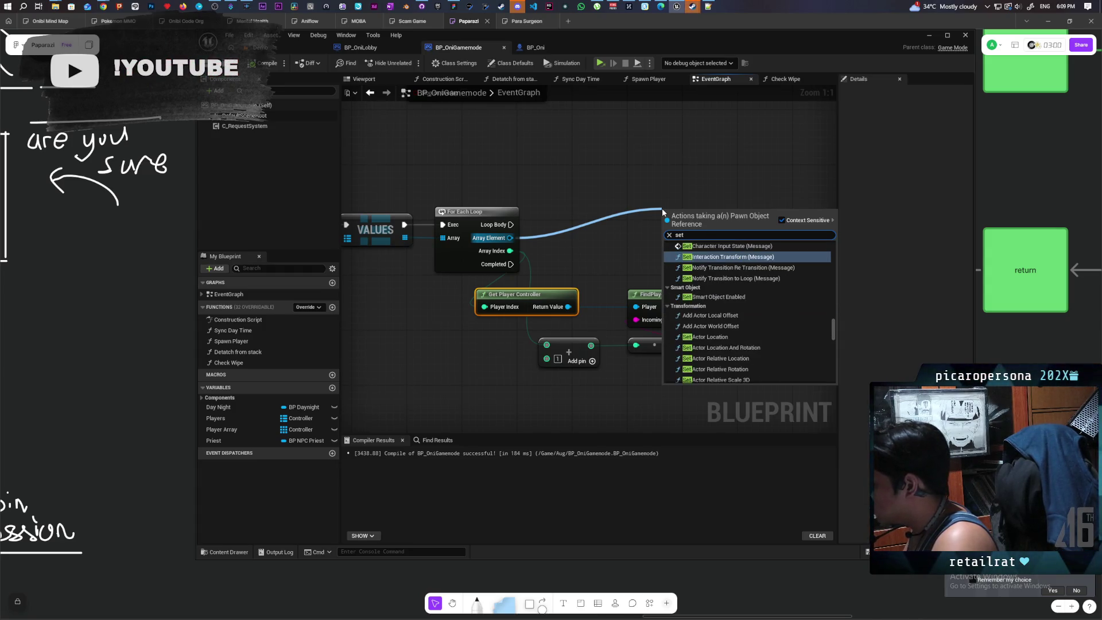
text( actor loca)
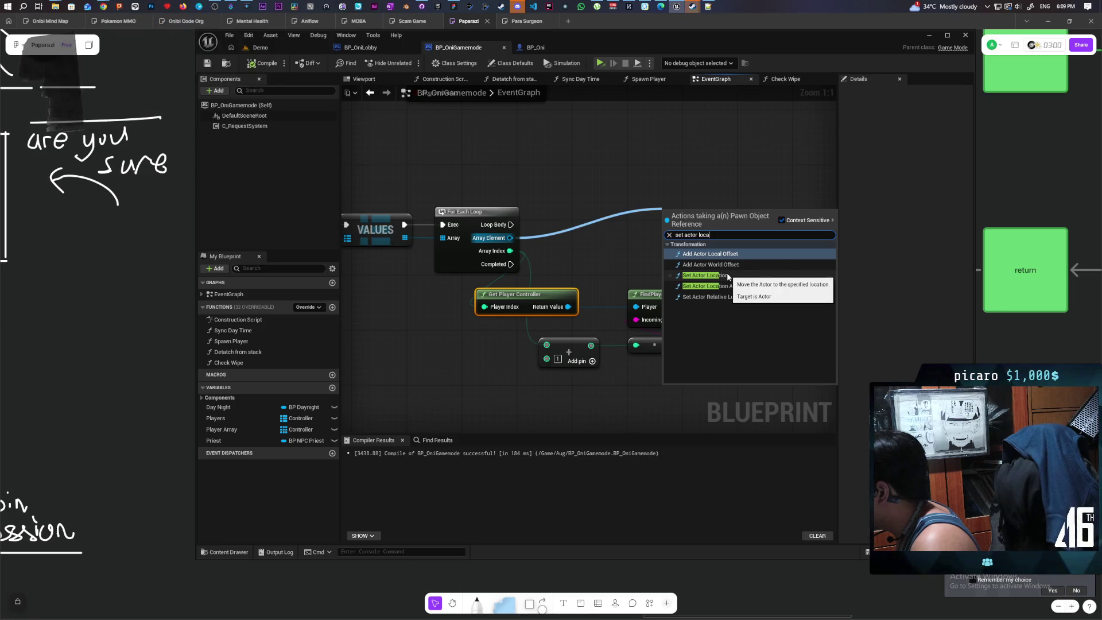
click(705, 275)
mouse_move(698, 212)
mouse_down()
mouse_move(551, 173)
mouse_move(643, 158)
mouse_up()
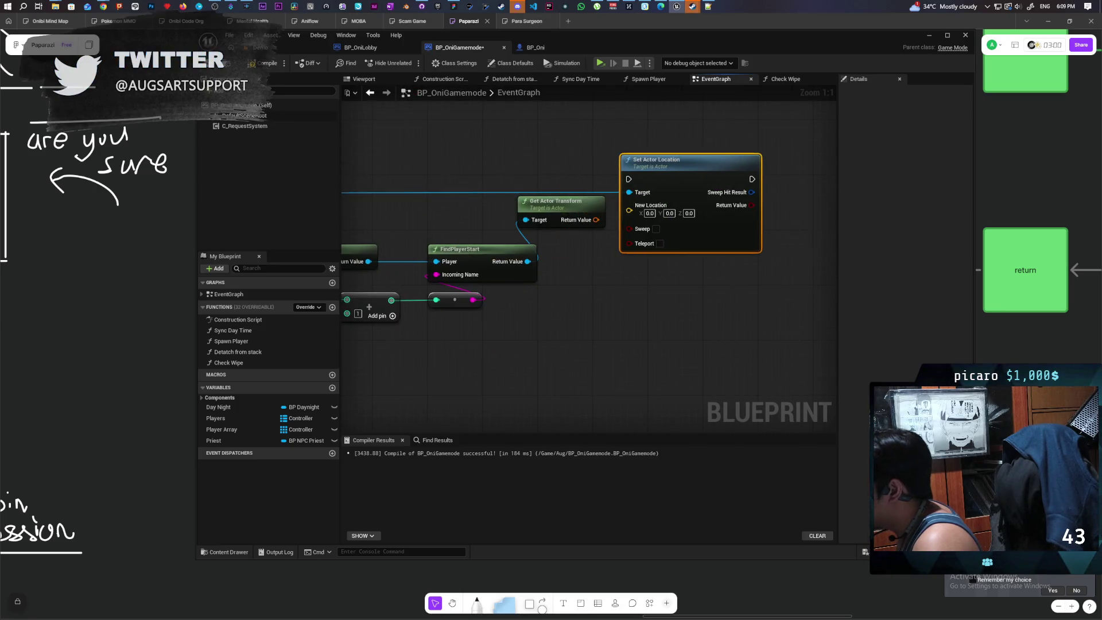
drag(450, 197, 785, 197)
mouse_move(753, 270)
mouse_down()
mouse_move(497, 254)
mouse_move(549, 246)
mouse_up()
Step: Feed New Location from a Get Actor Location of the FindPlayerStart actor
right_click(581, 221)
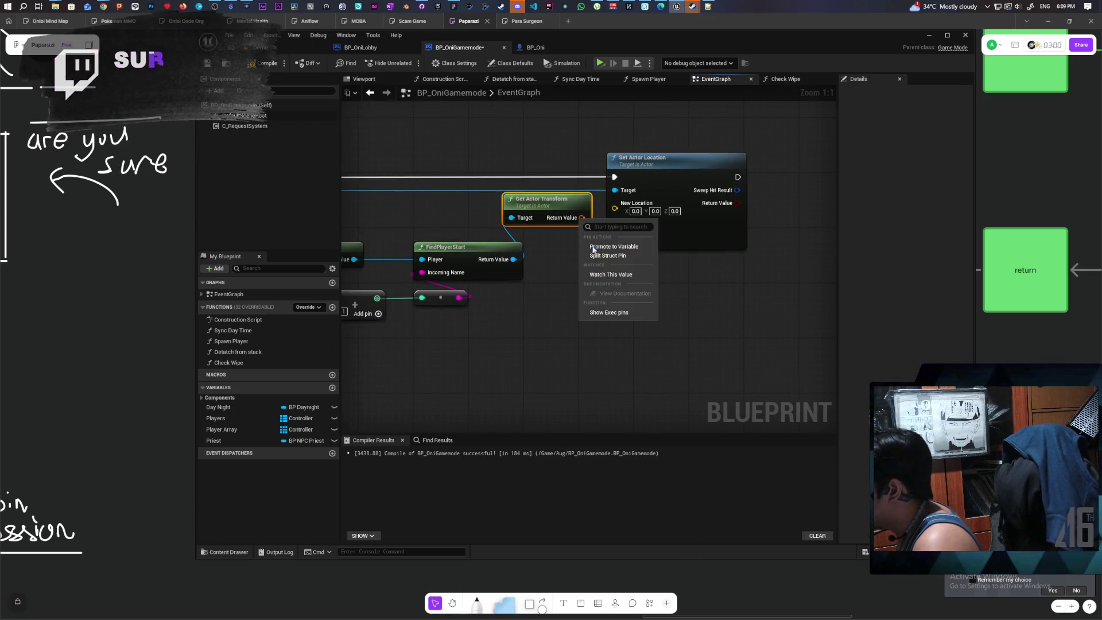
click(597, 246)
mouse_move(604, 218)
mouse_down()
mouse_move(618, 205)
mouse_move(544, 204)
mouse_move(504, 262)
mouse_move(551, 310)
mouse_up()
text(get actor )
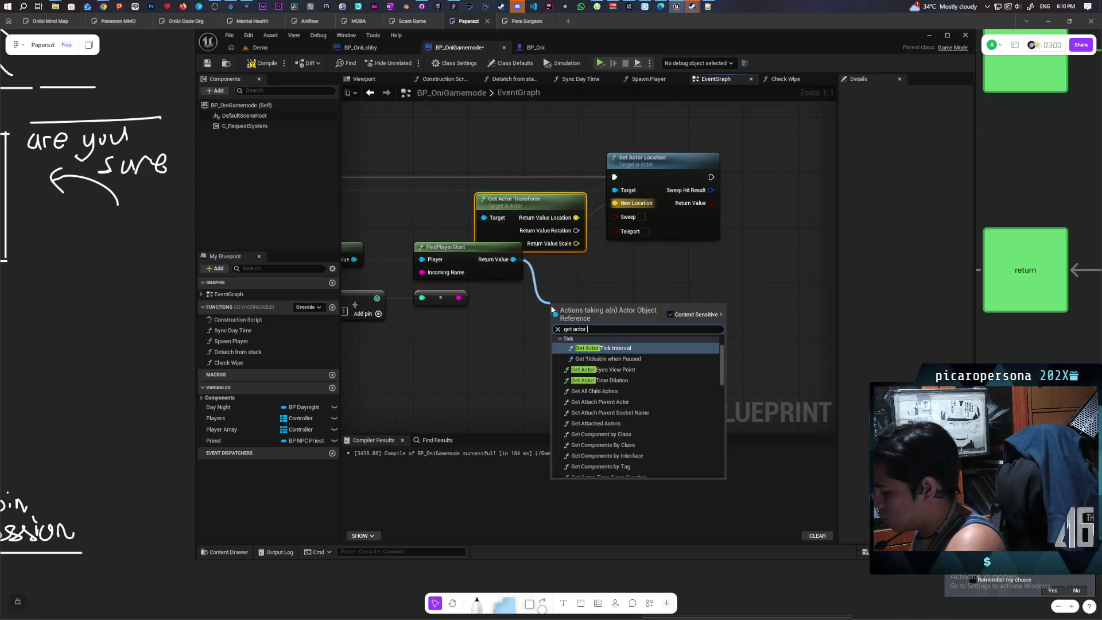
text(lcoa)
key(BackSpace)
key(BackSpace)
text(ocation)
key(Return)
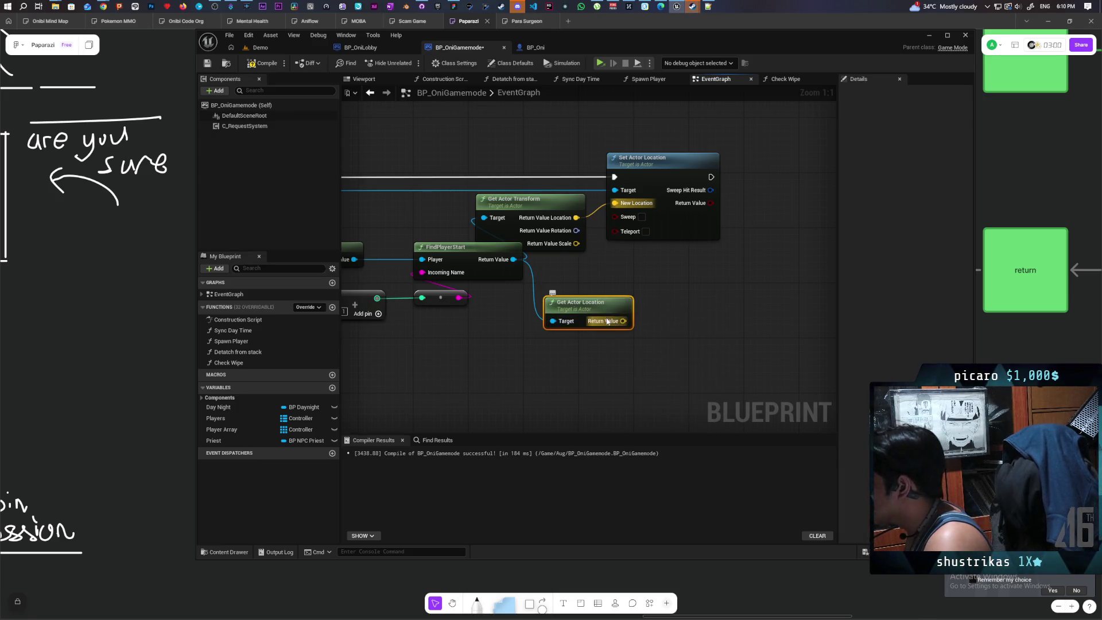
drag(623, 321, 614, 203)
Step: Delete the unused Get Actor Transform, compile and save, then select a PlayerStart in Demo
click(478, 205)
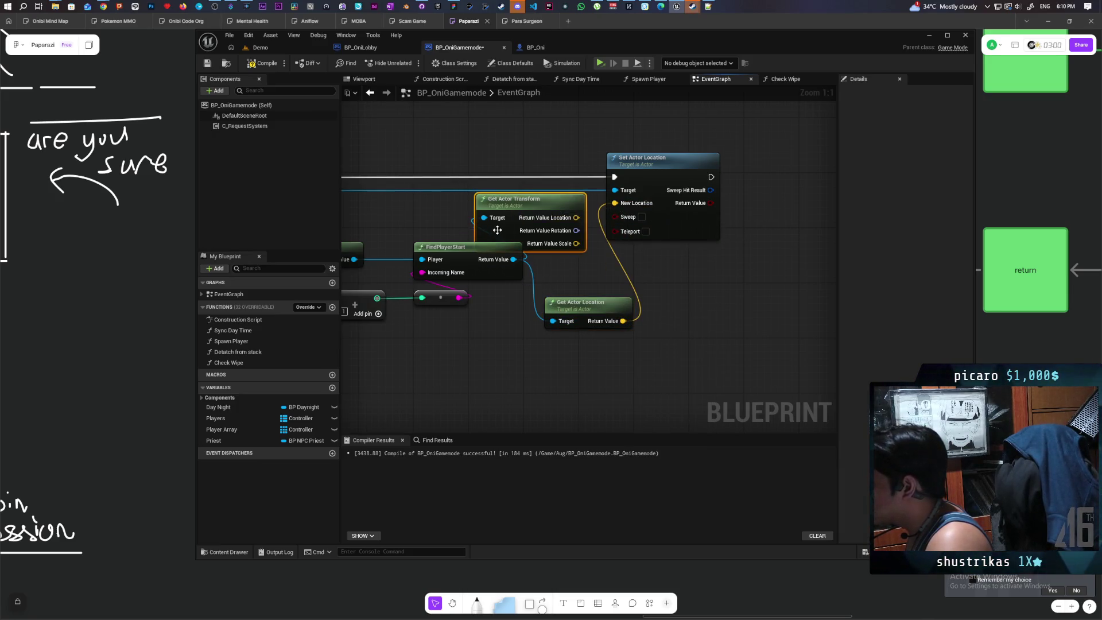
key(Delete)
mouse_move(591, 256)
mouse_down()
mouse_move(564, 177)
mouse_move(524, 163)
mouse_move(504, 182)
mouse_move(546, 196)
mouse_move(533, 155)
mouse_up()
key(ctrl+s)
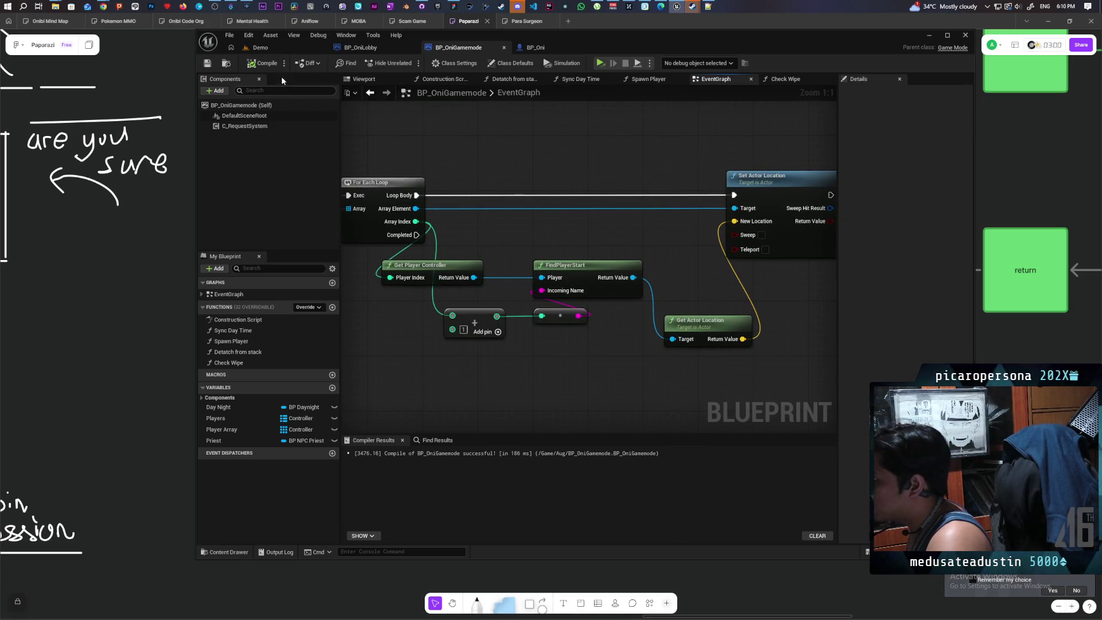
click(319, 47)
click(380, 264)
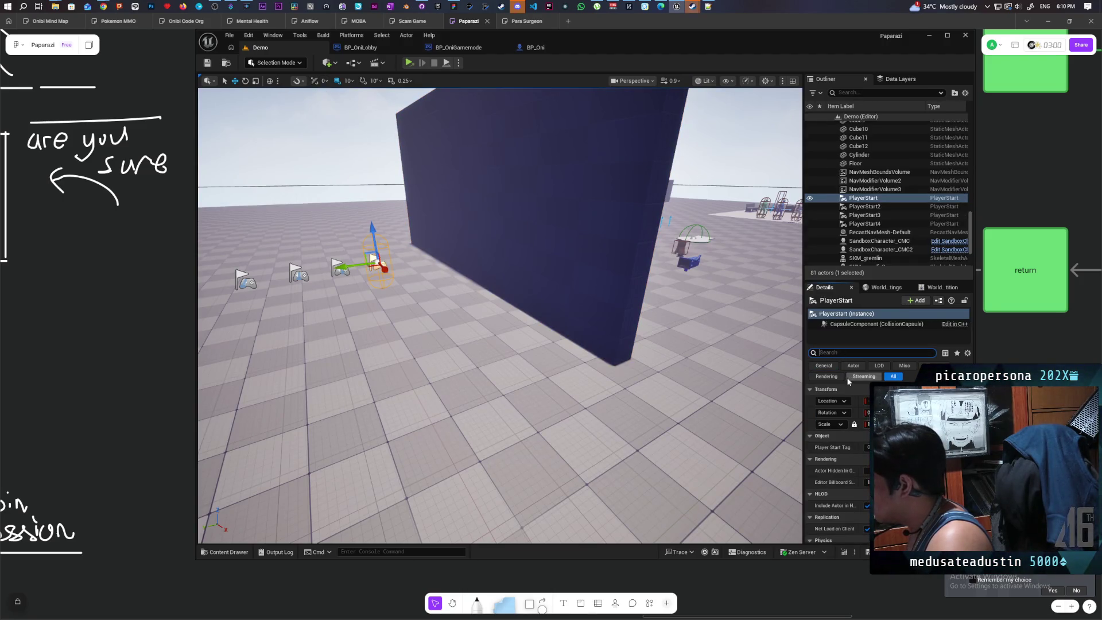
Step: Inspect PlayerStart2 in the Demo level, then view the Players Wipe loop in BP_OniGamemode
click(337, 271)
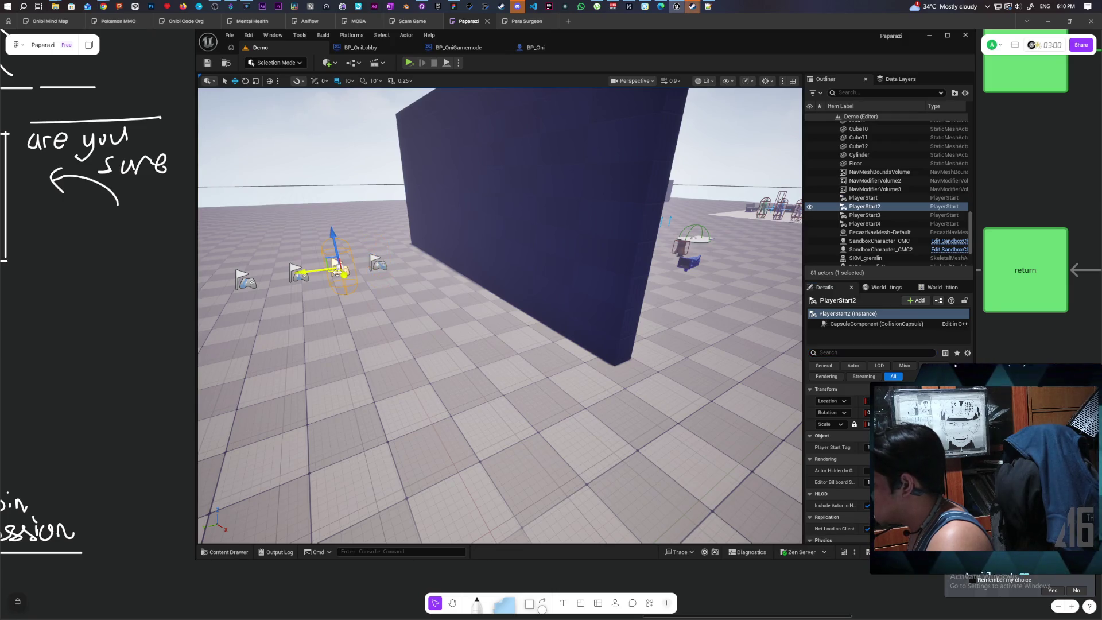
click(545, 50)
click(458, 47)
mouse_move(516, 193)
mouse_down()
mouse_move(654, 187)
mouse_move(634, 192)
mouse_move(625, 168)
mouse_move(725, 211)
mouse_move(481, 232)
mouse_move(565, 322)
mouse_up()
Step: Wire Array Index to the add node, then feed player array LENGTH through a new subtract node into +
click(500, 339)
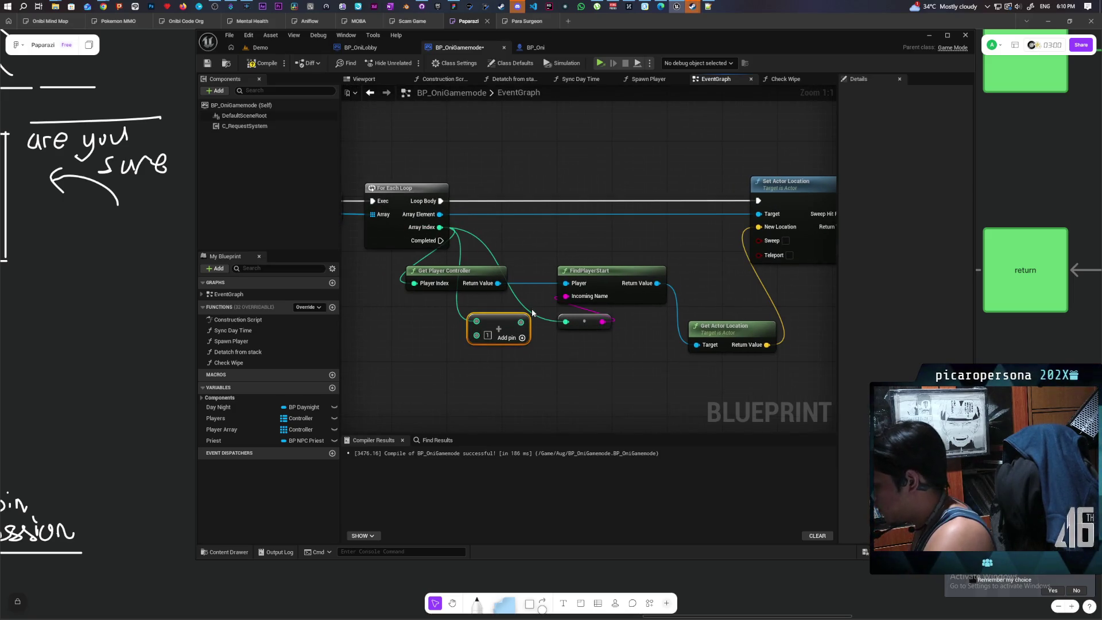
click(649, 79)
mouse_move(630, 187)
mouse_down()
mouse_move(701, 243)
mouse_move(726, 146)
mouse_up()
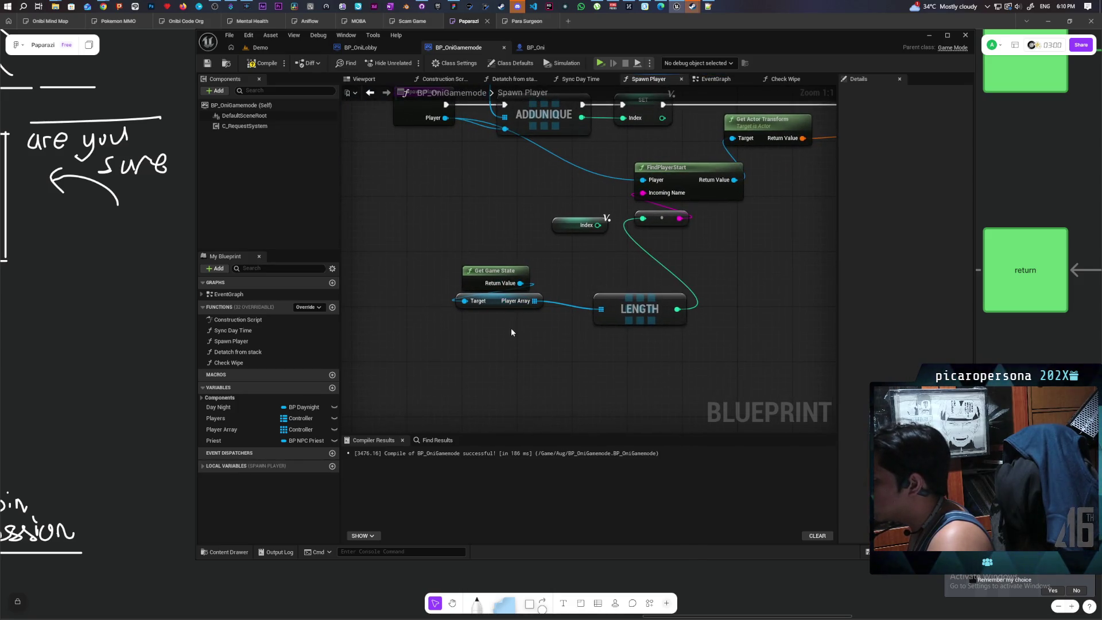
mouse_move(565, 308)
mouse_down()
mouse_move(642, 349)
mouse_move(576, 323)
mouse_up()
text(-)
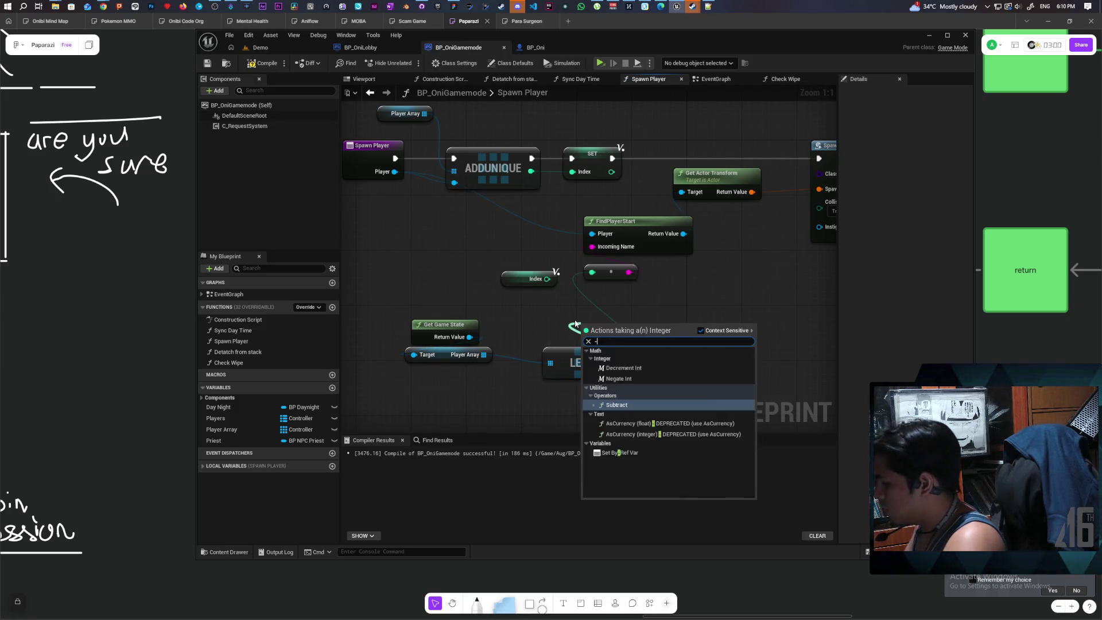
key(Return)
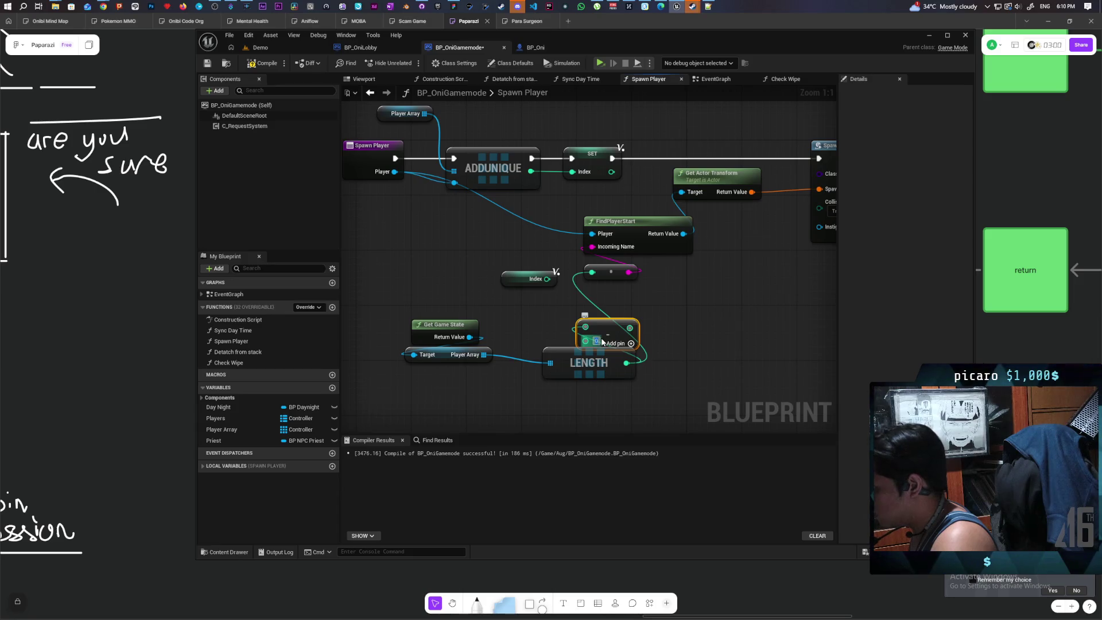
drag(629, 328, 591, 272)
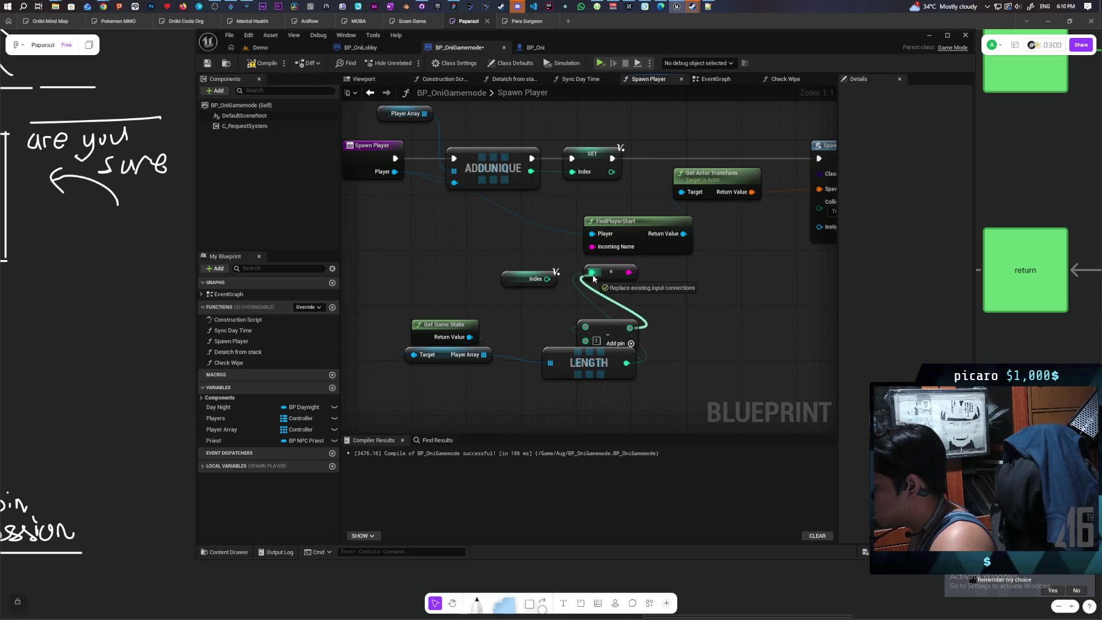
Step: Inspect the Index variable and review the Player Array, ADDUNIQUE and SET nodes in Spawn Player
click(513, 271)
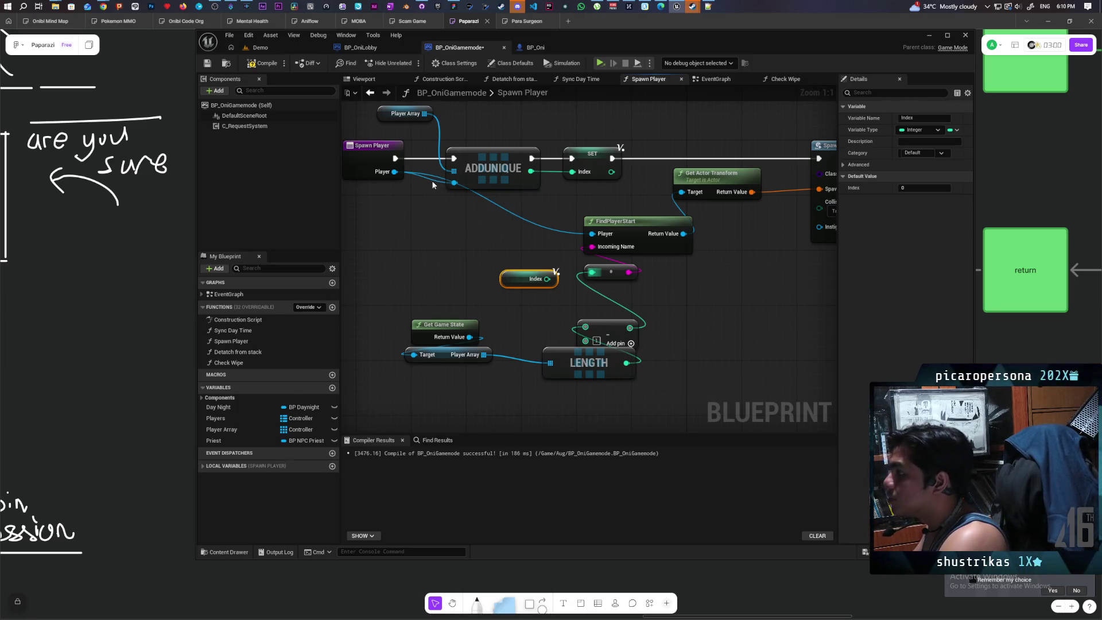
mouse_move(467, 253)
mouse_down()
mouse_move(478, 260)
mouse_move(462, 246)
mouse_move(494, 247)
mouse_move(455, 199)
mouse_up()
scroll(687, 243, down, 1)
mouse_move(688, 243)
mouse_down()
mouse_move(689, 308)
mouse_move(653, 295)
mouse_move(730, 301)
mouse_up()
mouse_move(656, 222)
mouse_down()
mouse_move(600, 127)
mouse_move(436, 127)
mouse_up()
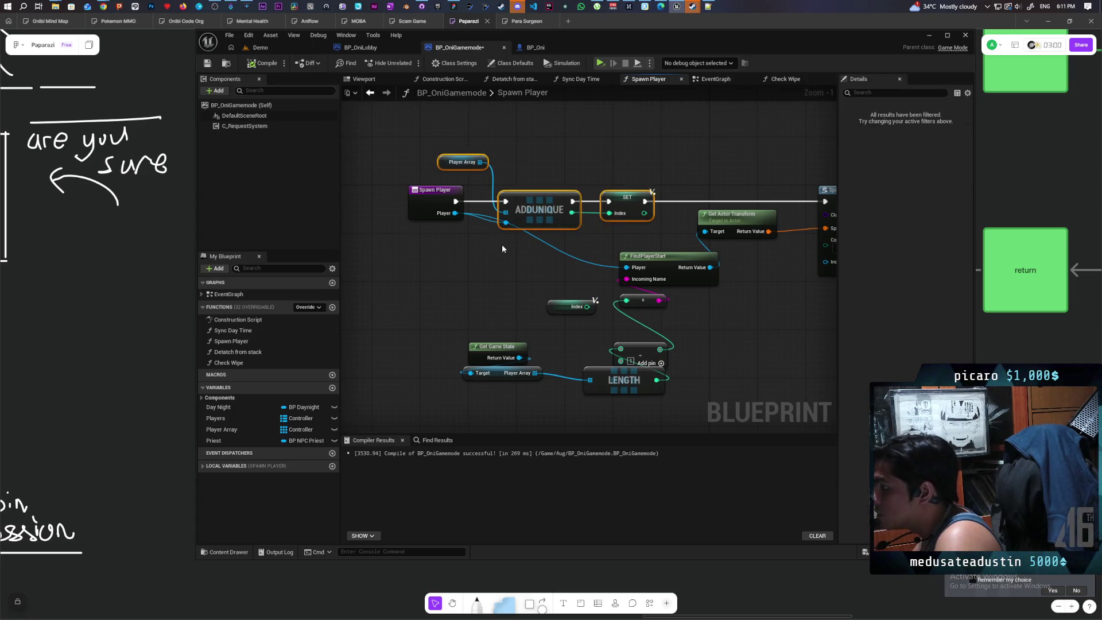
scroll(516, 267, up, 1)
mouse_move(351, 283)
mouse_down()
mouse_move(496, 276)
mouse_move(487, 249)
mouse_move(541, 296)
mouse_move(589, 289)
mouse_up()
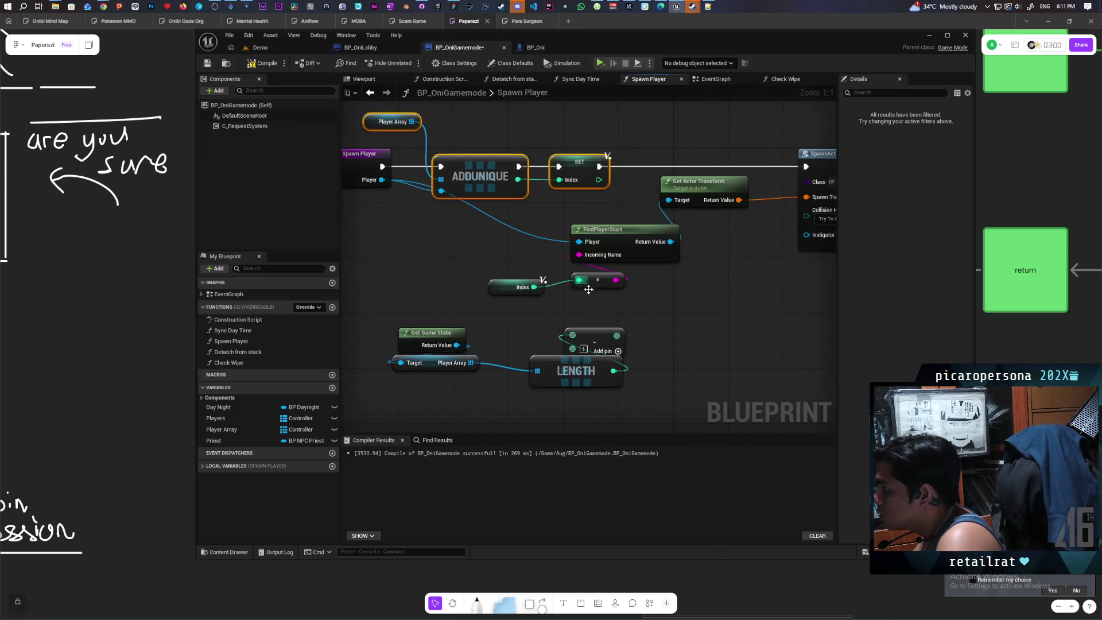
Step: Save BP_OniGamemode and look over the BP_Oni and BP_OniLobby Blueprints before returning
key(ctrl+s)
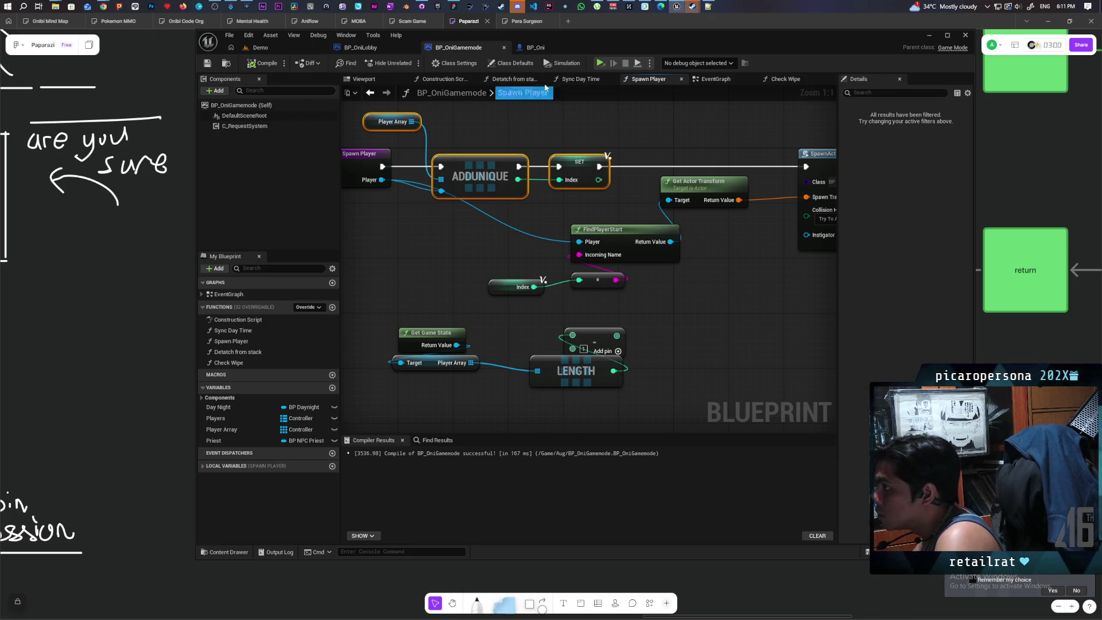
click(535, 47)
click(352, 49)
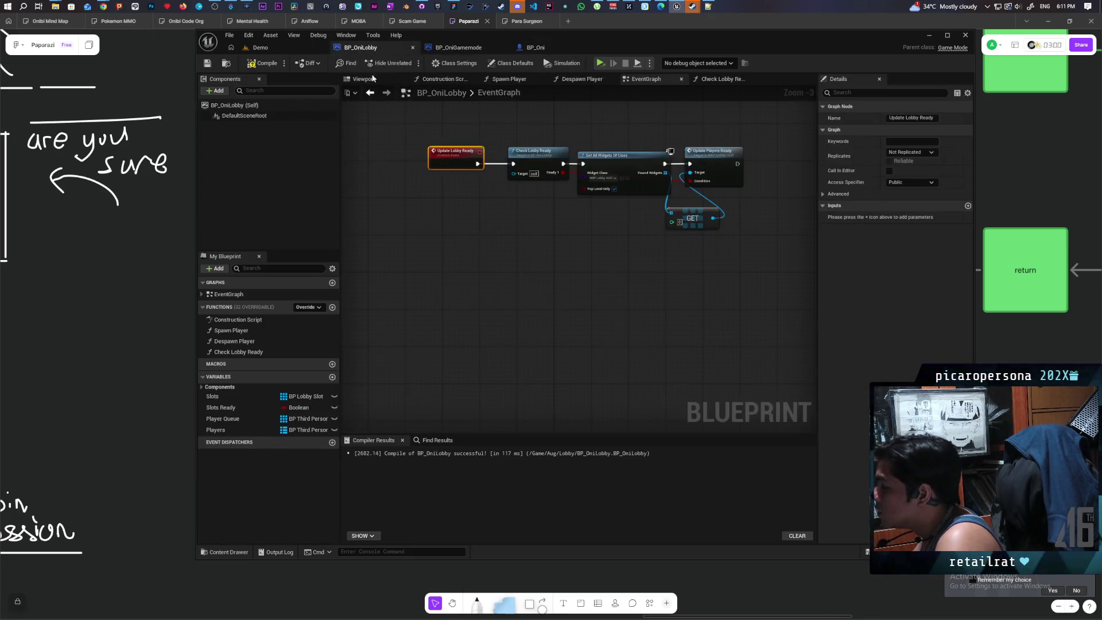
click(537, 47)
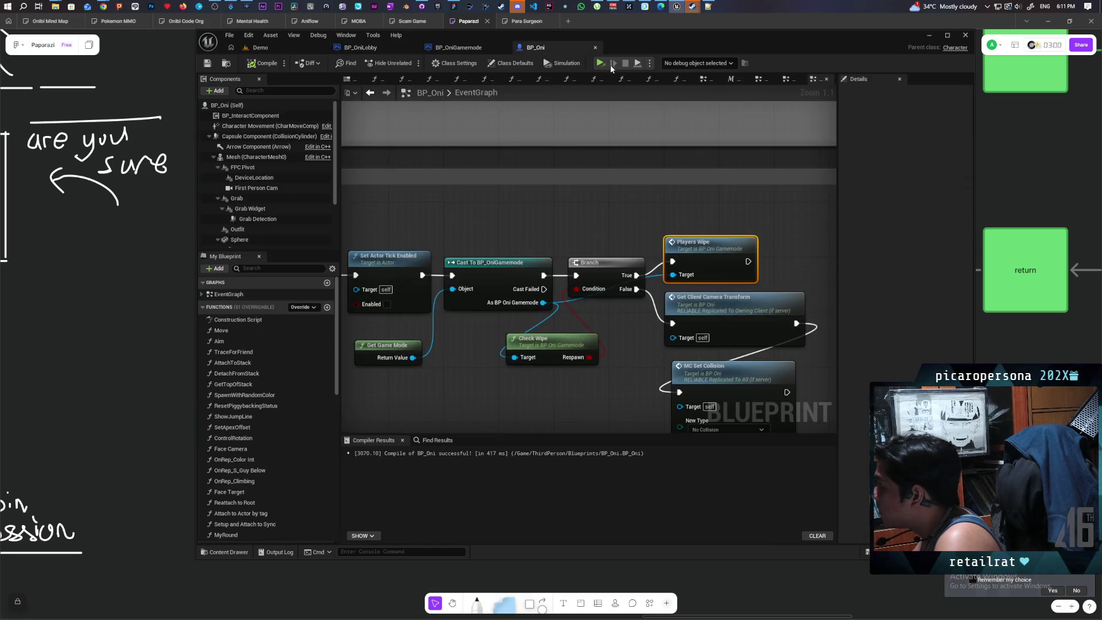
click(447, 49)
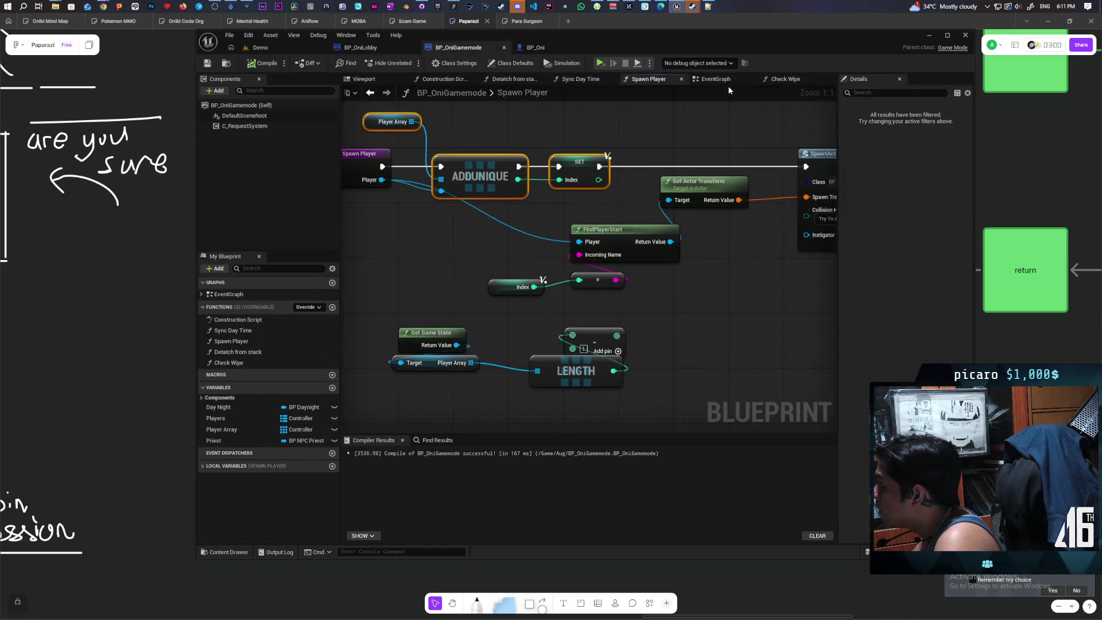
click(715, 79)
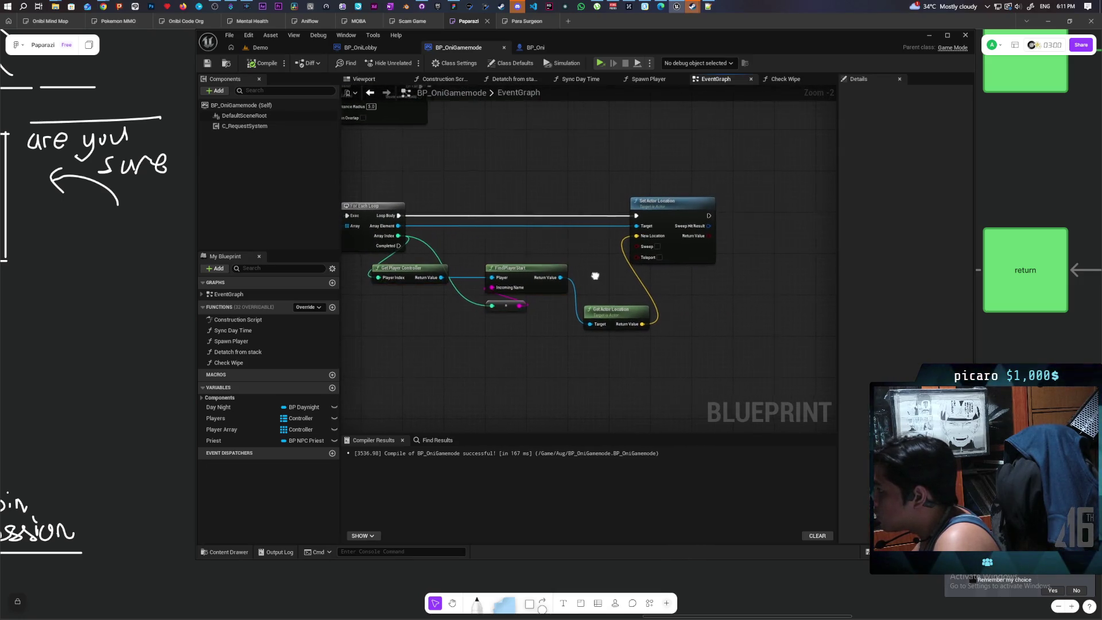
Step: Try searching for a Resummon node from the loop's Array Element, then abandon the search
click(730, 247)
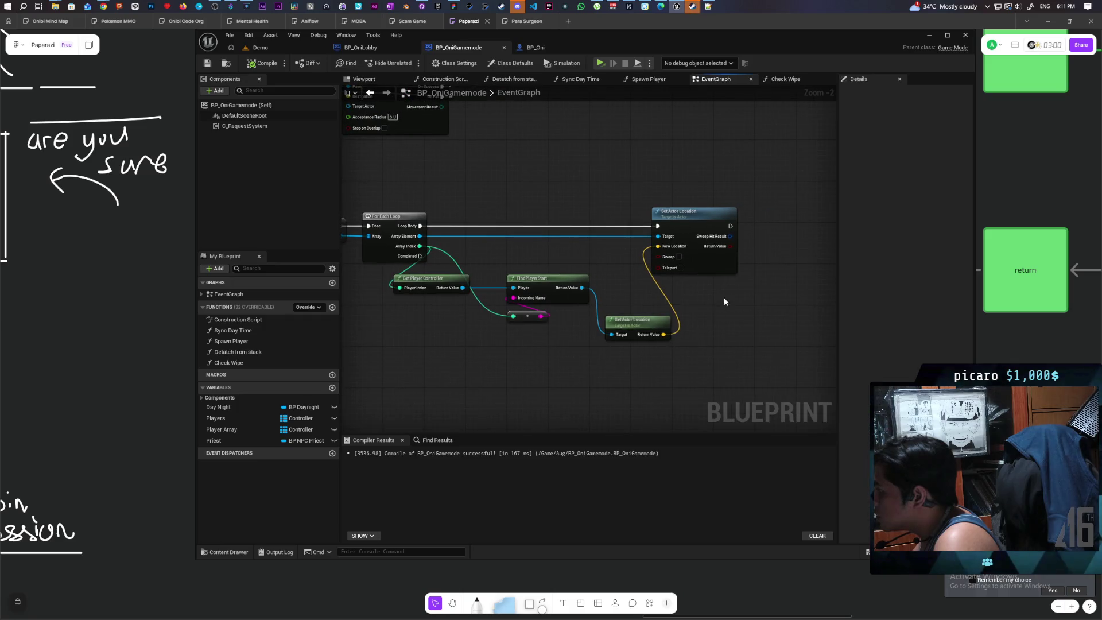
drag(724, 298, 759, 296)
drag(459, 237, 781, 289)
text(resumm)
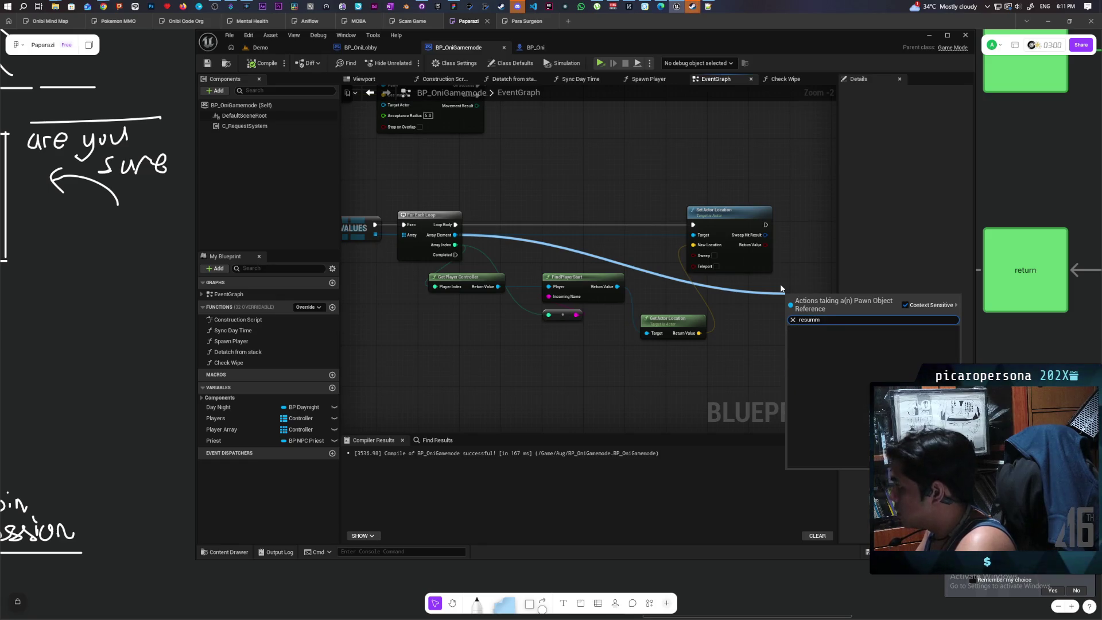
drag(553, 374, 736, 370)
mouse_move(674, 189)
mouse_down()
mouse_move(610, 297)
mouse_move(474, 271)
mouse_up()
Step: Add a Cast To BP_Oni node on Array Element, executed on each loop iteration
drag(414, 251, 497, 223)
text(cast to)
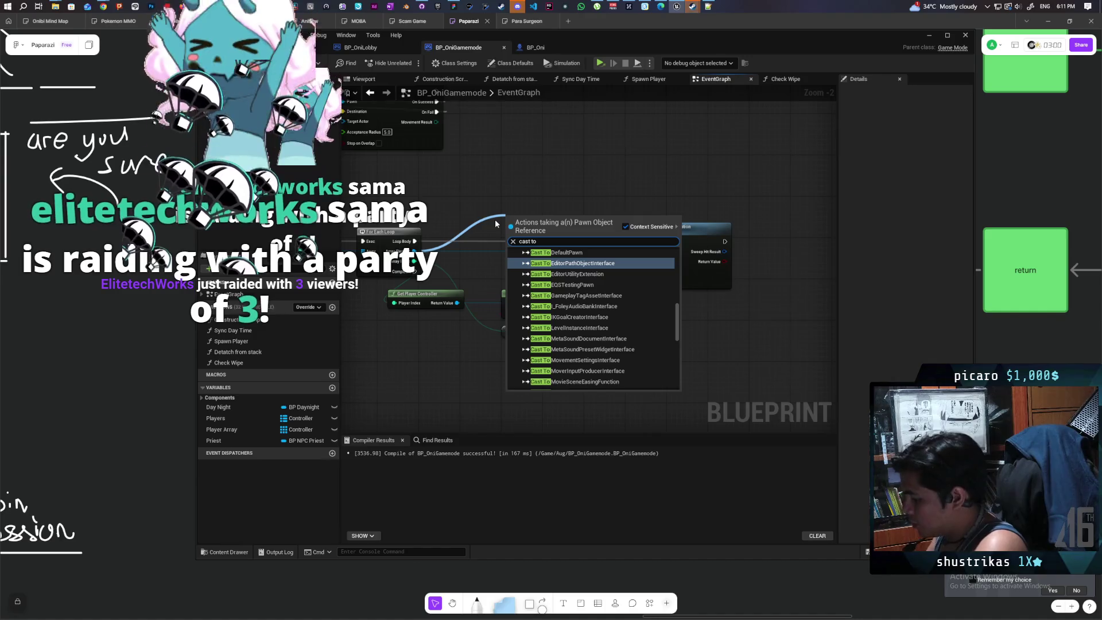
text(bp_oni)
key(Return)
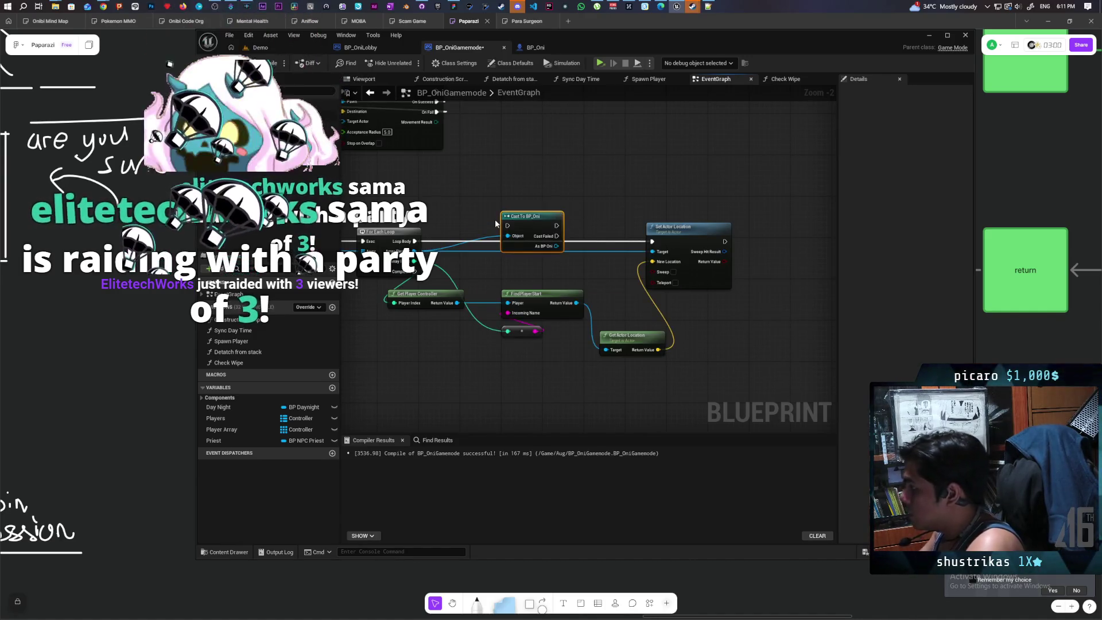
mouse_move(414, 241)
mouse_down()
mouse_move(508, 229)
mouse_move(652, 241)
mouse_up()
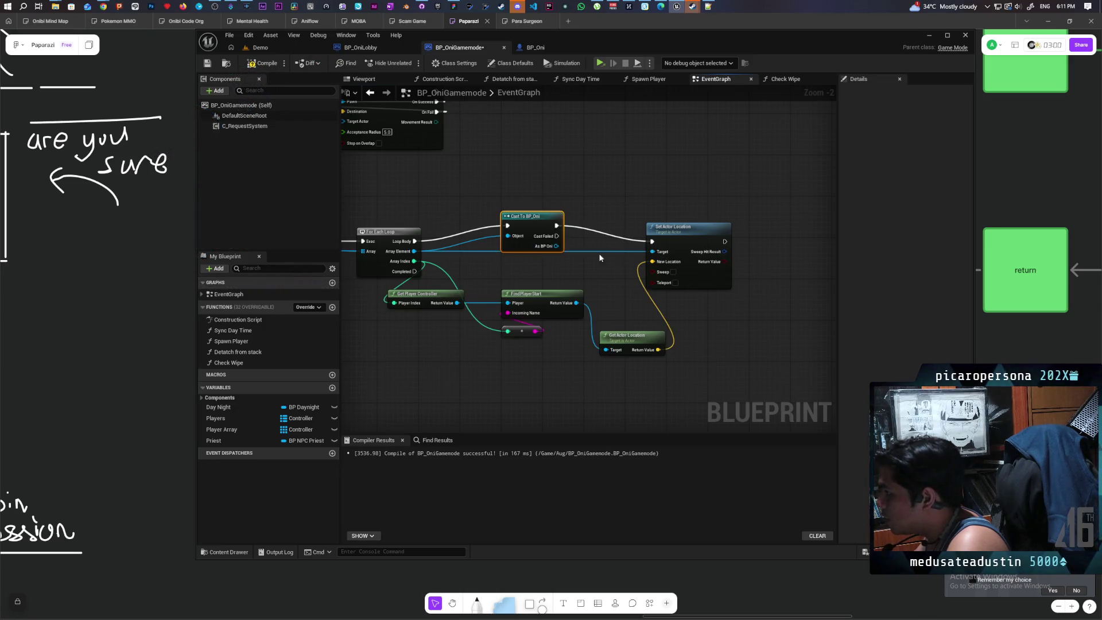
mouse_move(553, 243)
mouse_down()
mouse_move(543, 258)
mouse_move(585, 259)
mouse_move(523, 262)
mouse_move(766, 329)
mouse_move(799, 272)
mouse_move(795, 246)
mouse_up()
Step: Add a Resummon node after the cast and check its event inside BP_Oni
text(resummo)
key(Return)
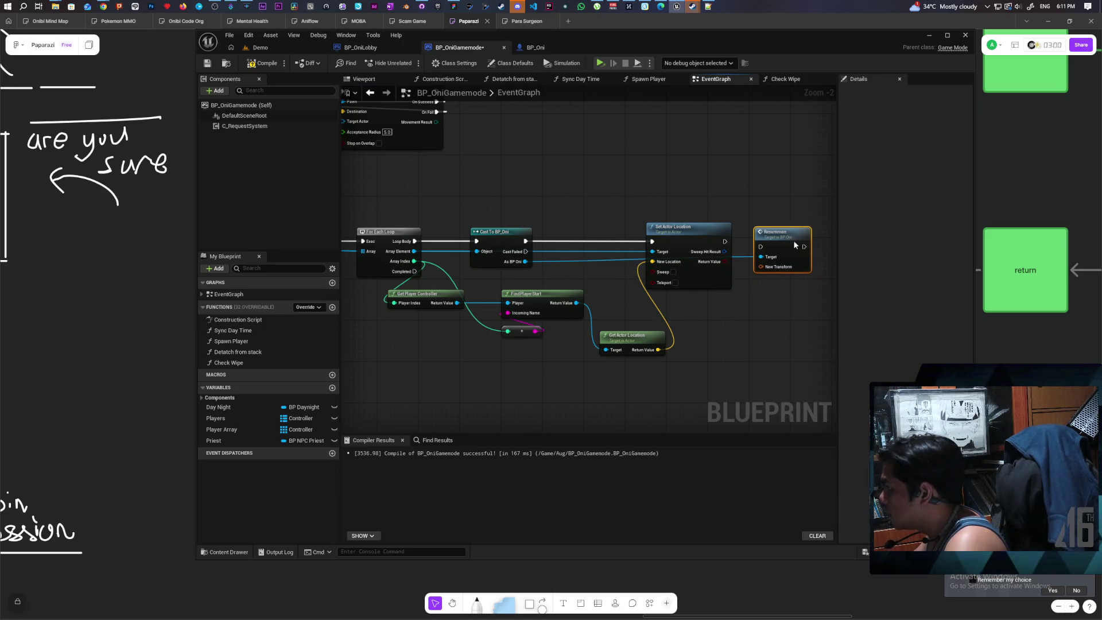
scroll(666, 221, up, 2)
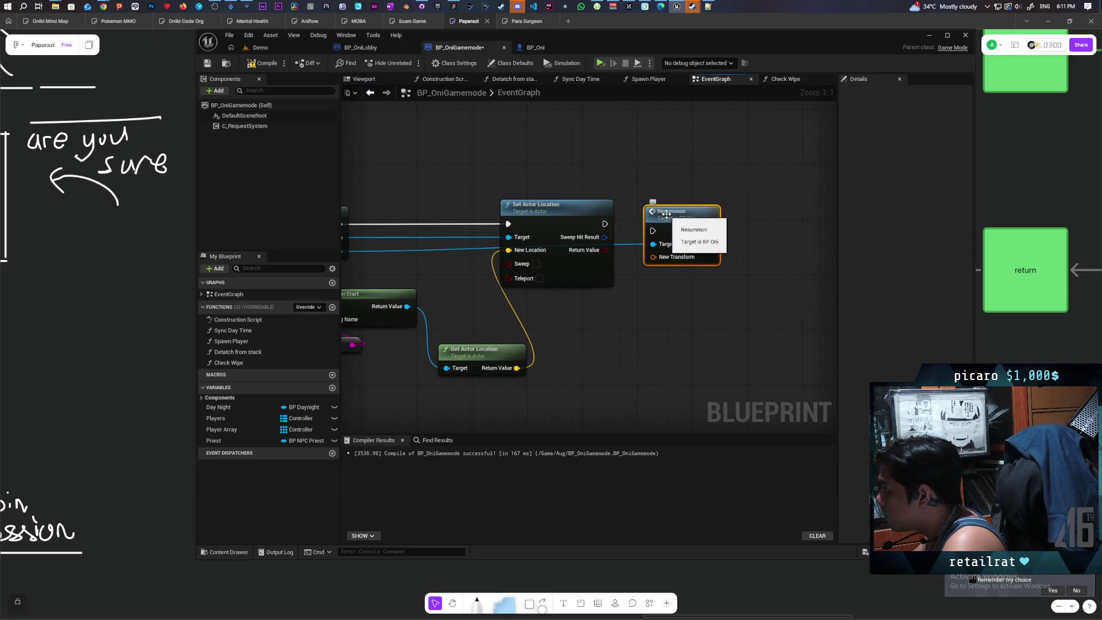
drag(605, 224, 689, 228)
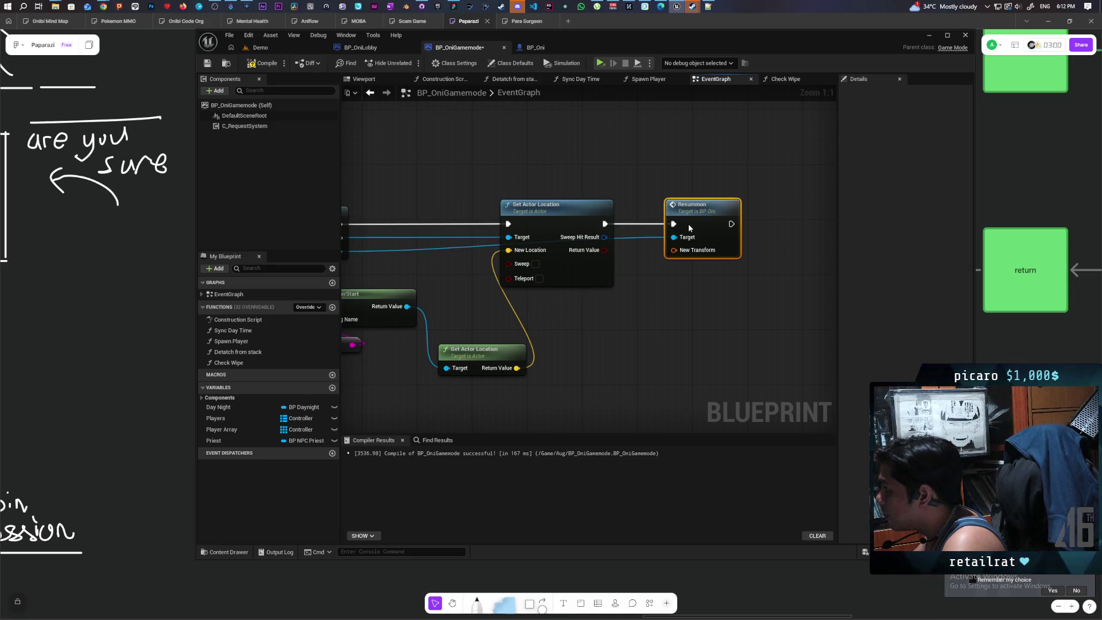
drag(669, 324, 609, 304)
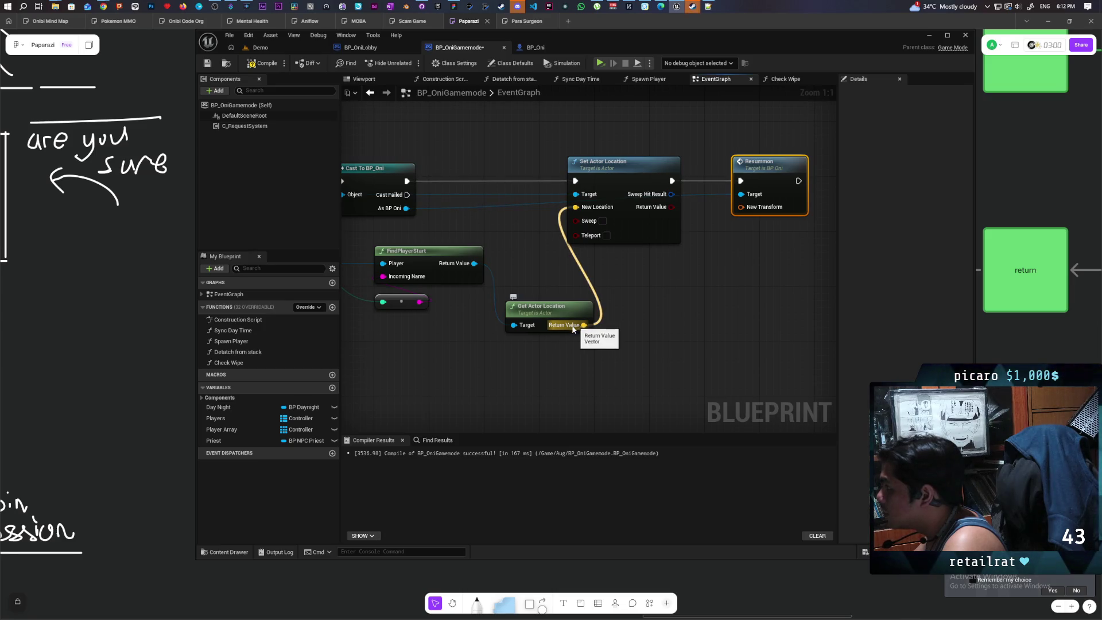
double_click(752, 170)
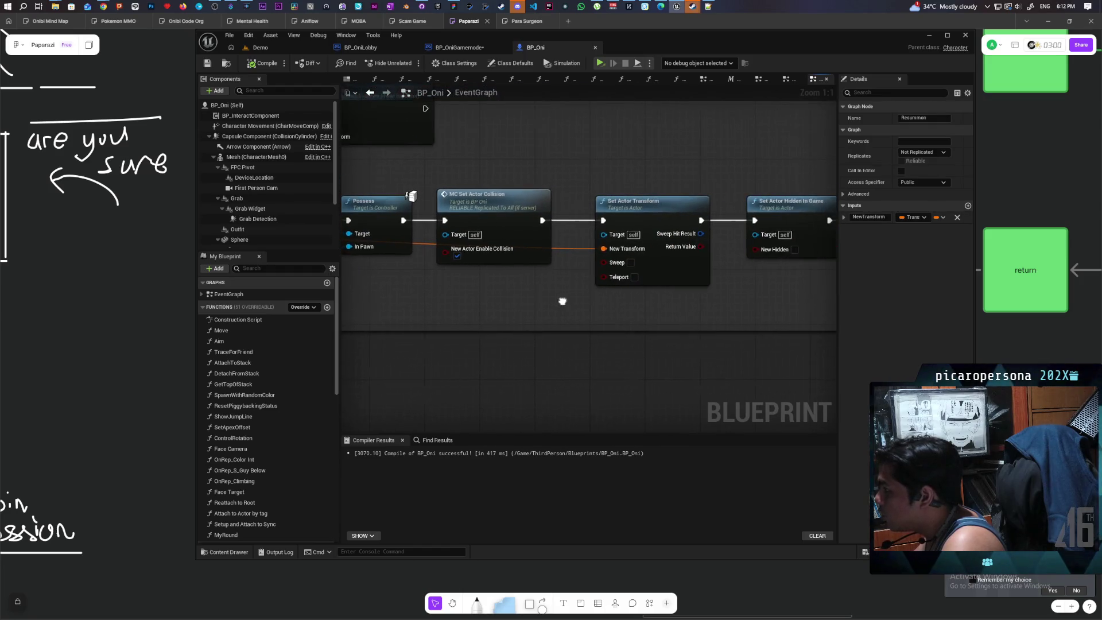
click(453, 50)
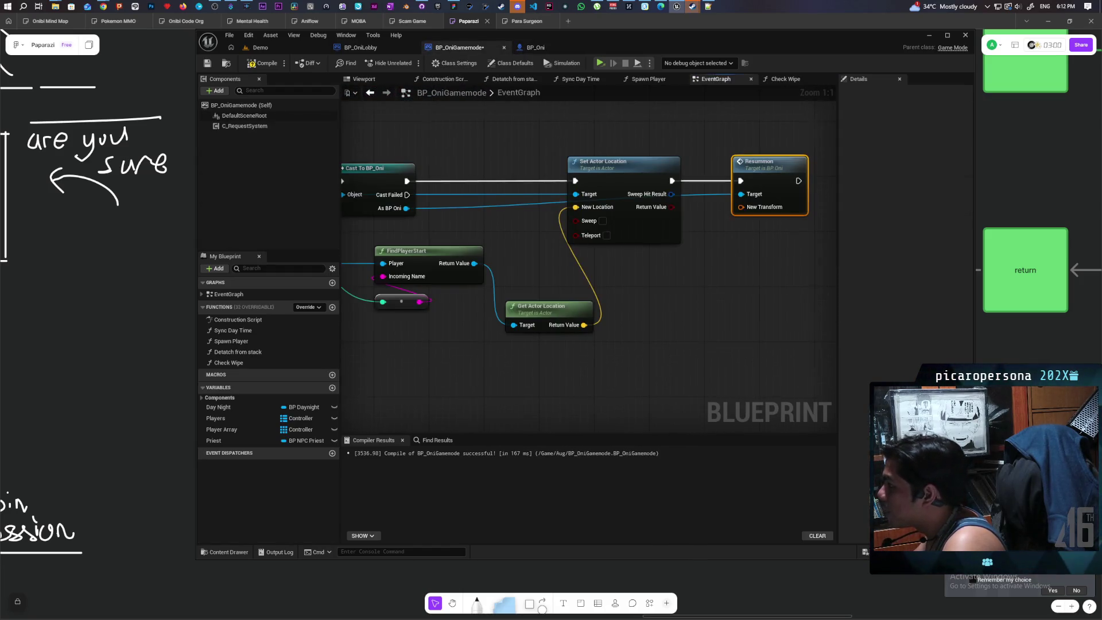
Step: Delete Set Actor Location, feed Get Actor Location into Resummon's New Transform, then save and compile
right_click(650, 317)
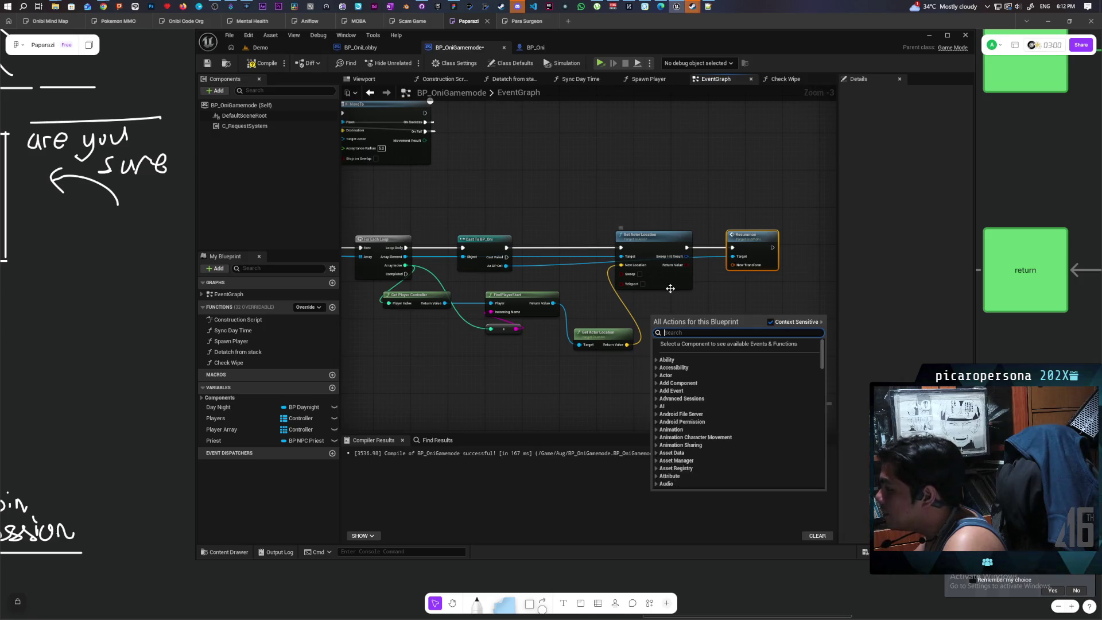
click(625, 260)
key(Delete)
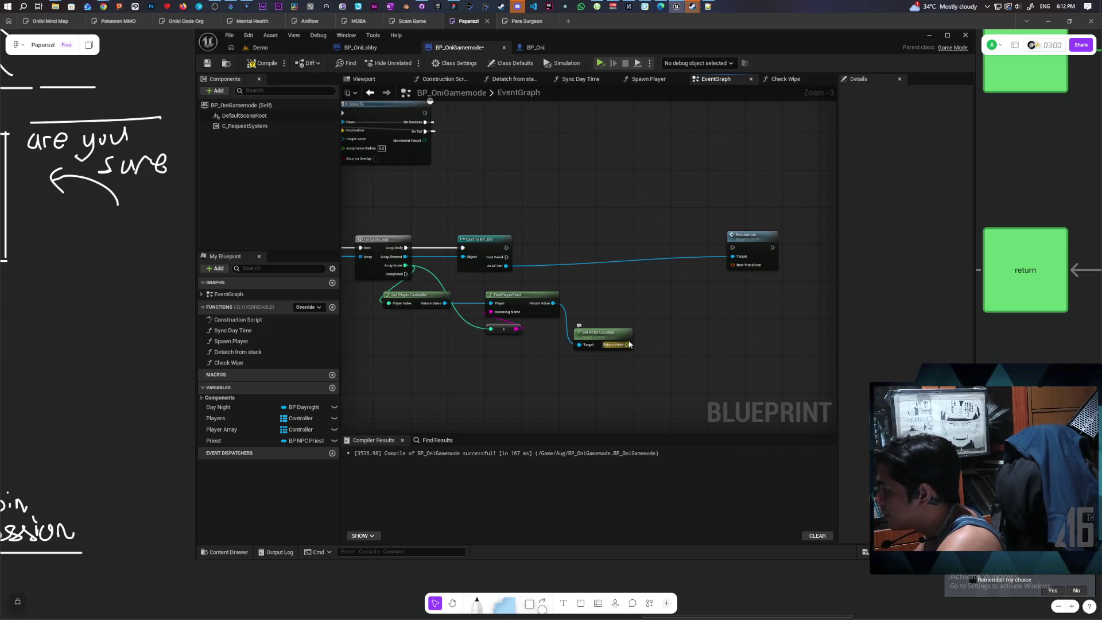
mouse_move(625, 347)
mouse_down()
mouse_move(733, 266)
mouse_move(597, 240)
mouse_up()
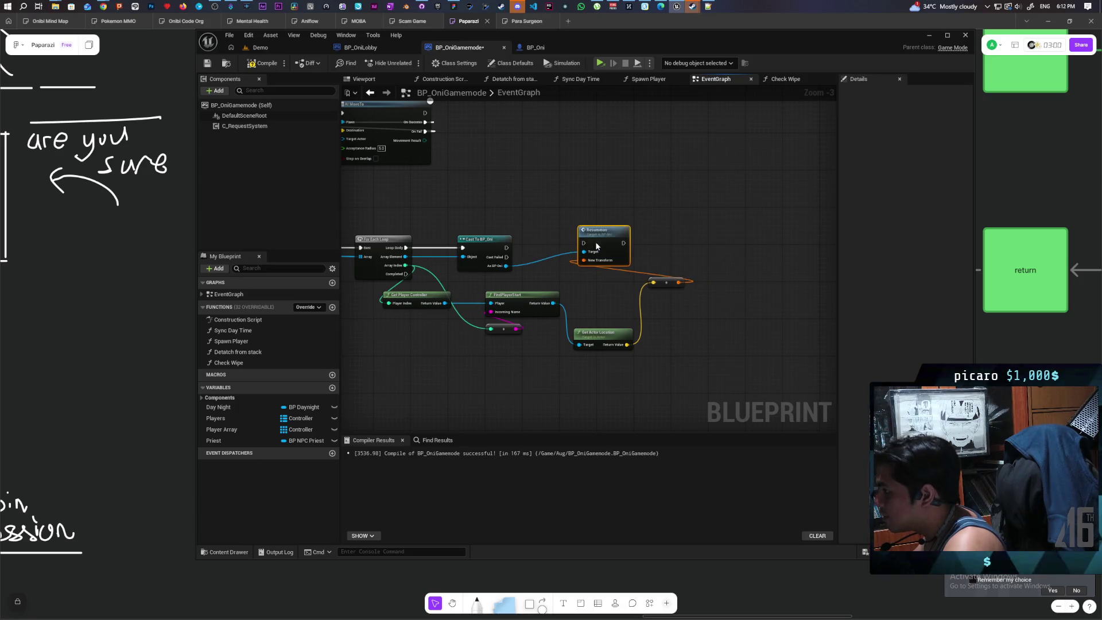
drag(507, 248, 599, 250)
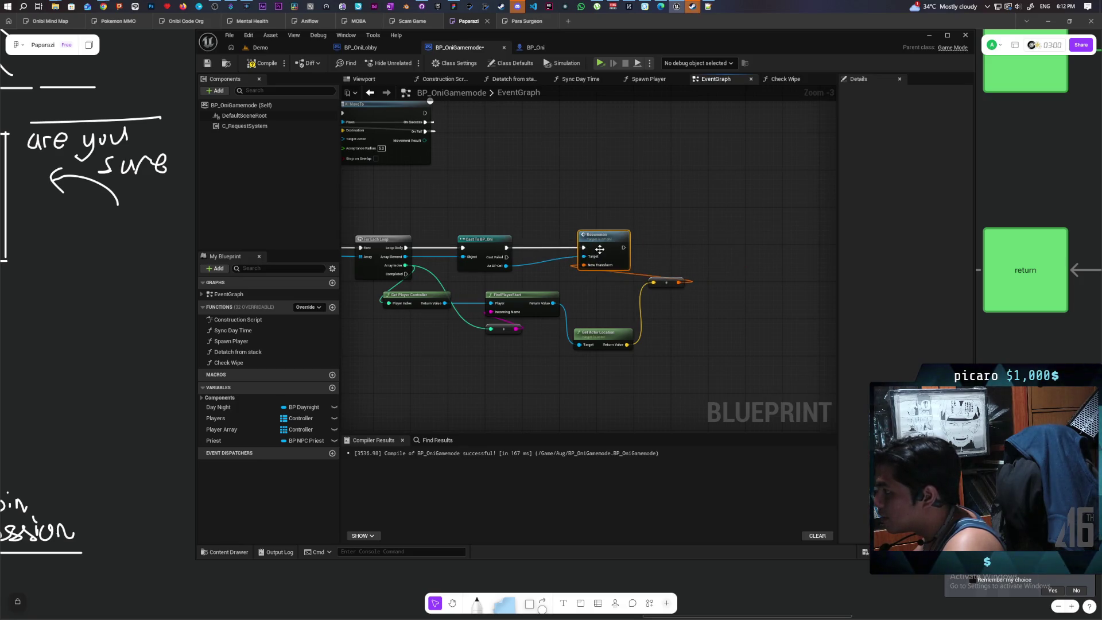
key(ctrl+s)
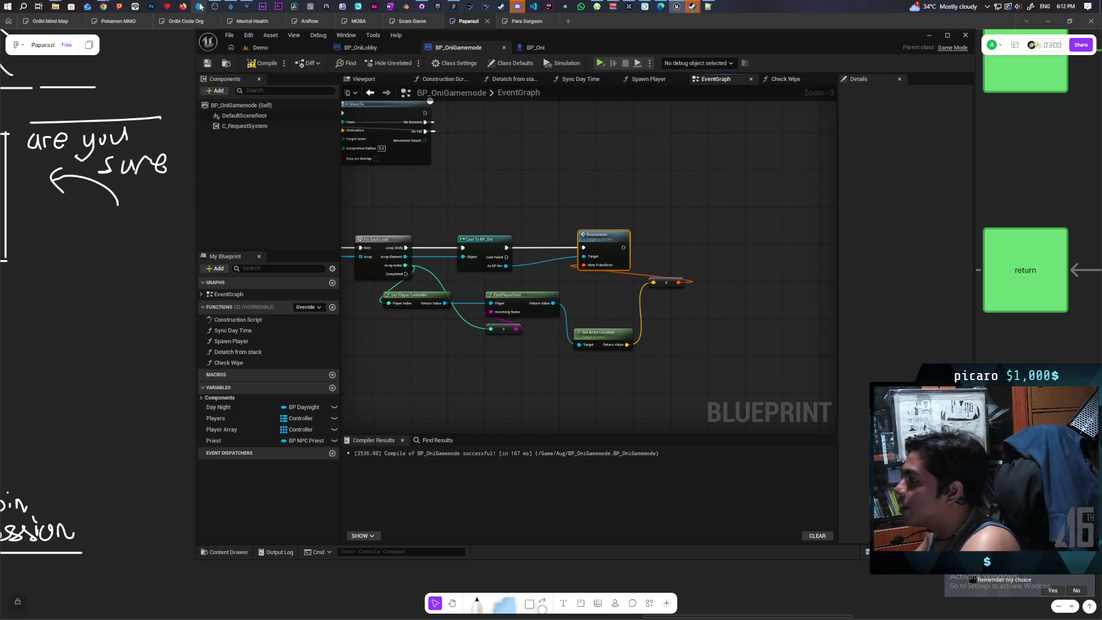
click(263, 63)
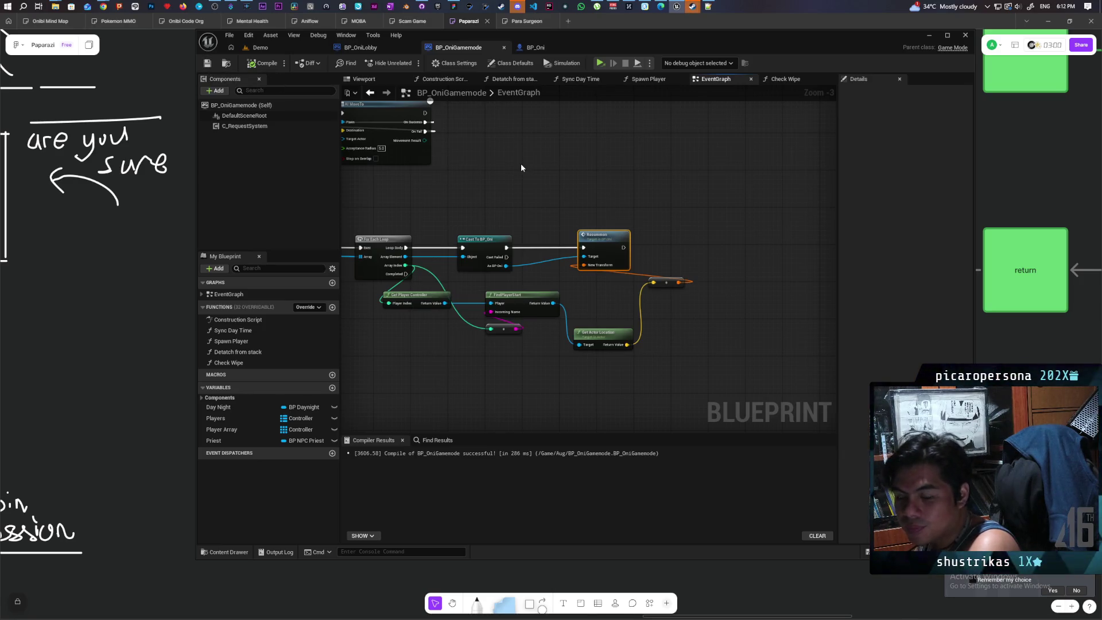
Step: Move the editor aside, switch to the Demo level, and package the project into Paparazi Dev Test
drag(623, 45, 692, 39)
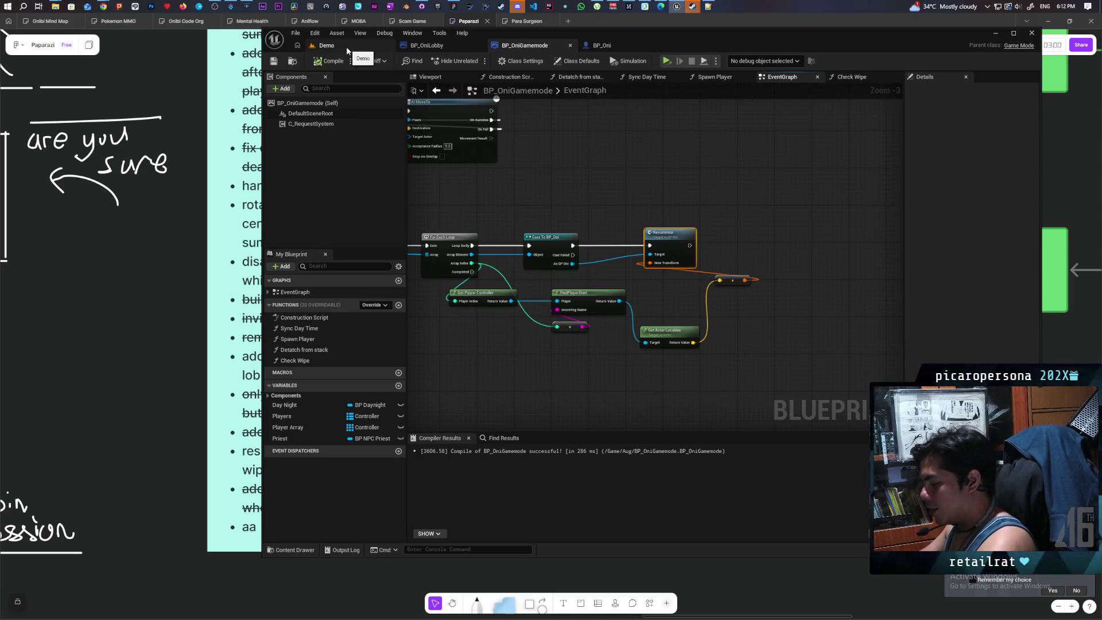
drag(674, 32, 693, 37)
click(364, 44)
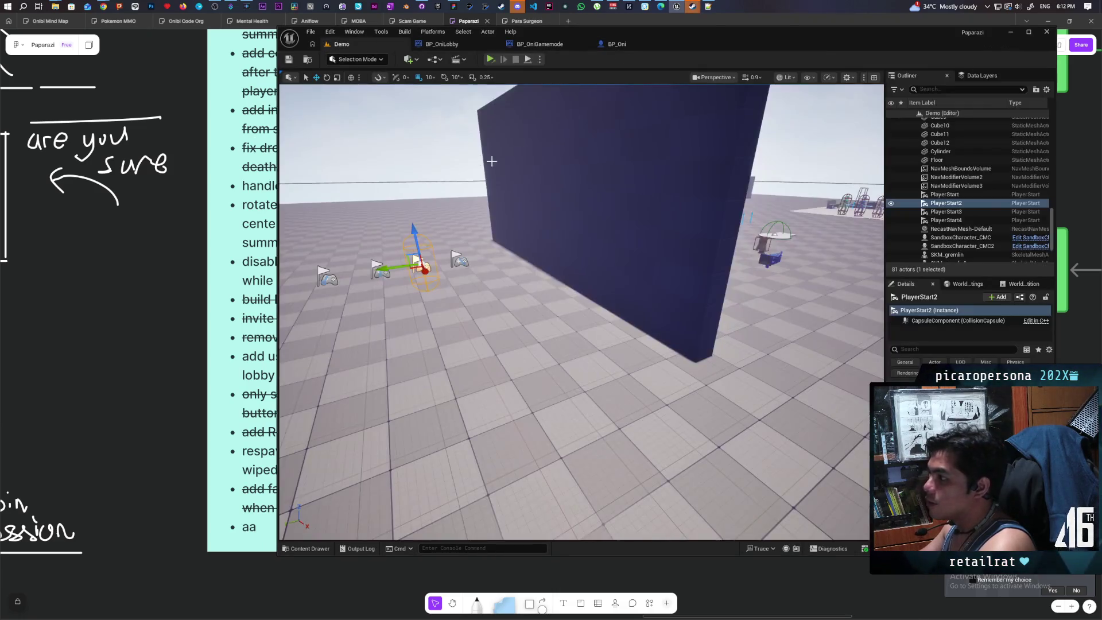
click(405, 32)
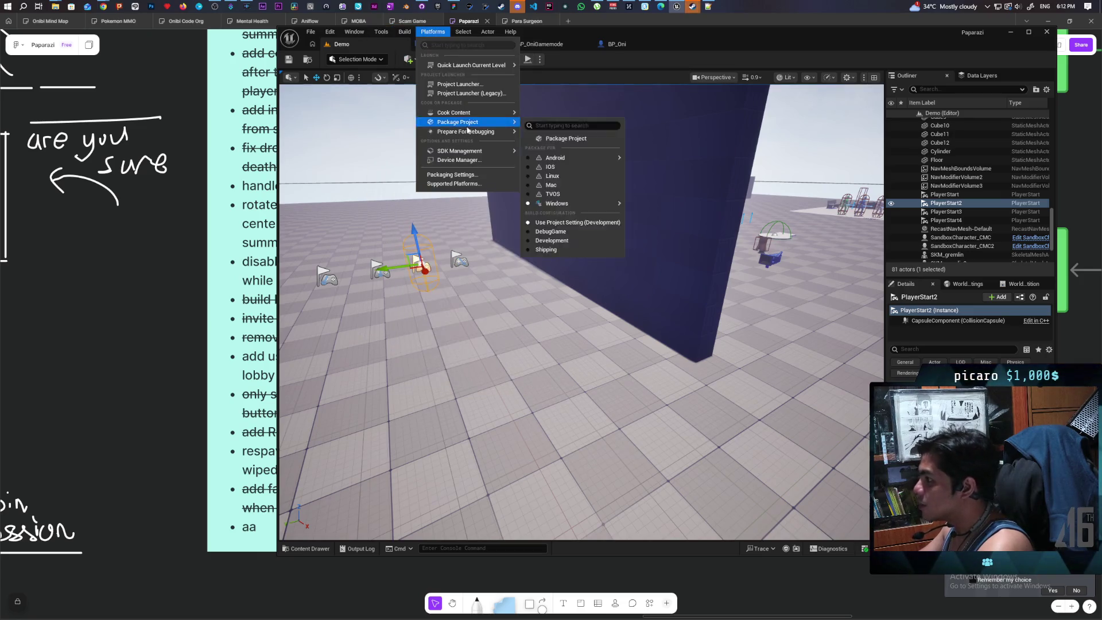
click(539, 141)
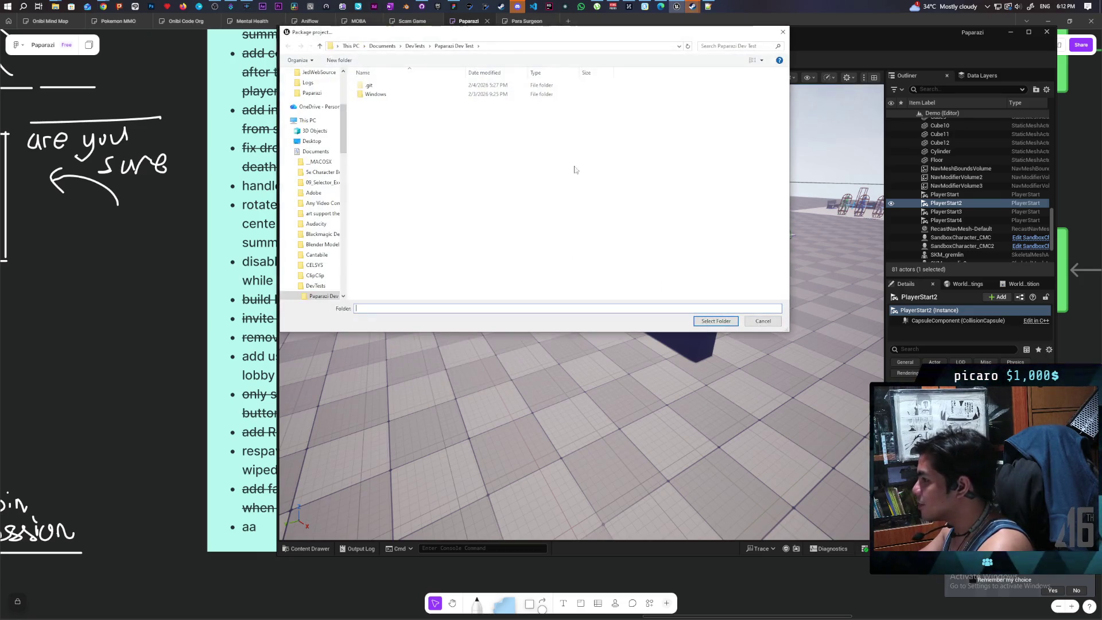
click(717, 322)
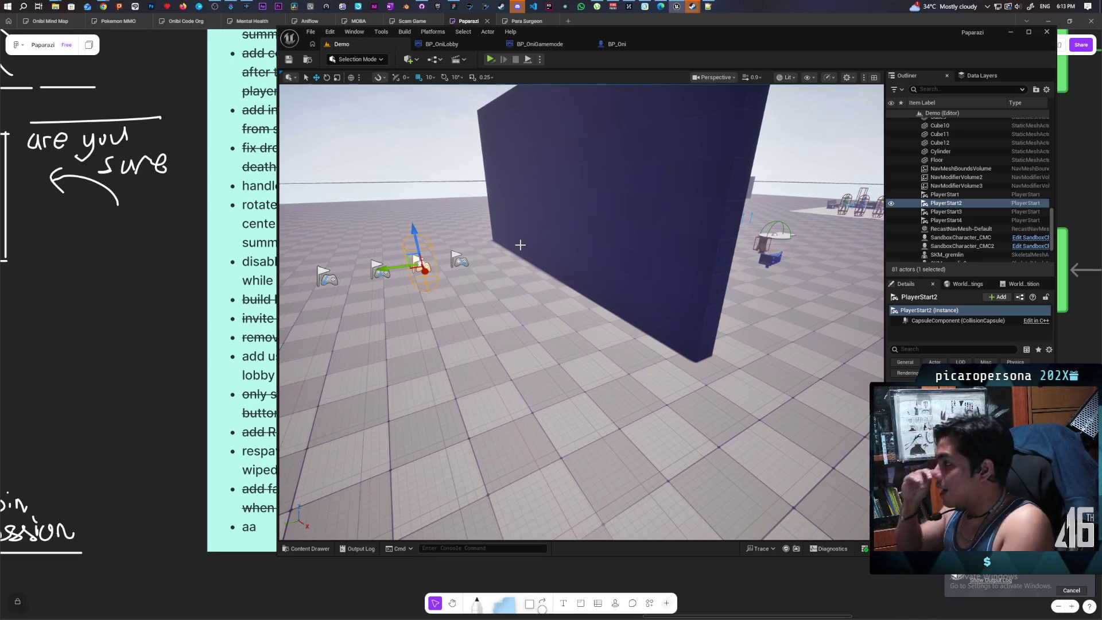
Step: Switch GitHub Desktop to the Paparazi-Dev-Test repository, then bring the remote-desktop Chrome window forward
click(422, 6)
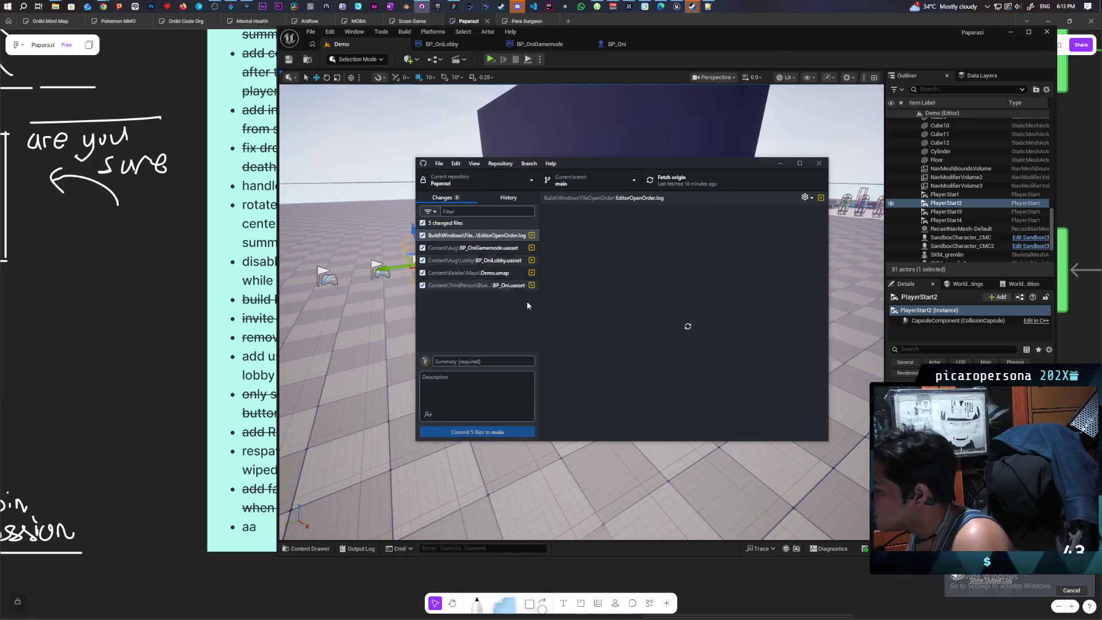
click(480, 180)
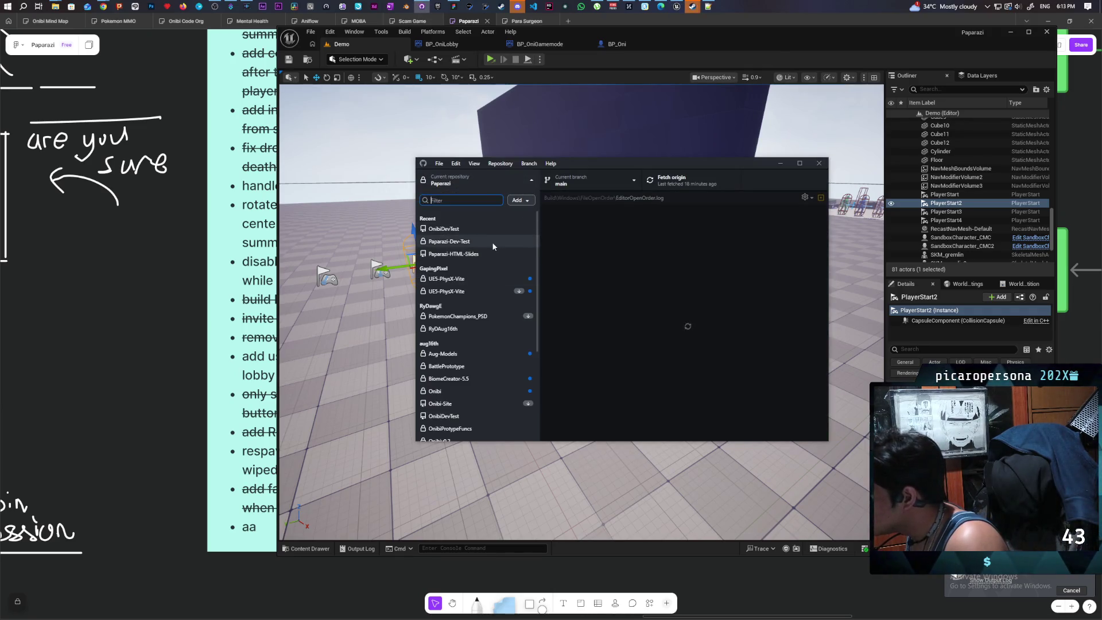
click(491, 242)
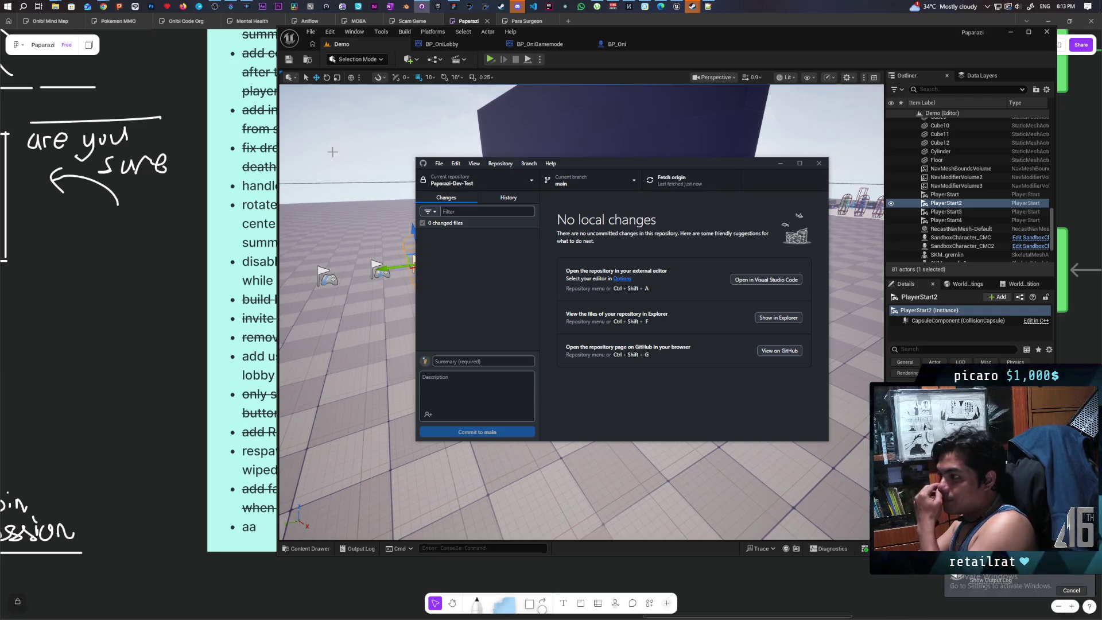
mouse_move(106, 7)
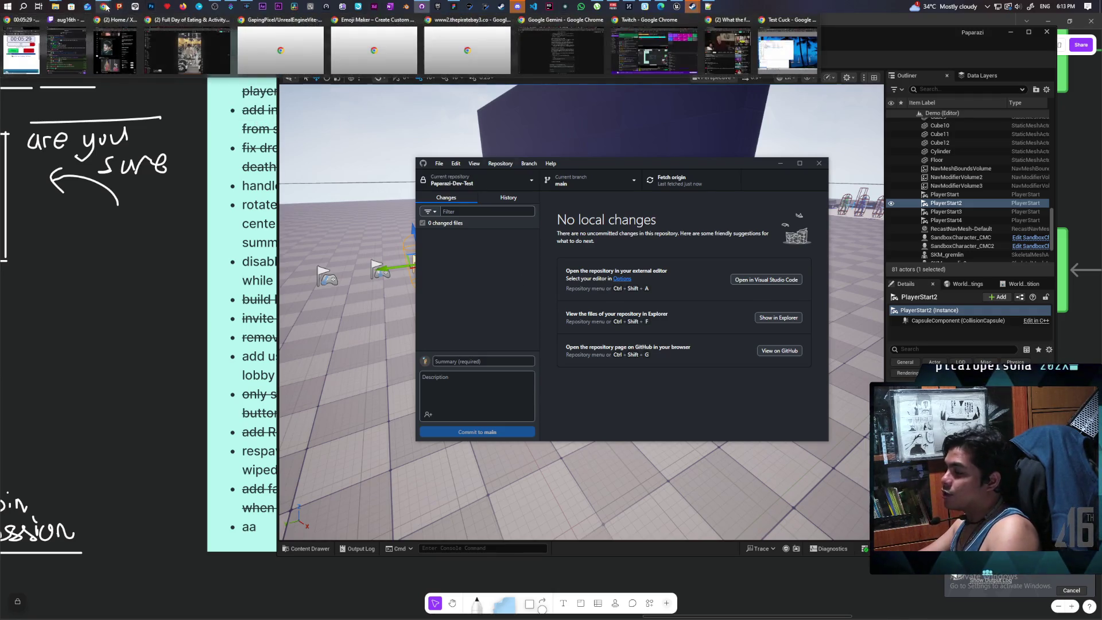
click(726, 46)
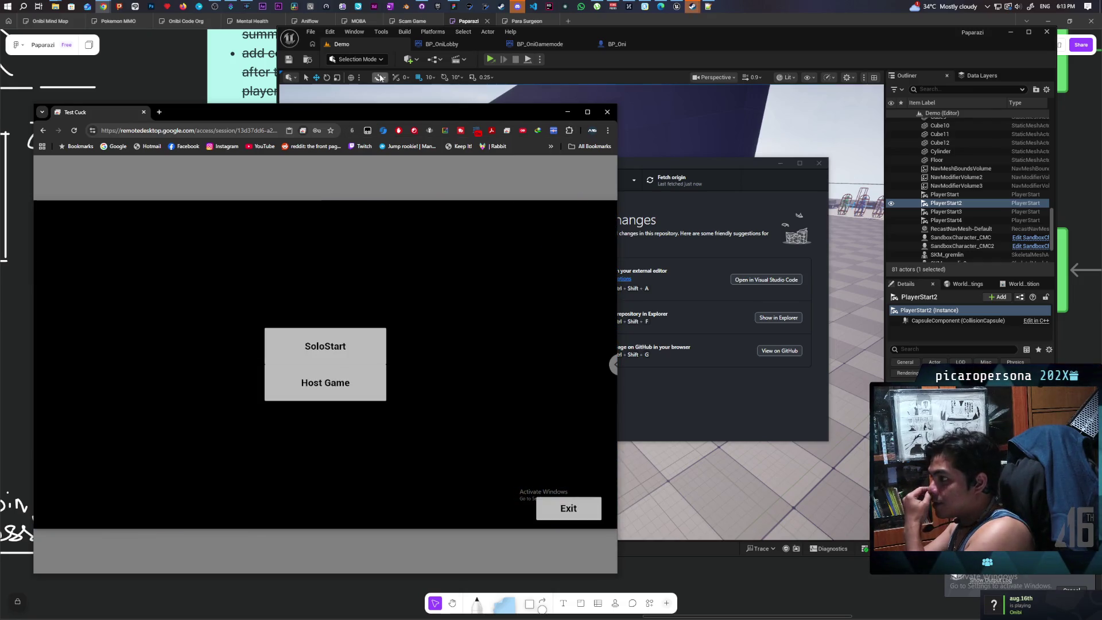
Step: Open Startup_Map from Favorite Levels and move the editor aside to reveal the remote game
click(310, 32)
mouse_move(365, 86)
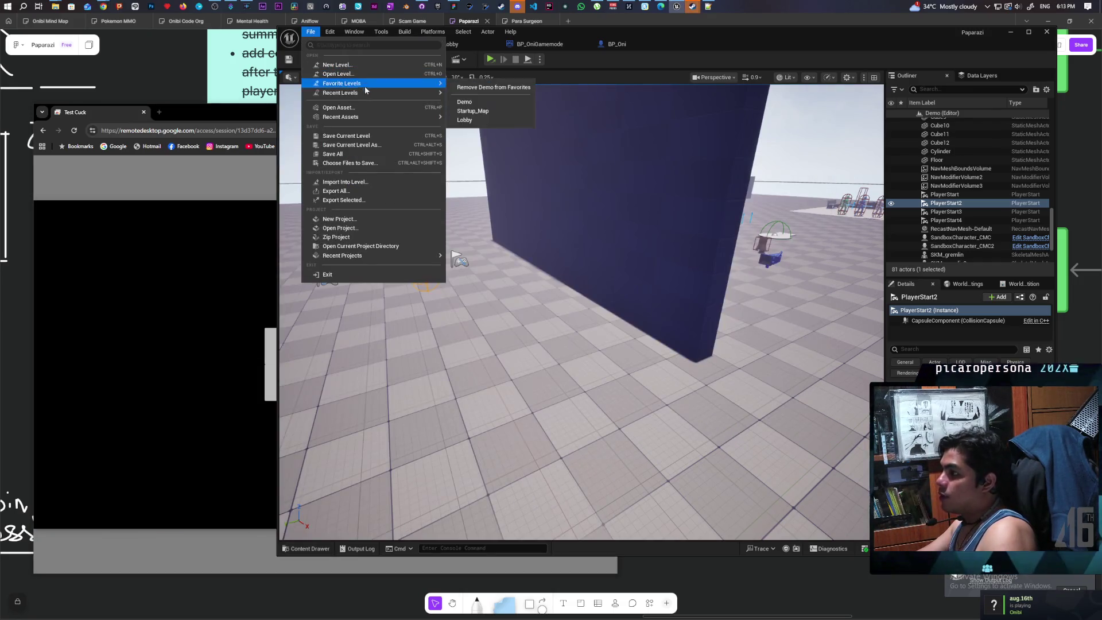
click(484, 113)
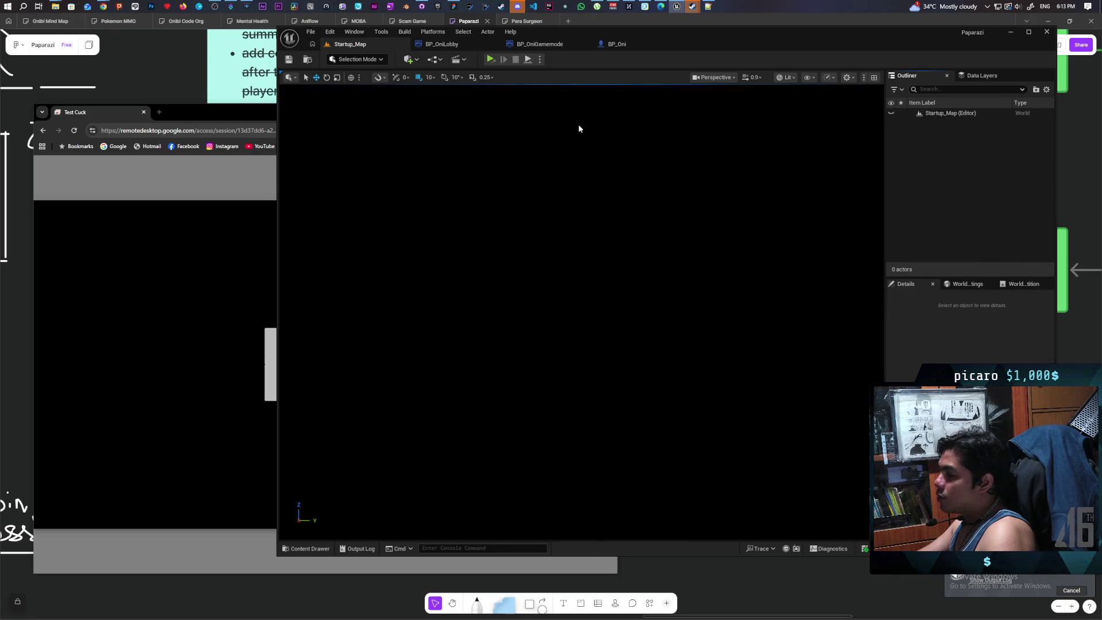
drag(687, 46, 823, 44)
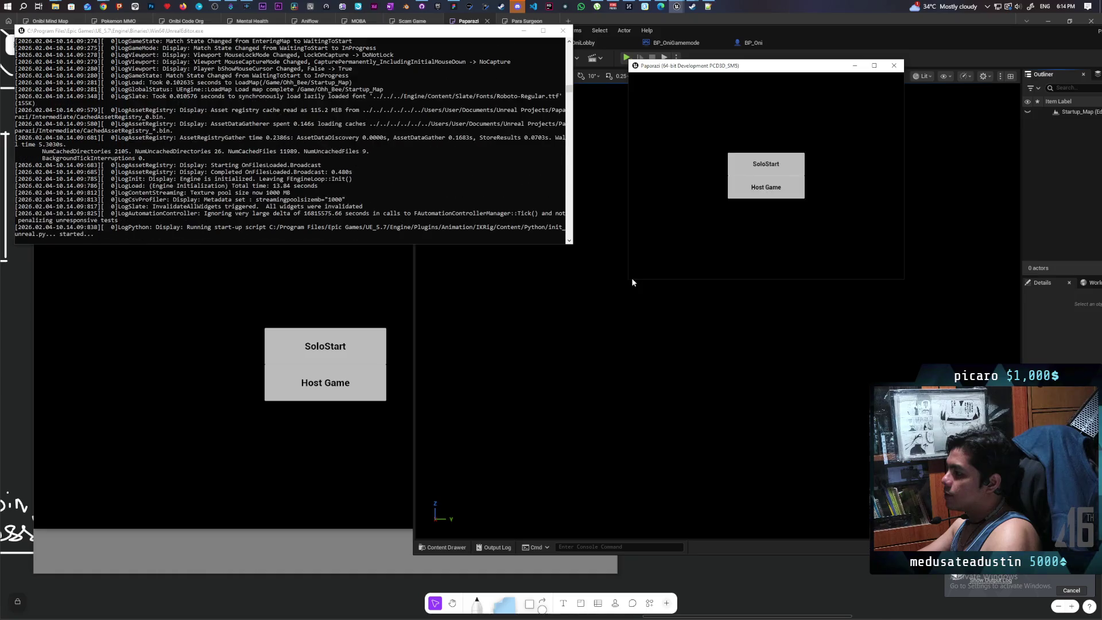
Step: Resize the local game window, host sessions in both games, then leave the local lobby
mouse_move(629, 281)
mouse_down()
mouse_move(561, 352)
mouse_move(396, 438)
mouse_move(408, 443)
mouse_up()
mouse_move(568, 65)
mouse_down()
mouse_move(670, 86)
mouse_move(633, 101)
mouse_up()
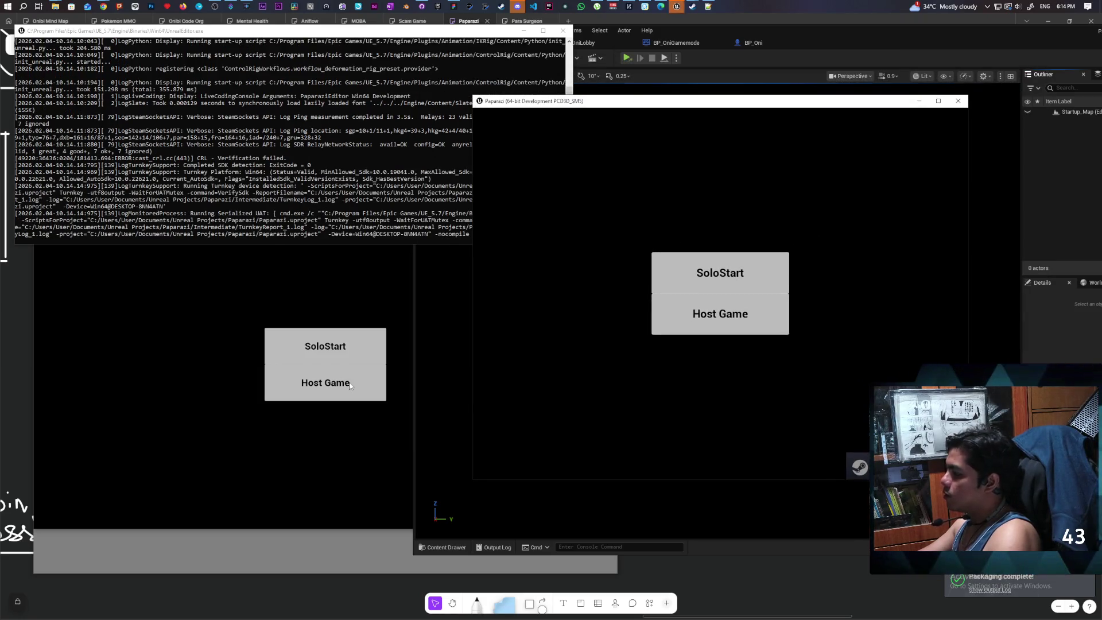
click(292, 390)
click(293, 390)
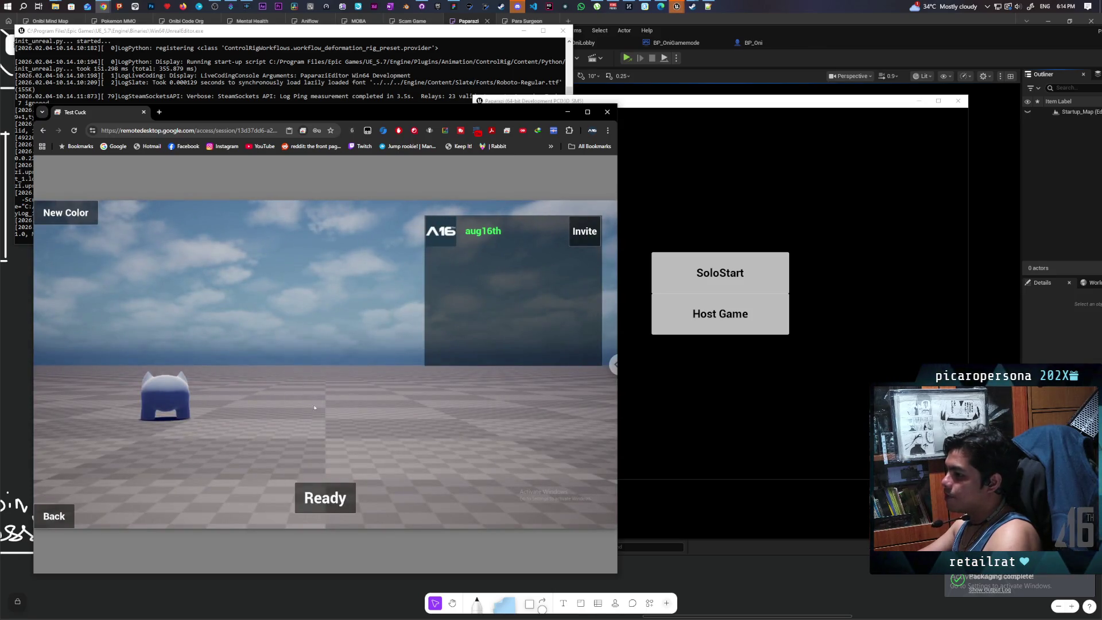
click(701, 322)
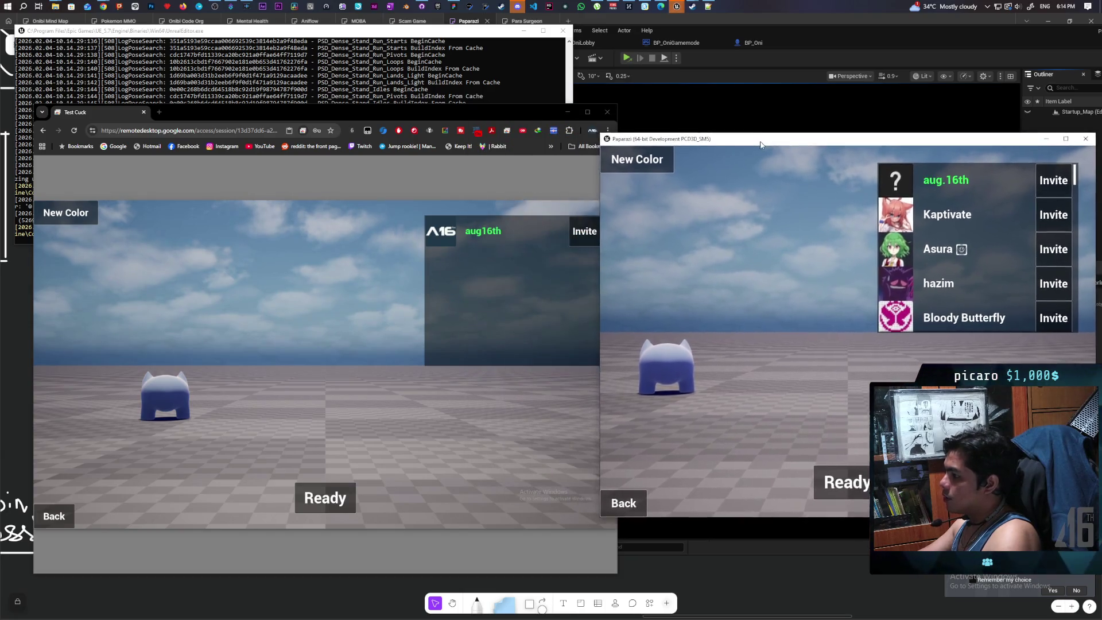
click(597, 505)
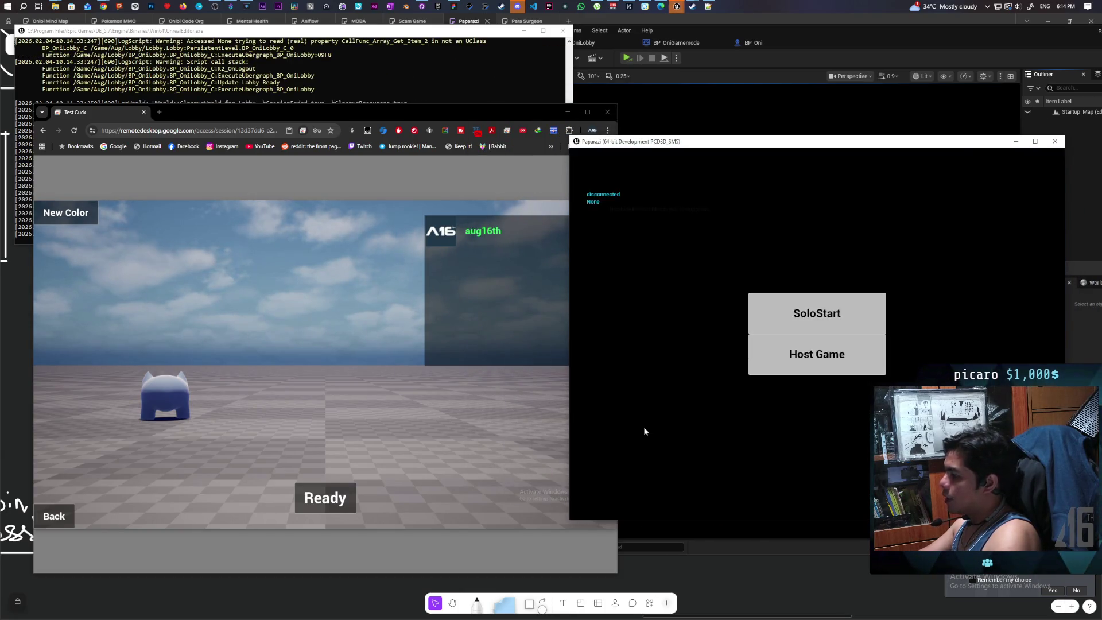
click(377, 304)
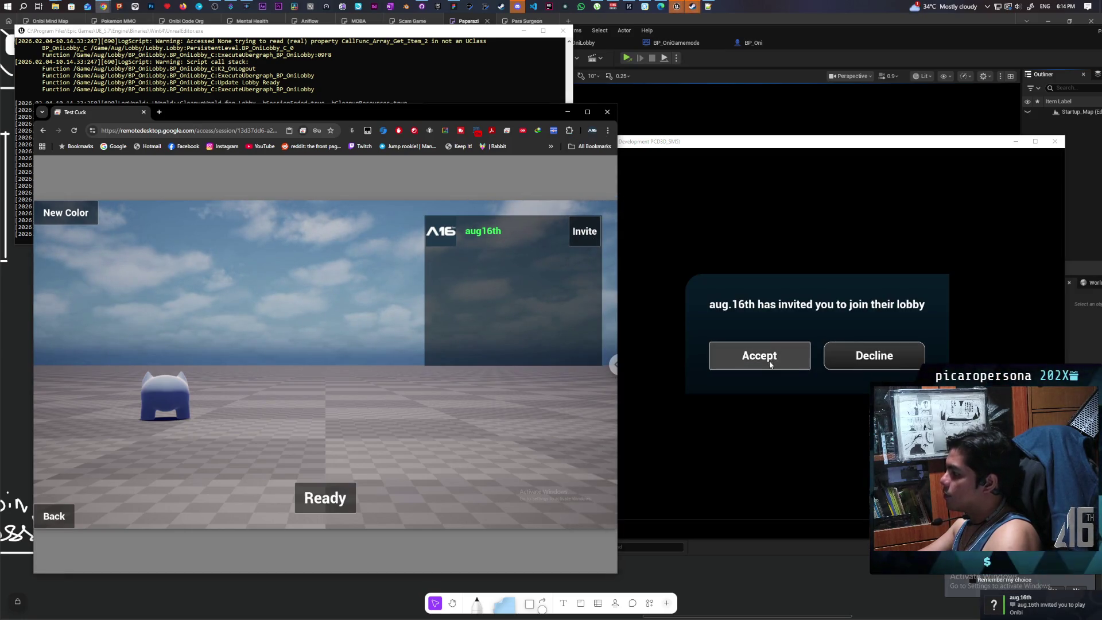
Step: Accept the lobby invitation and mark the remote player as ready
click(767, 365)
click(766, 364)
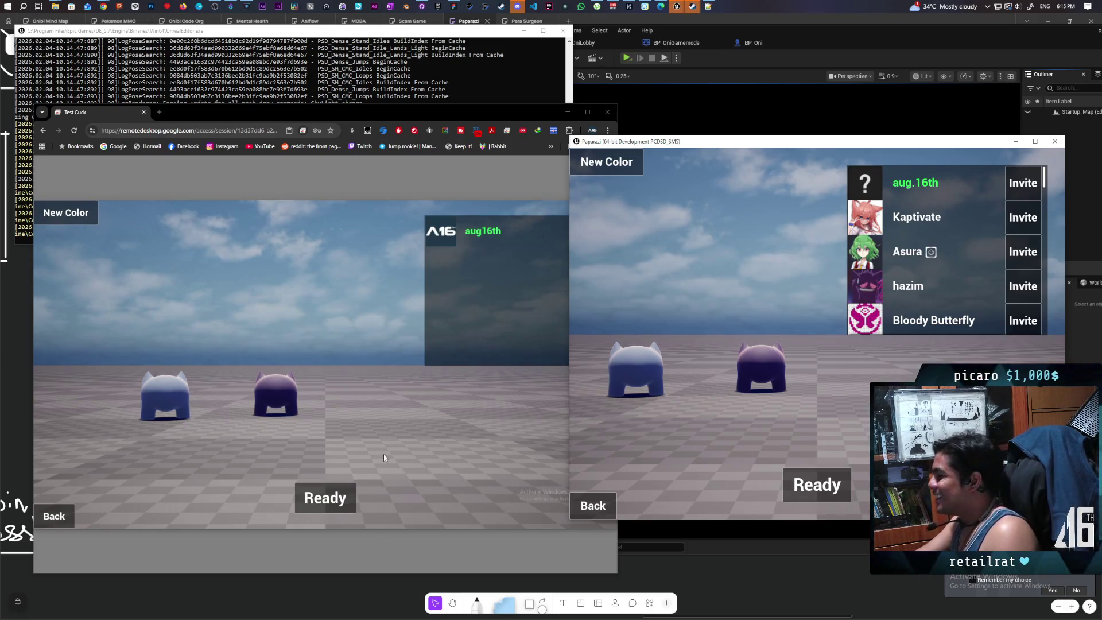
click(325, 500)
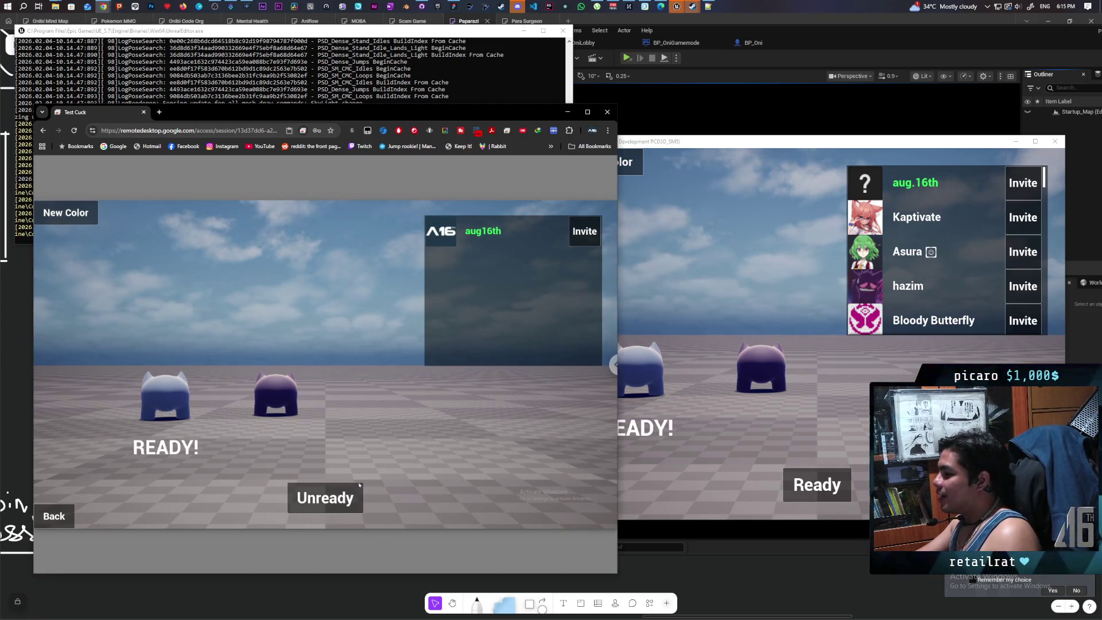
Step: Give the characters new colours, ready both players, and start the match
click(81, 213)
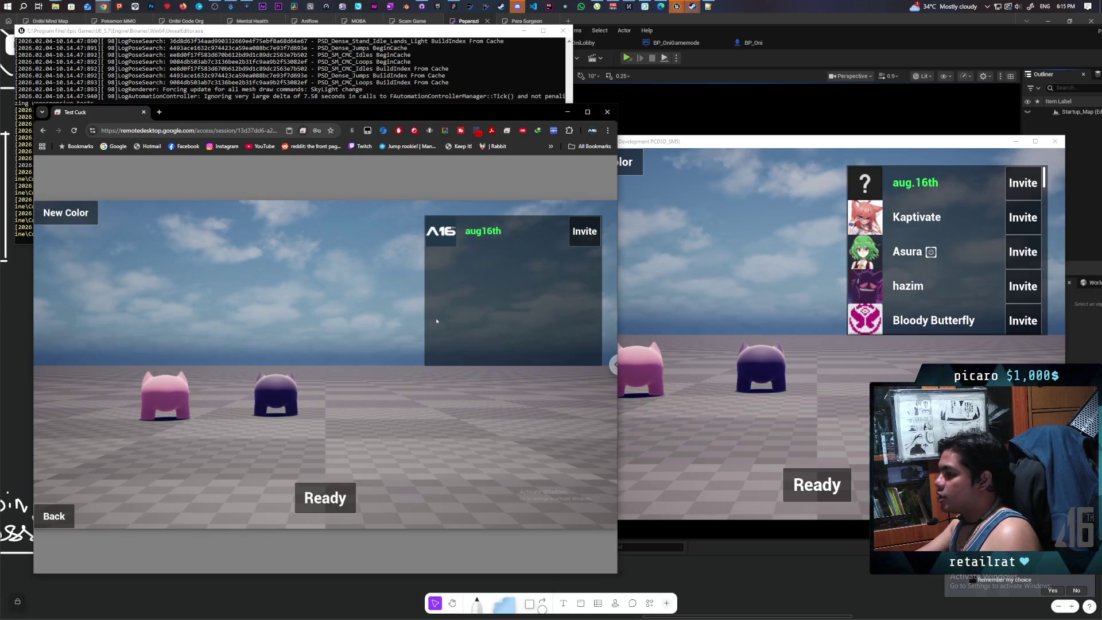
click(631, 171)
click(631, 171)
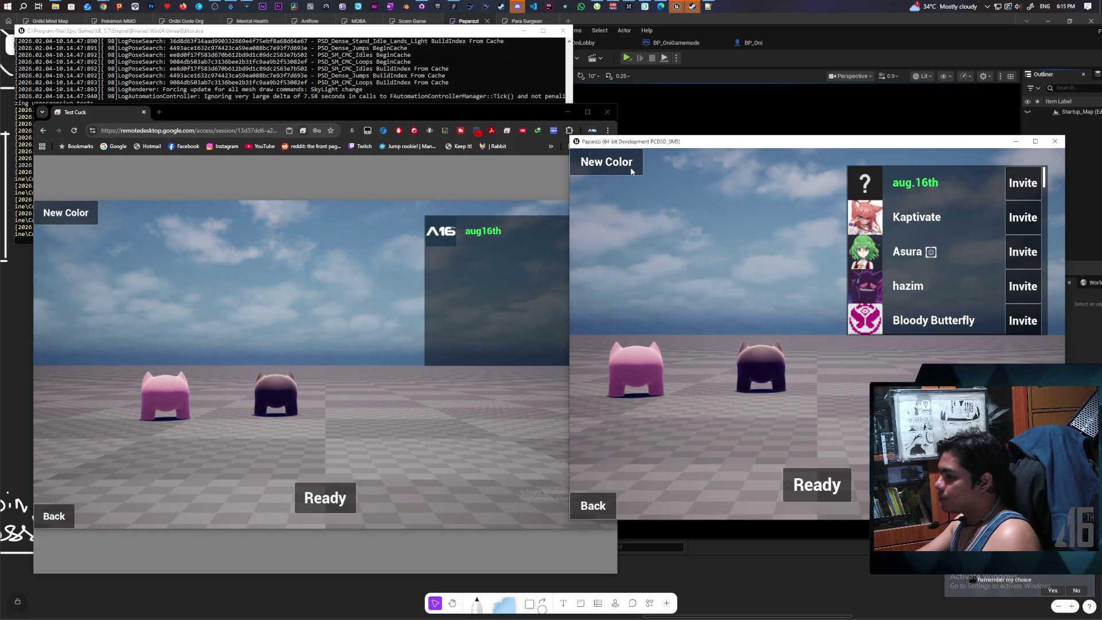
click(347, 502)
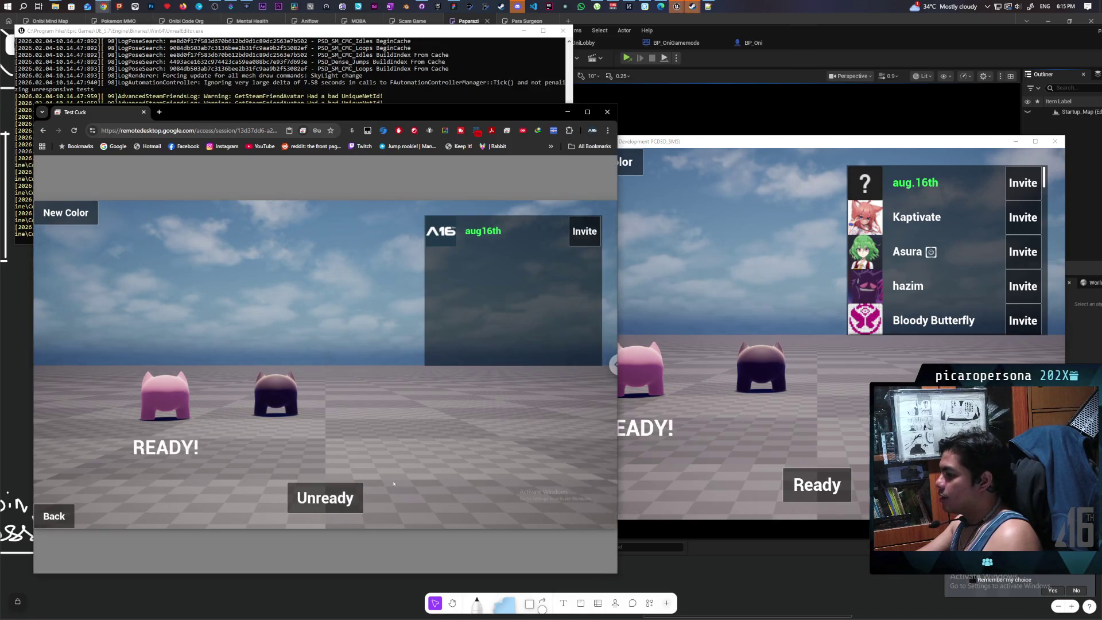
click(824, 487)
click(505, 489)
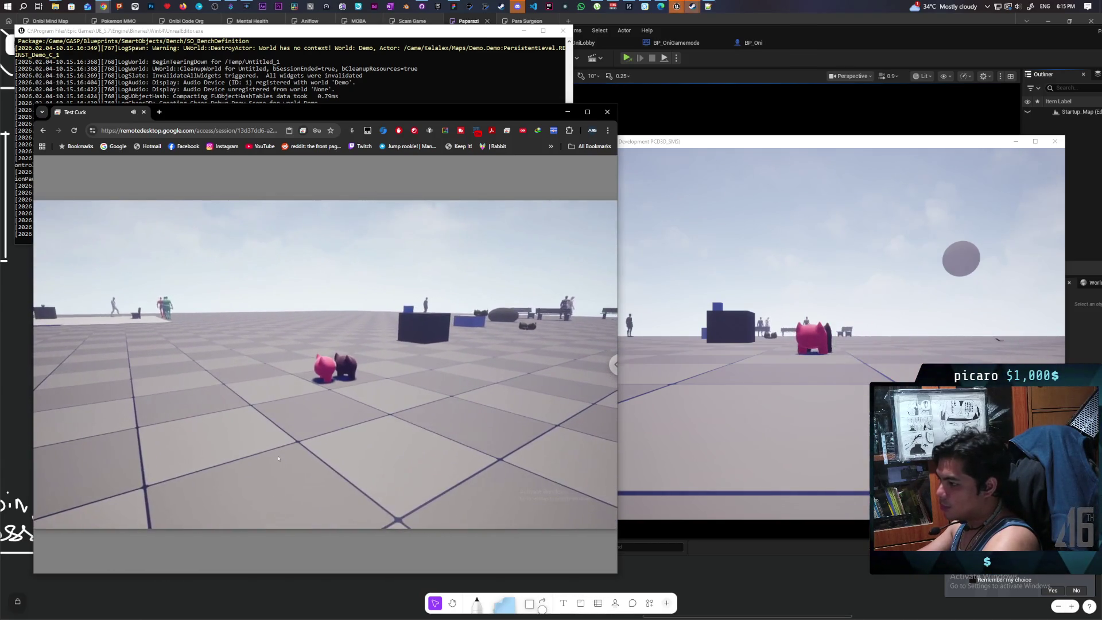
Step: Switch to the local Paparazzi game window with Alt+Tab and let shaders finish preparing
key(alt+Tab)
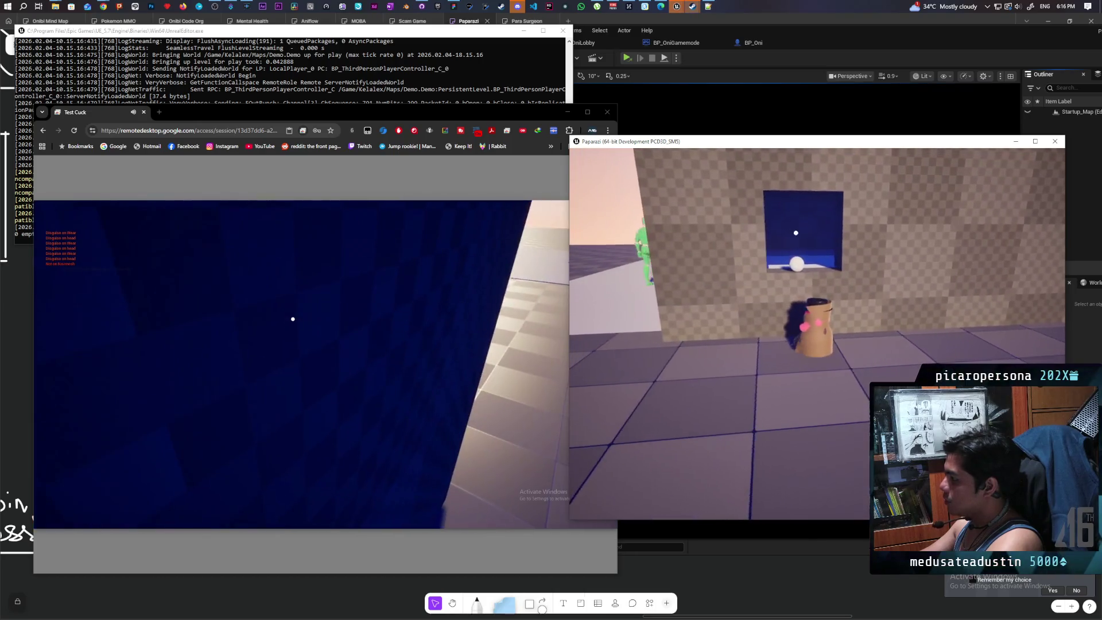
Step: Alternate between the local and remote game windows, moving each player into the dark blue room
click(480, 448)
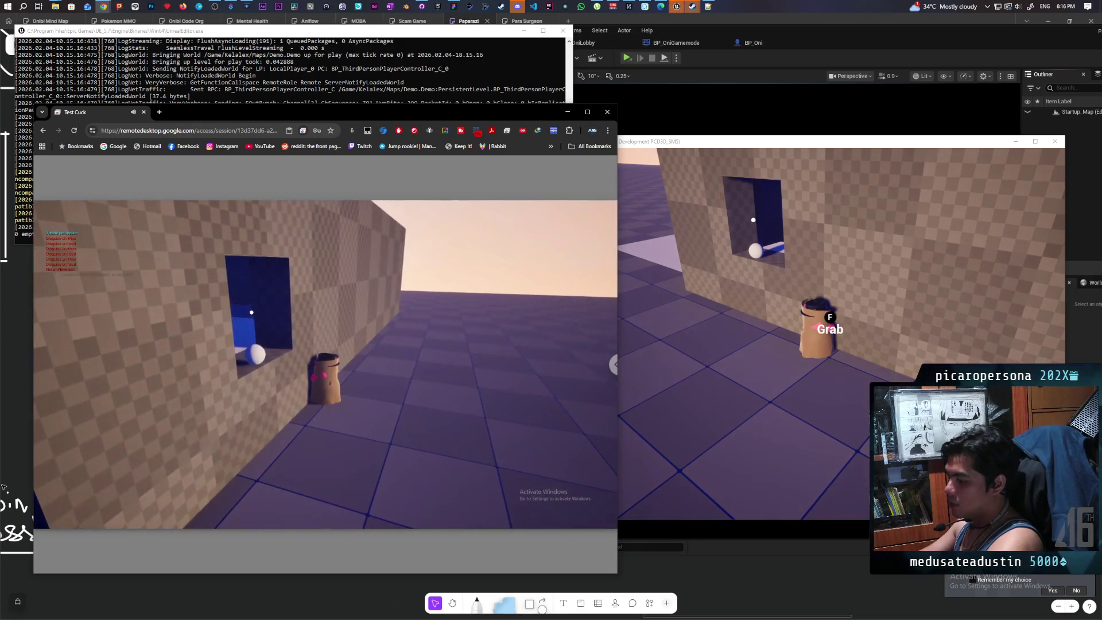
click(746, 413)
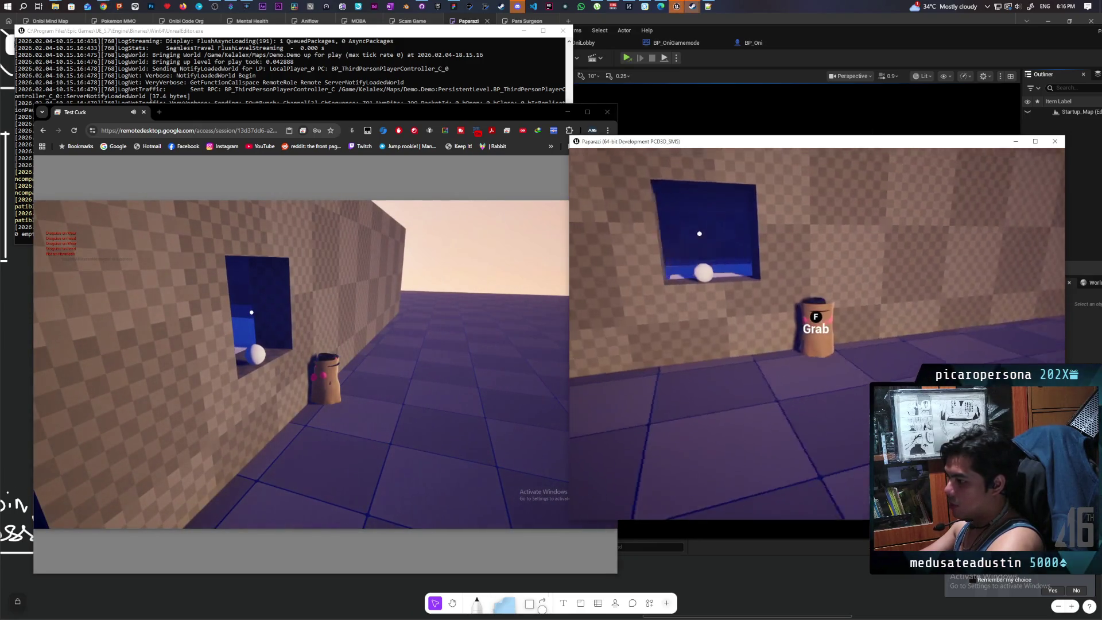
key(alt+Tab)
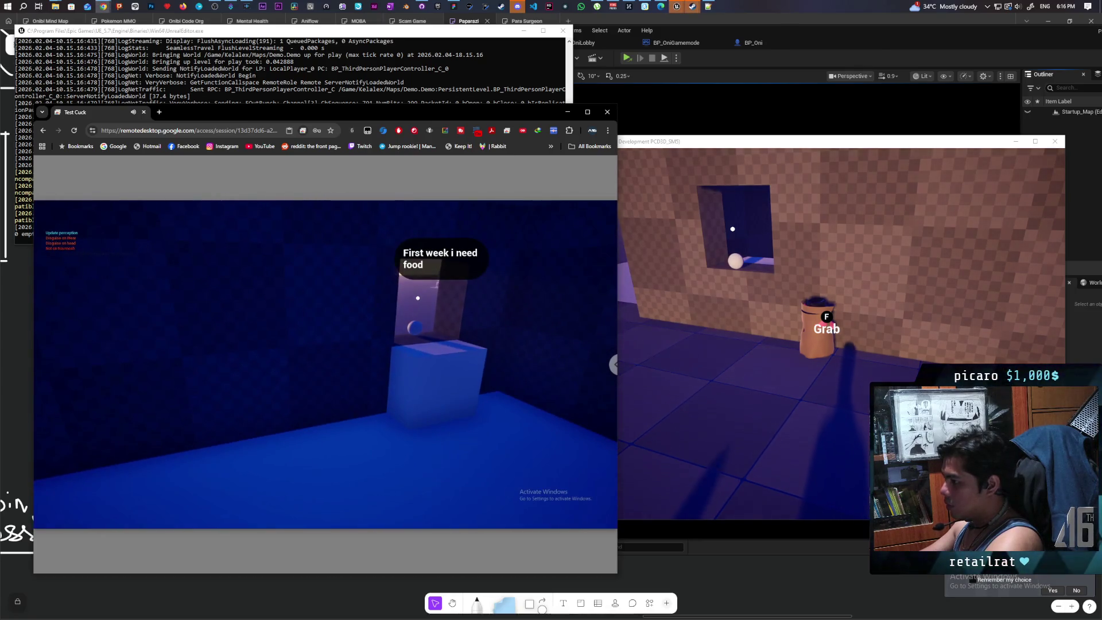
click(858, 401)
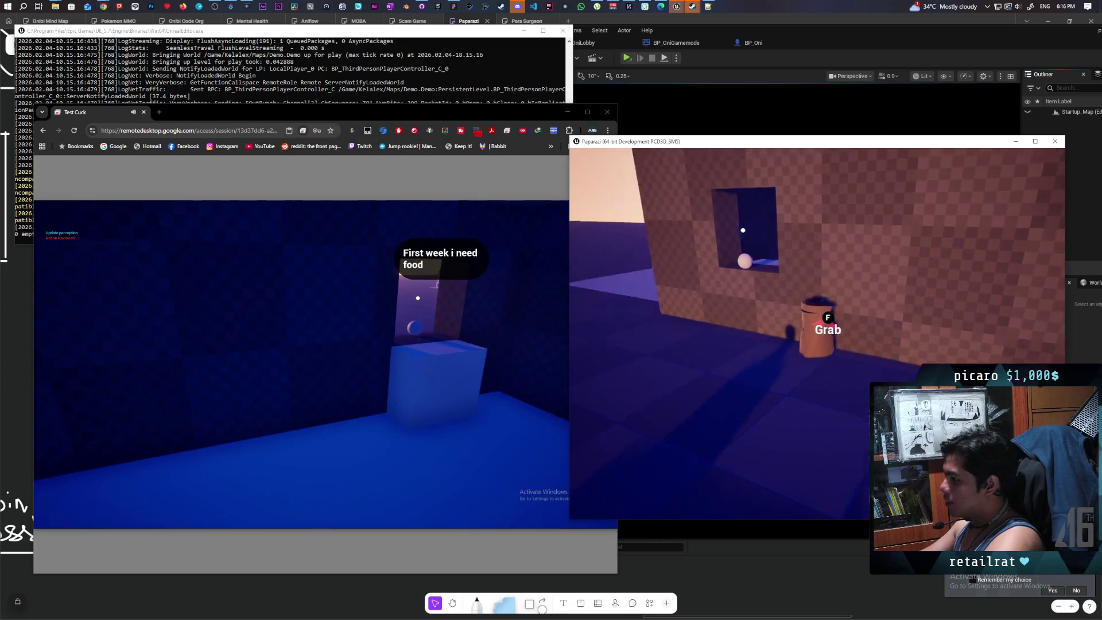
key(alt+Tab)
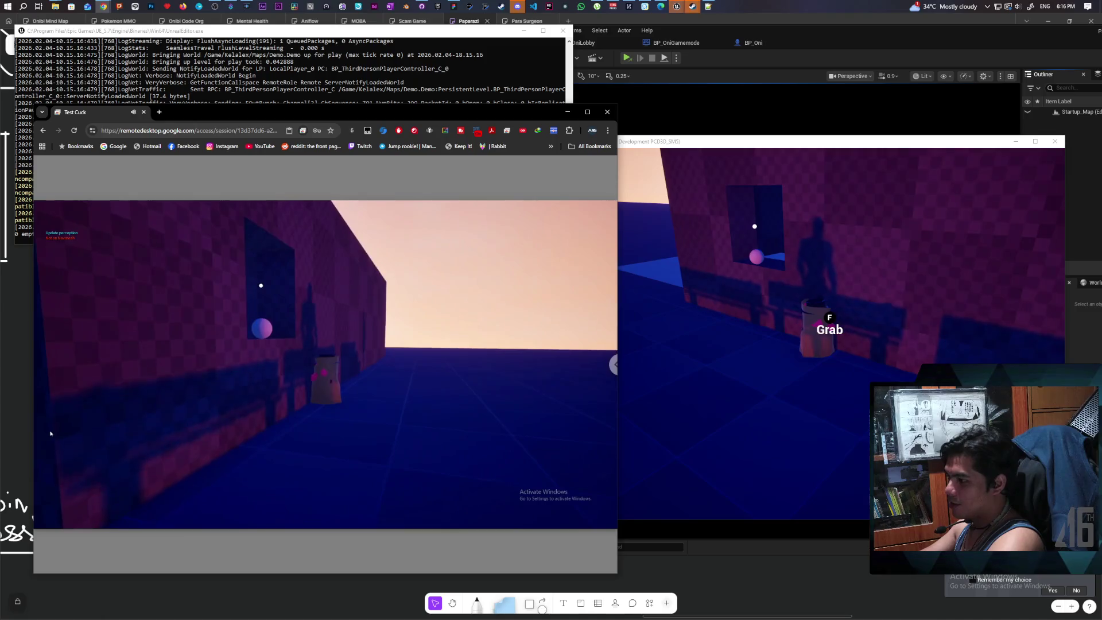
key(alt+Tab)
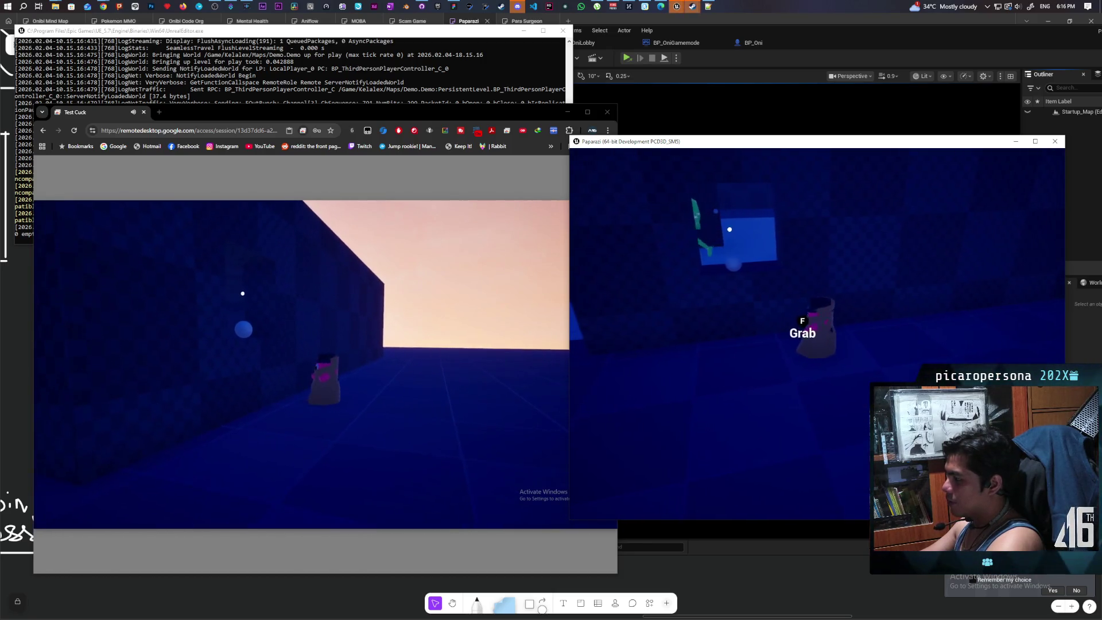
key(alt+Tab)
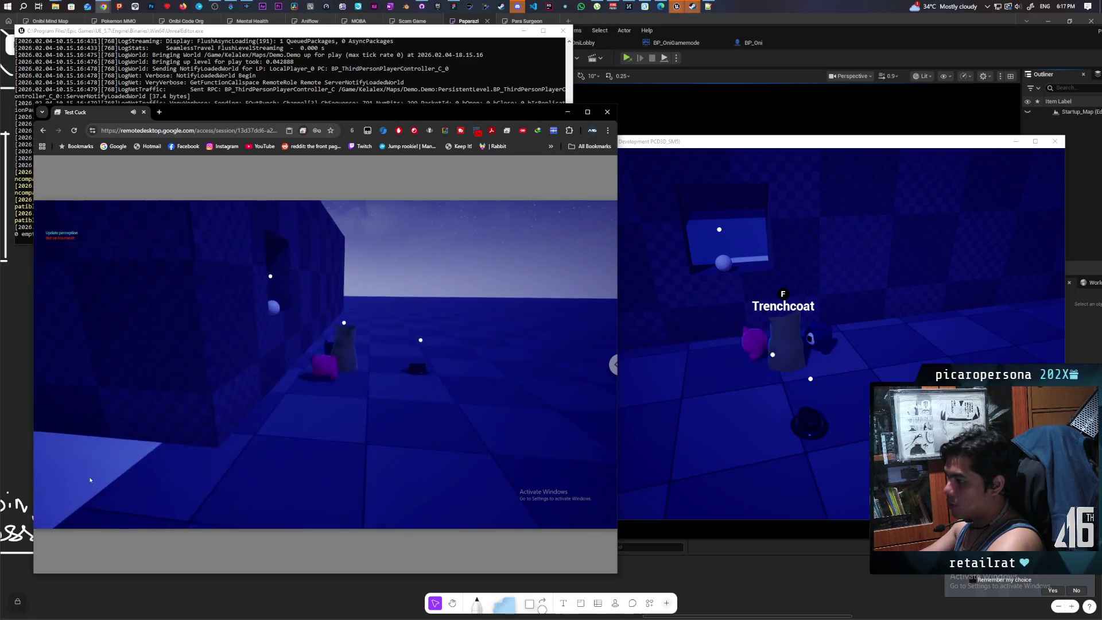
key(alt+Tab)
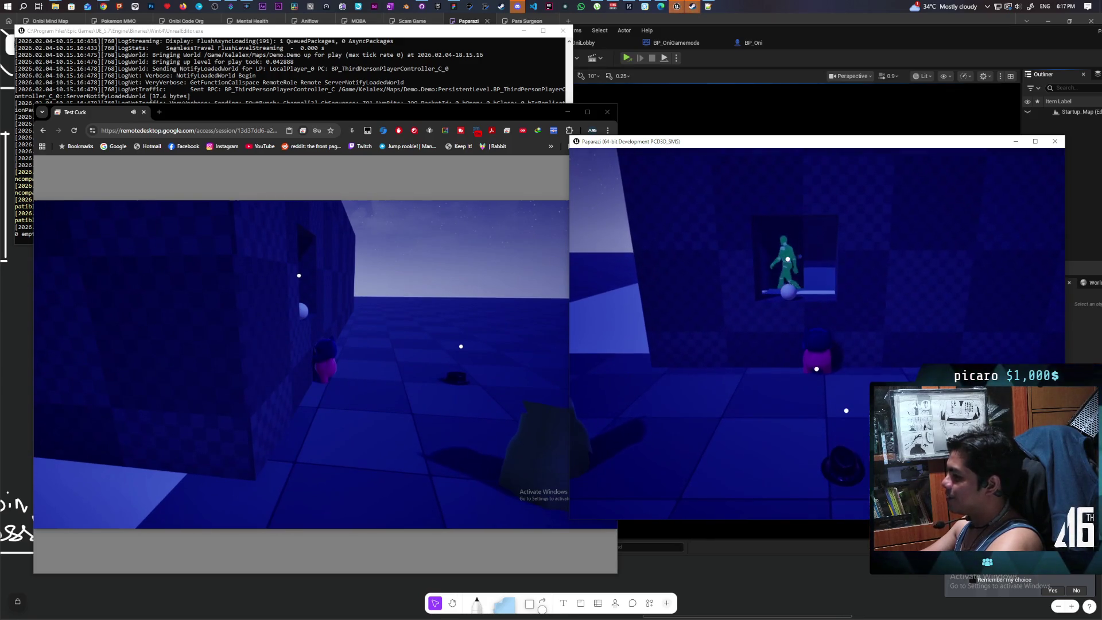
click(558, 412)
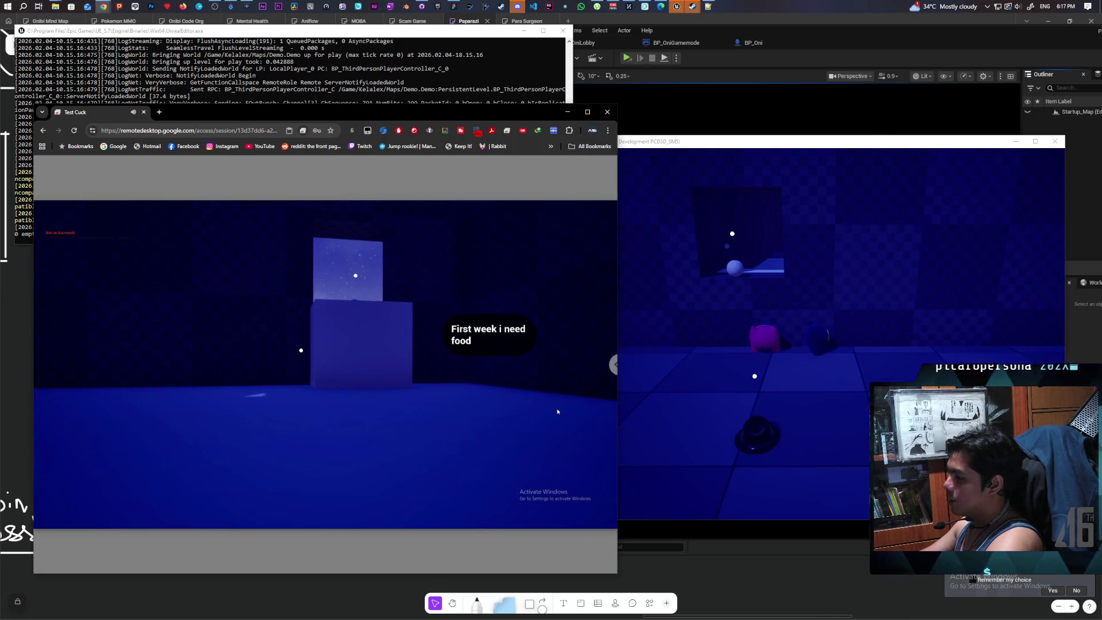
Step: Alternate between the game windows, walking the remote player toward the green mannequin enemy
click(643, 413)
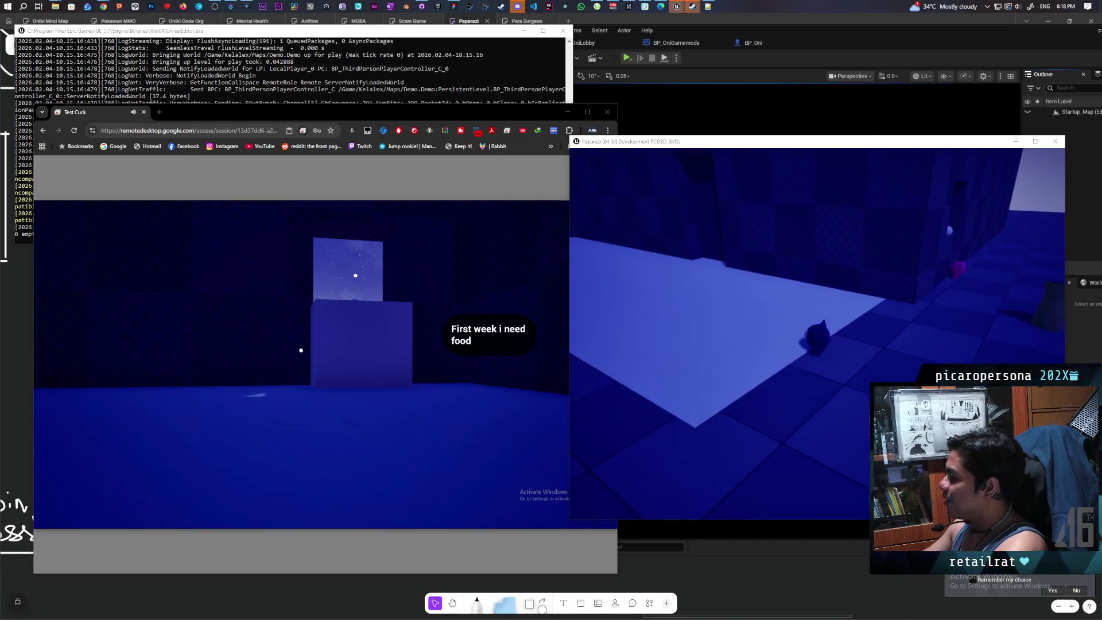
click(269, 503)
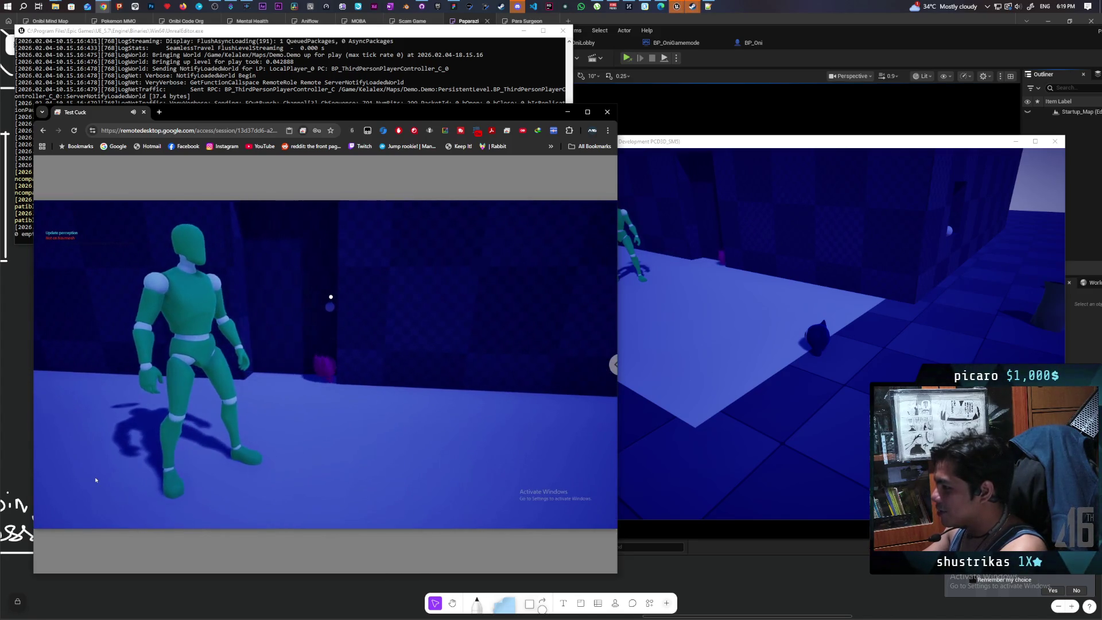
Step: Check the remote player's view, then return to the local game beside the mannequin enemy
key(alt+Tab)
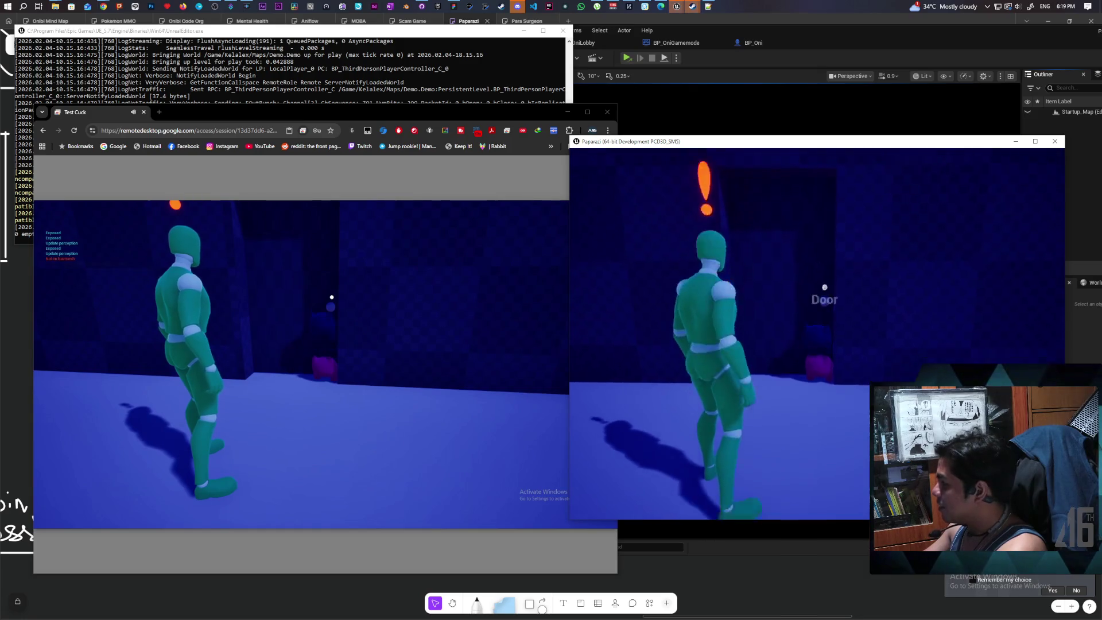
key(alt+Tab)
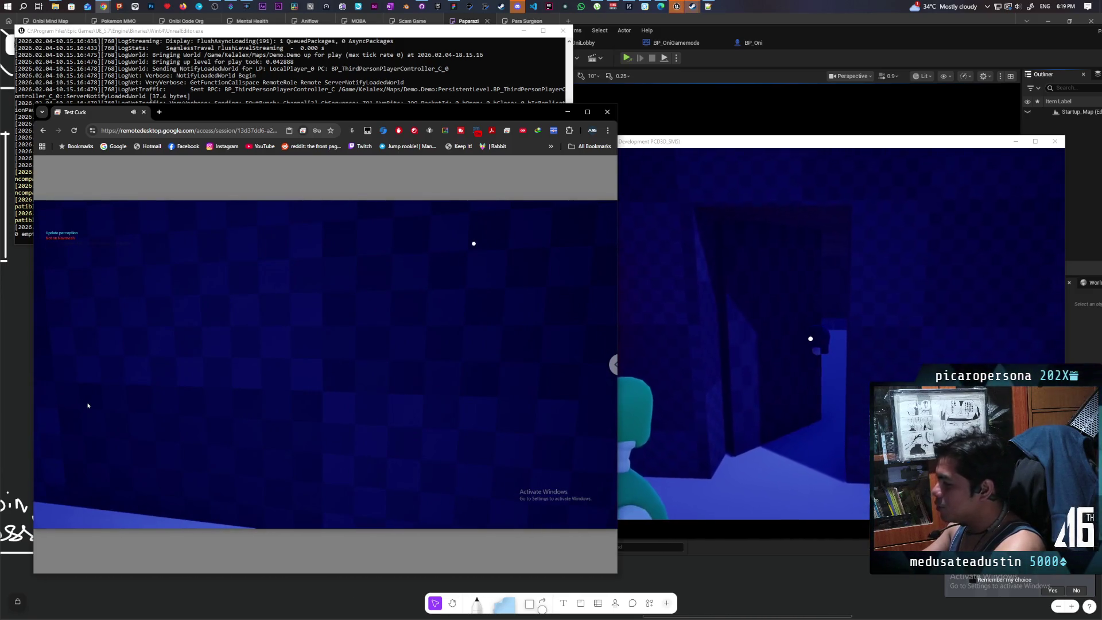
key(alt+Tab)
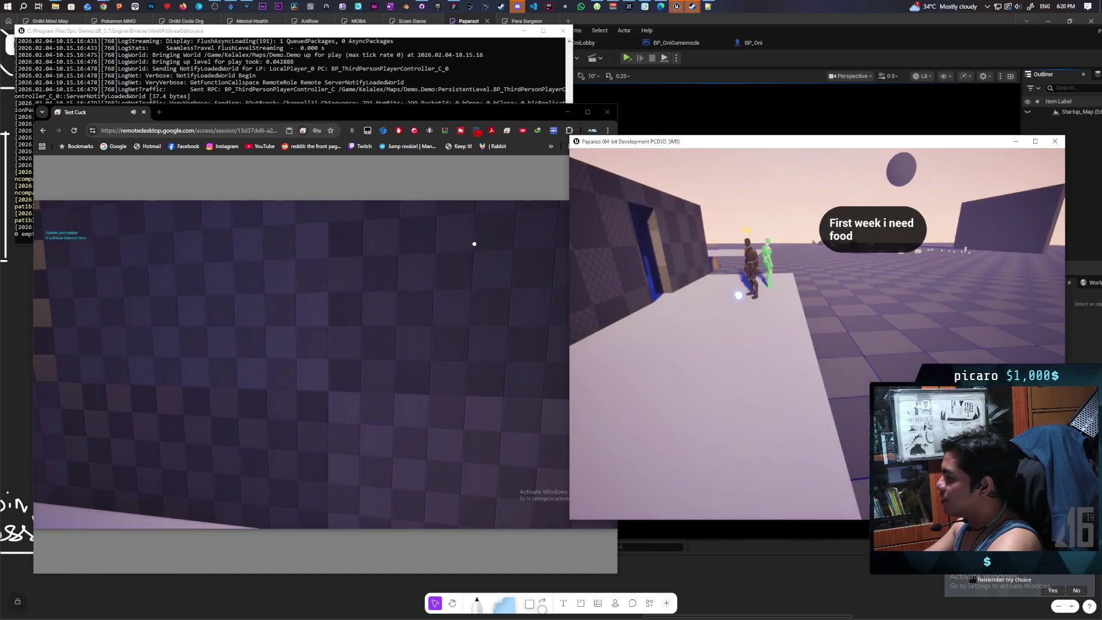
Step: Bring the pink and dark characters together inside the pentagram respawn circle in both game views
click(462, 443)
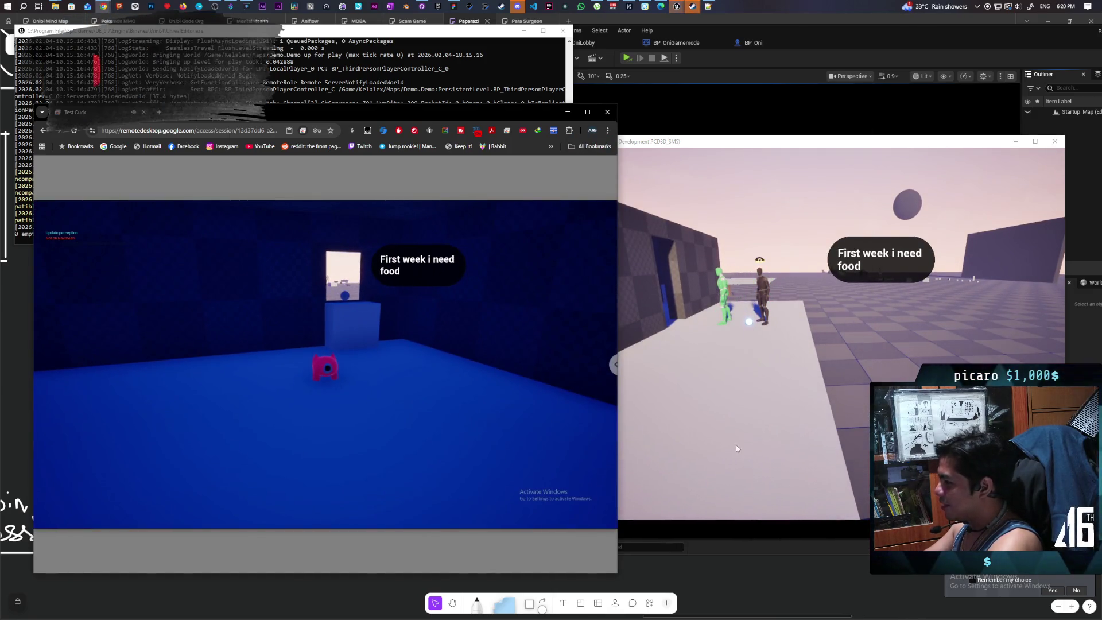
click(807, 496)
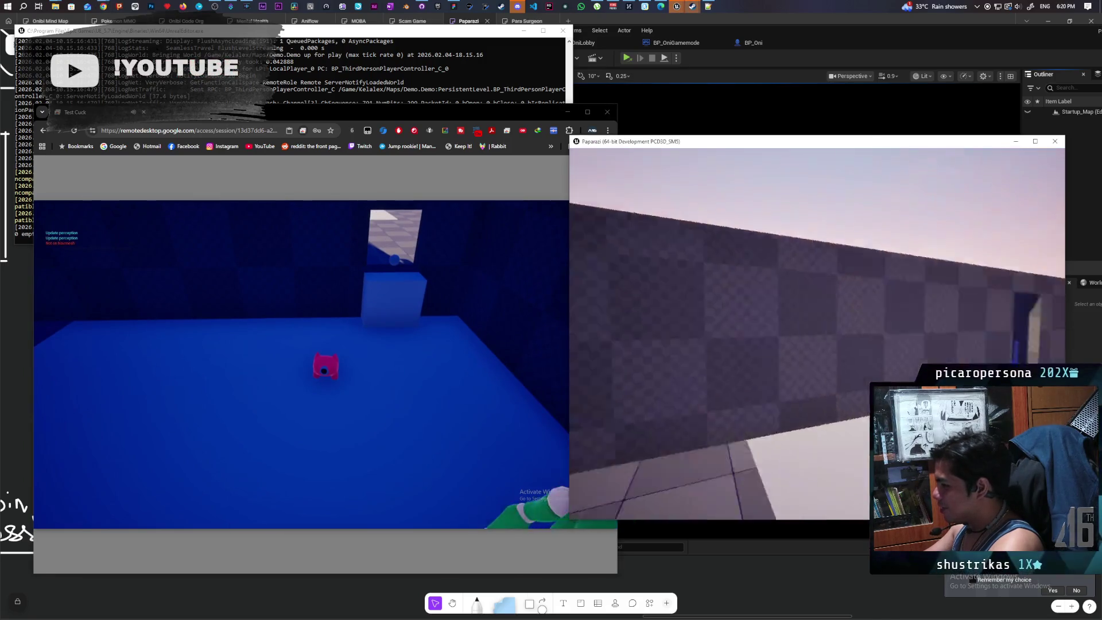
key(alt+Tab)
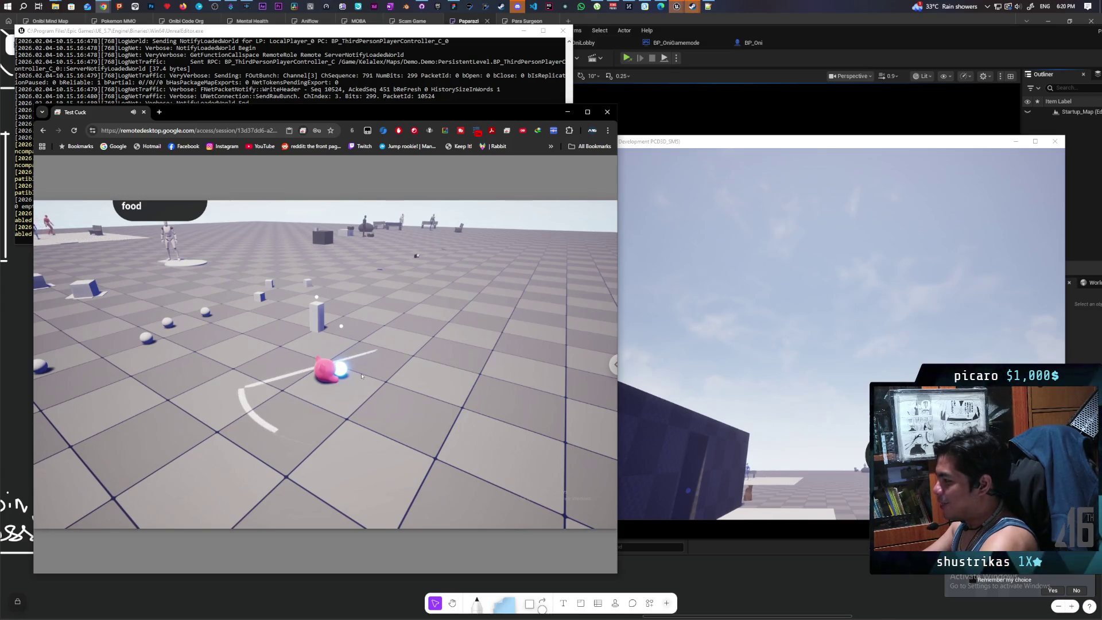
key(alt+Tab)
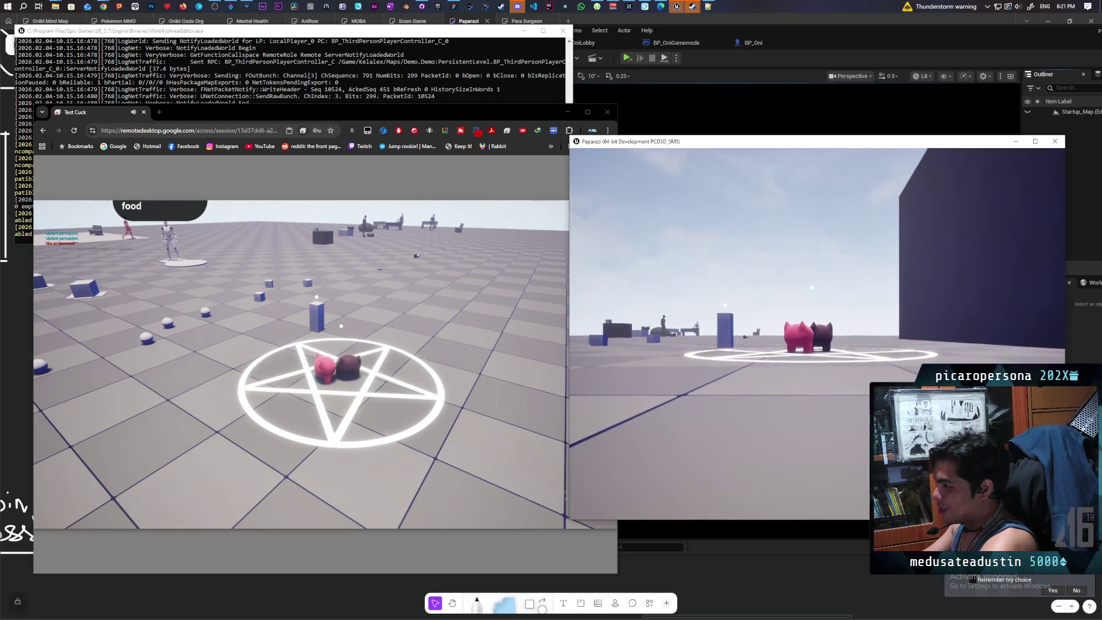
Step: Walk the dark character back and forth near the blue wall, then bring up the pause menu
click(806, 388)
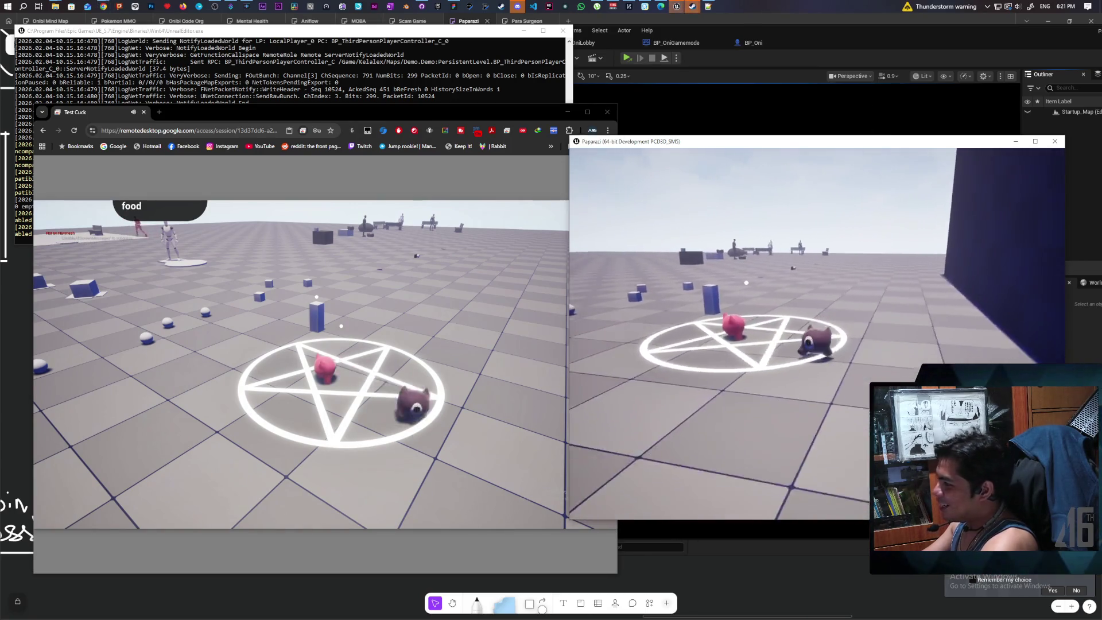
key(s)
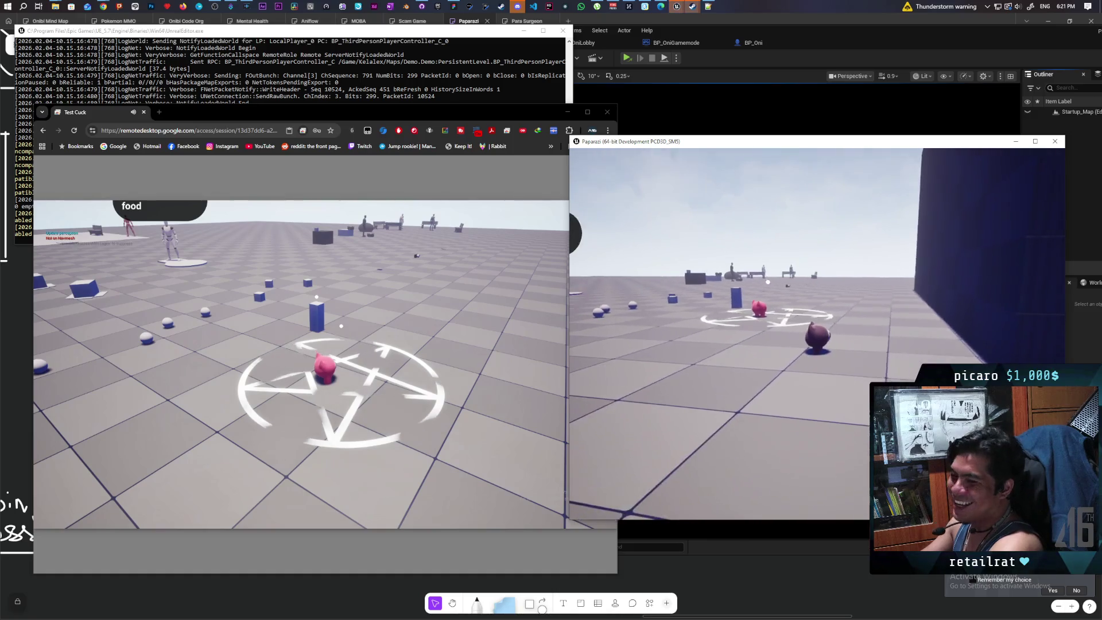
key(w)
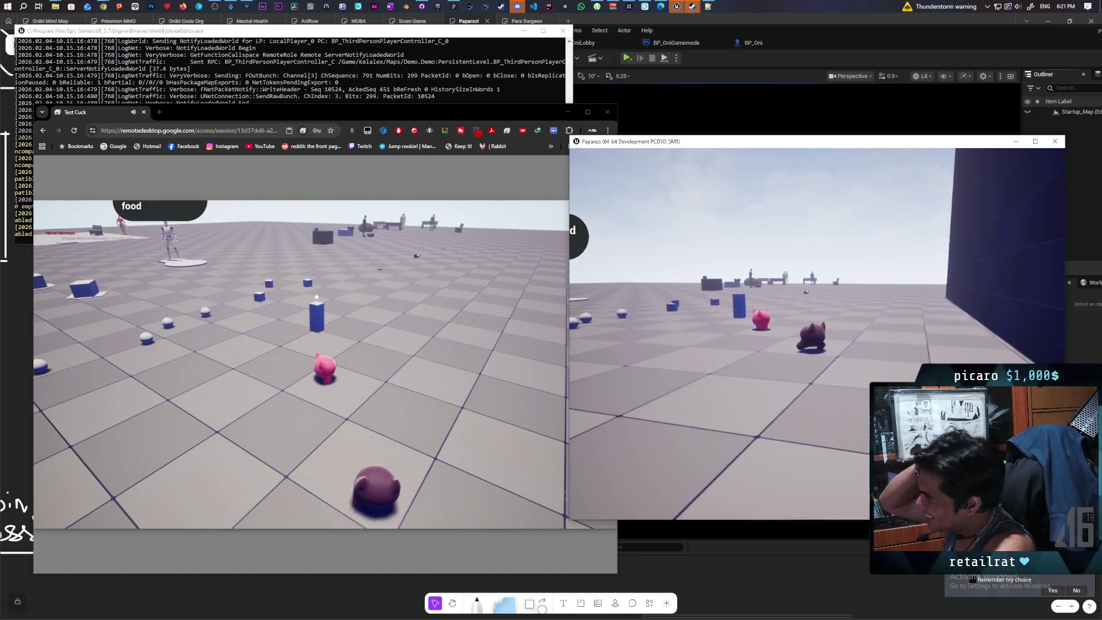
key(w)
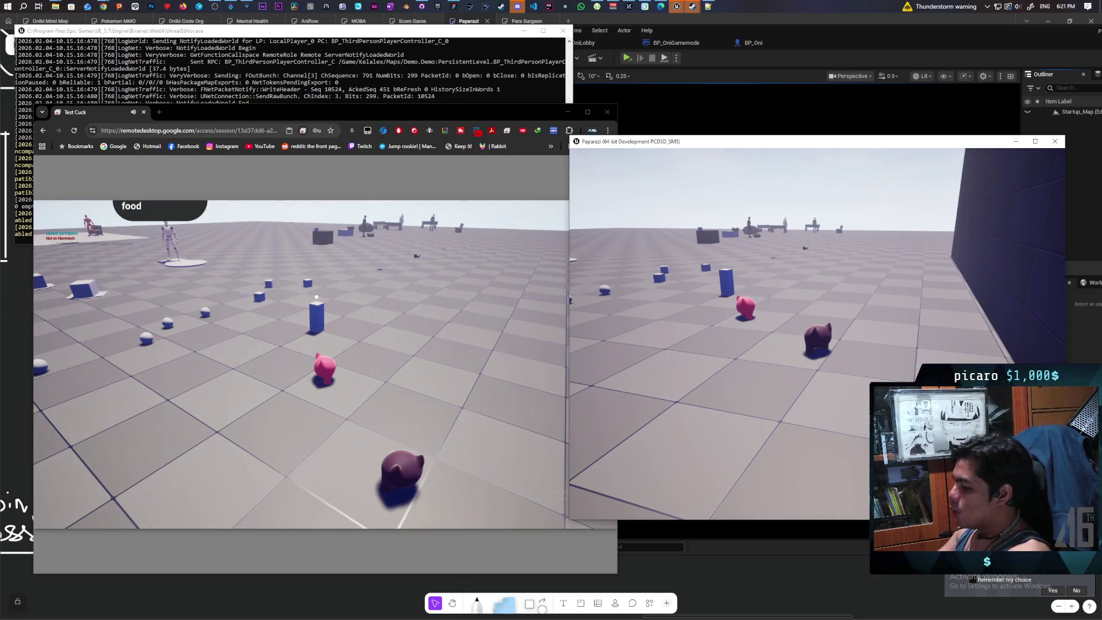
key(Escape)
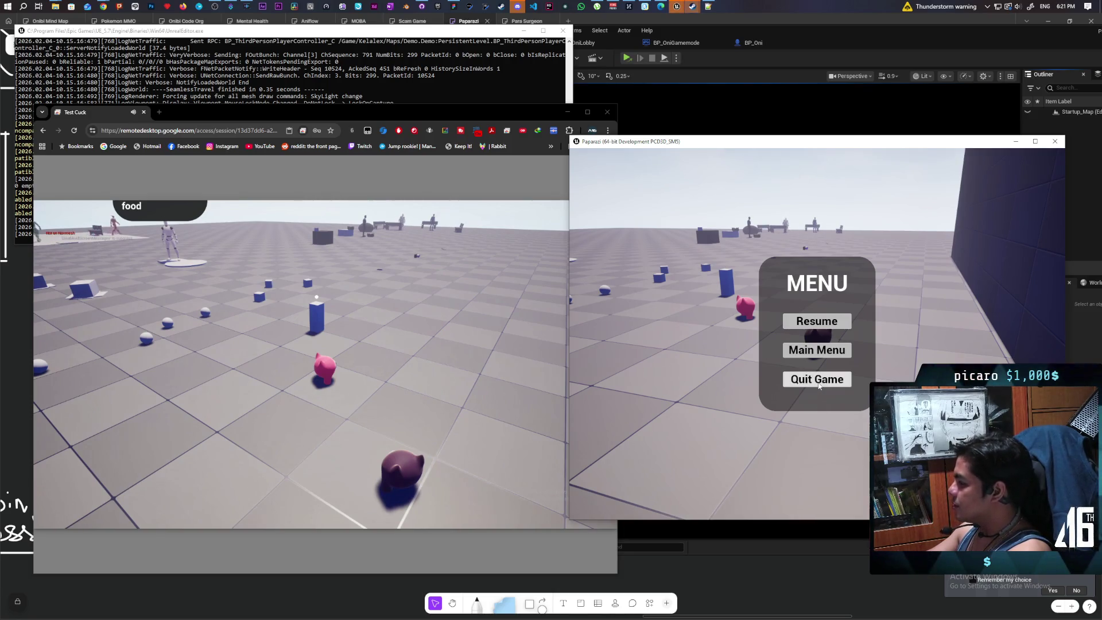
Step: Send both local and remote games back to the main menu and host a new lobby locally
click(816, 350)
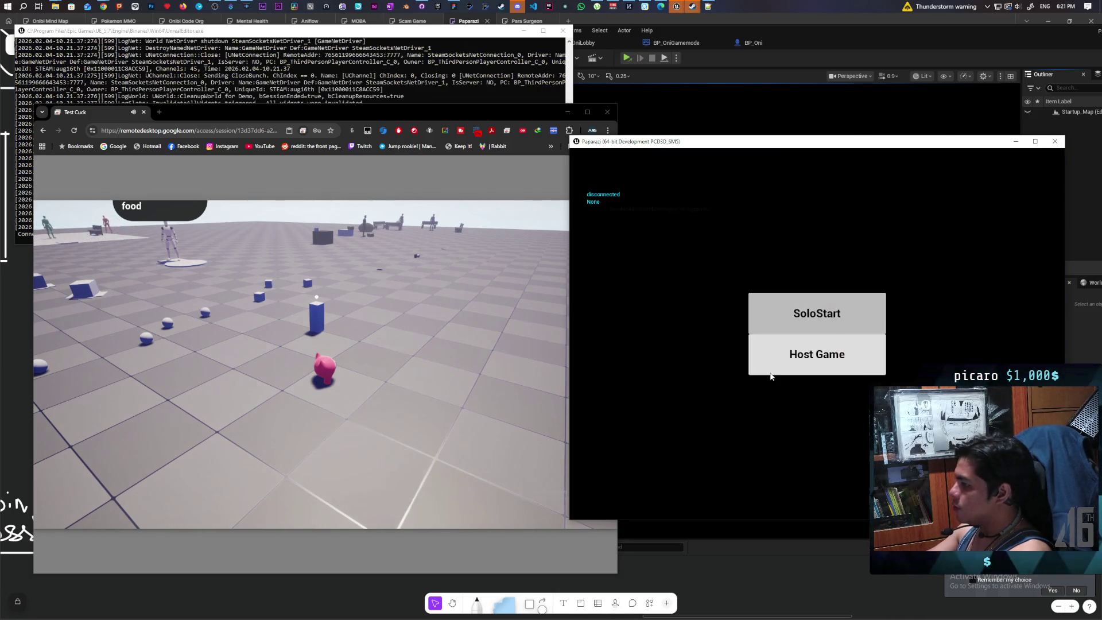
click(565, 368)
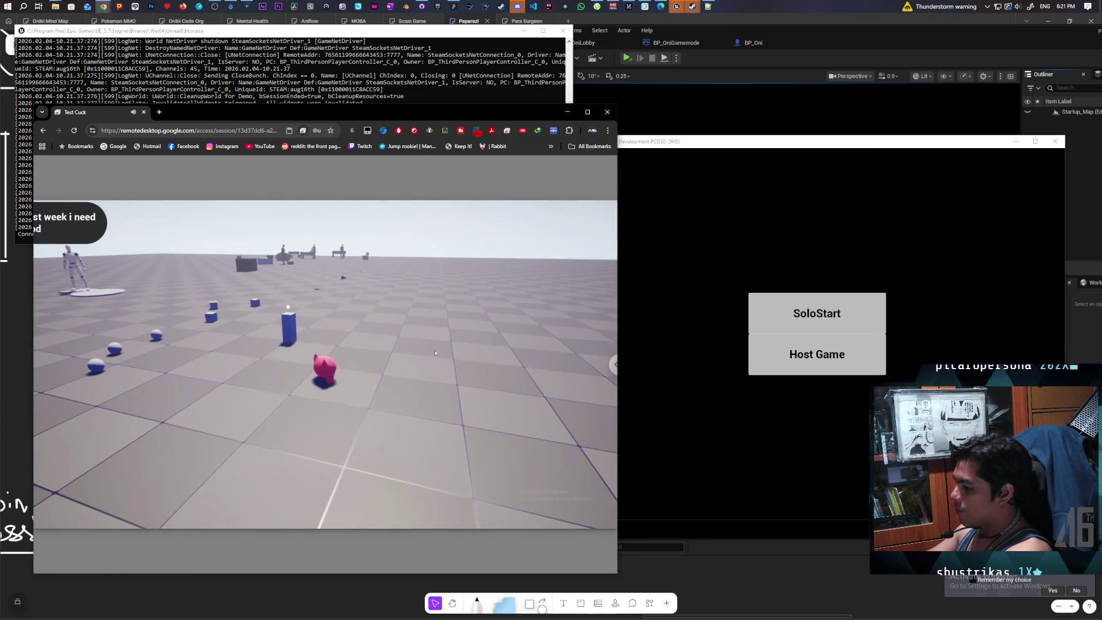
key(Escape)
click(343, 380)
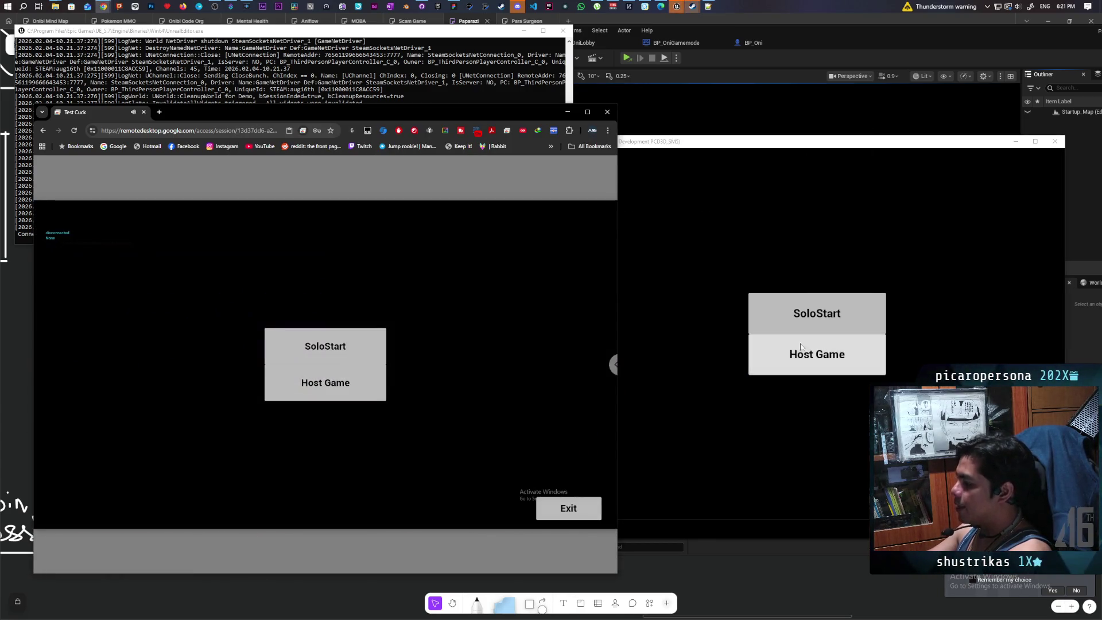
click(835, 351)
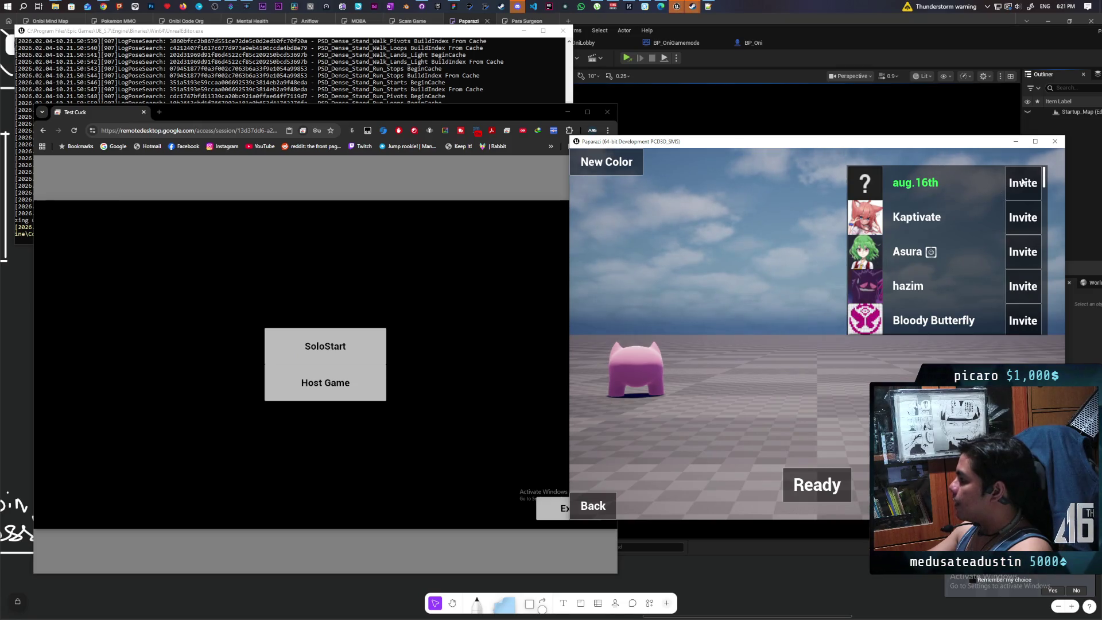
Step: Invite the remote player, accept the invite remotely, and ready up to load the match
click(1031, 187)
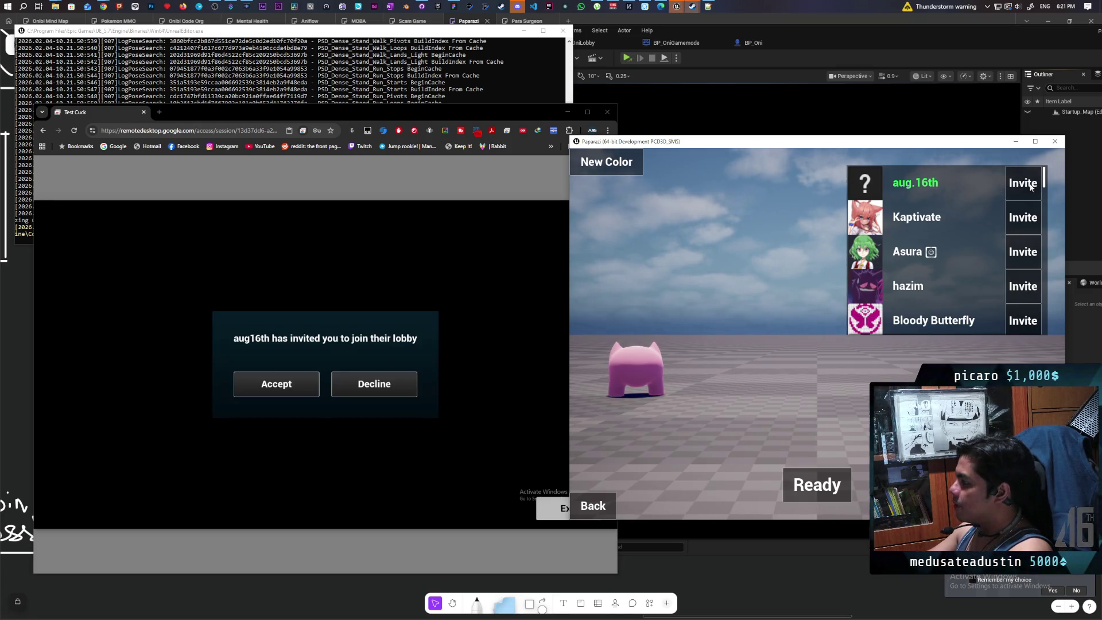
click(356, 379)
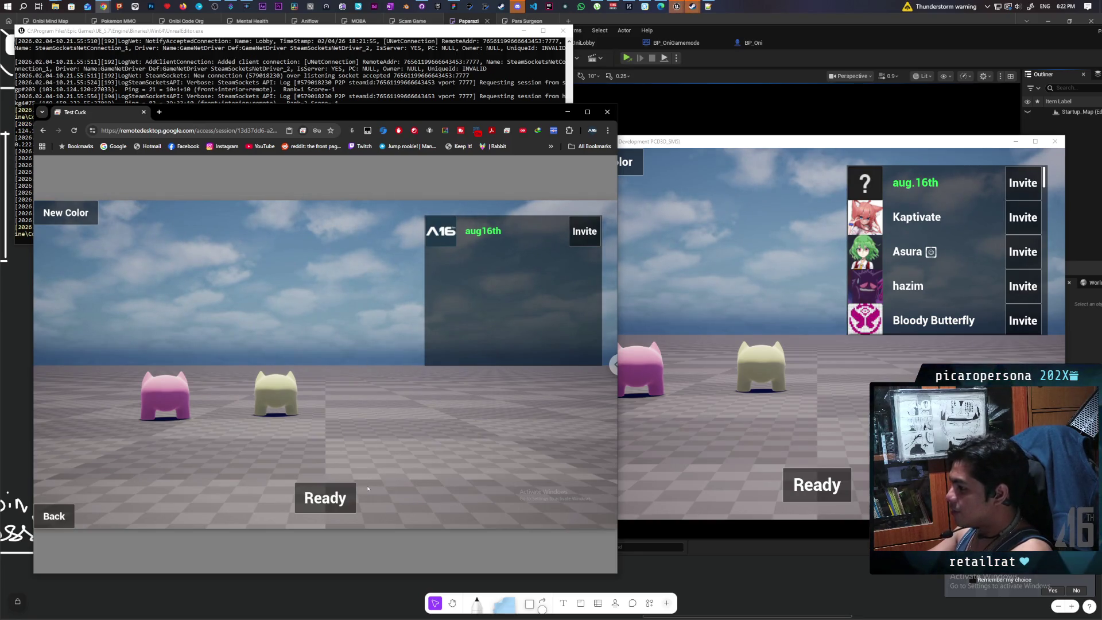
click(351, 499)
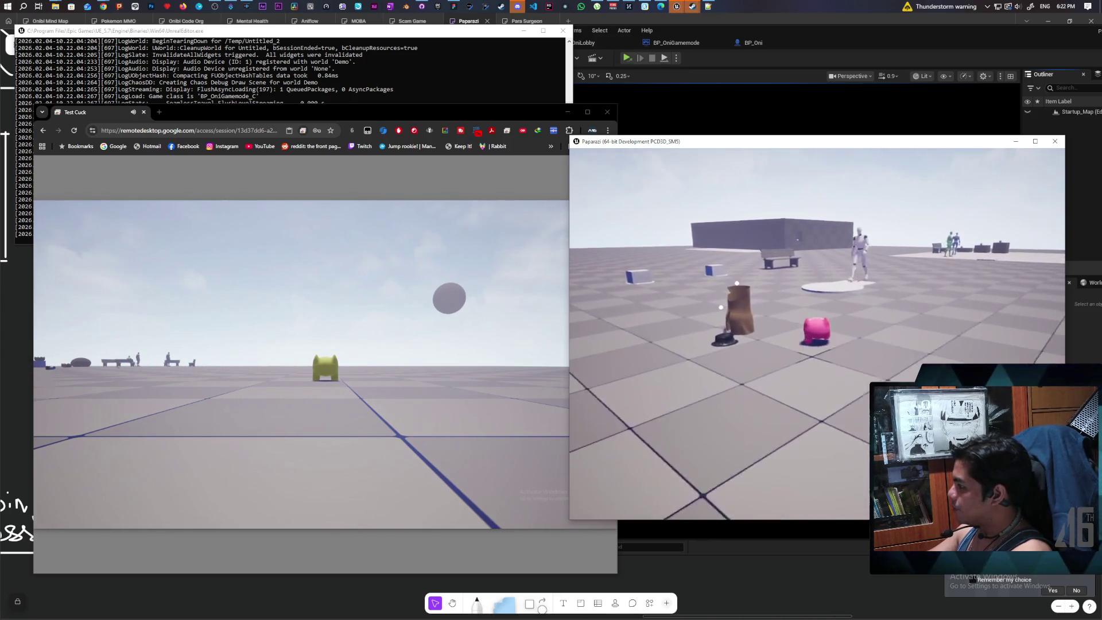
click(480, 458)
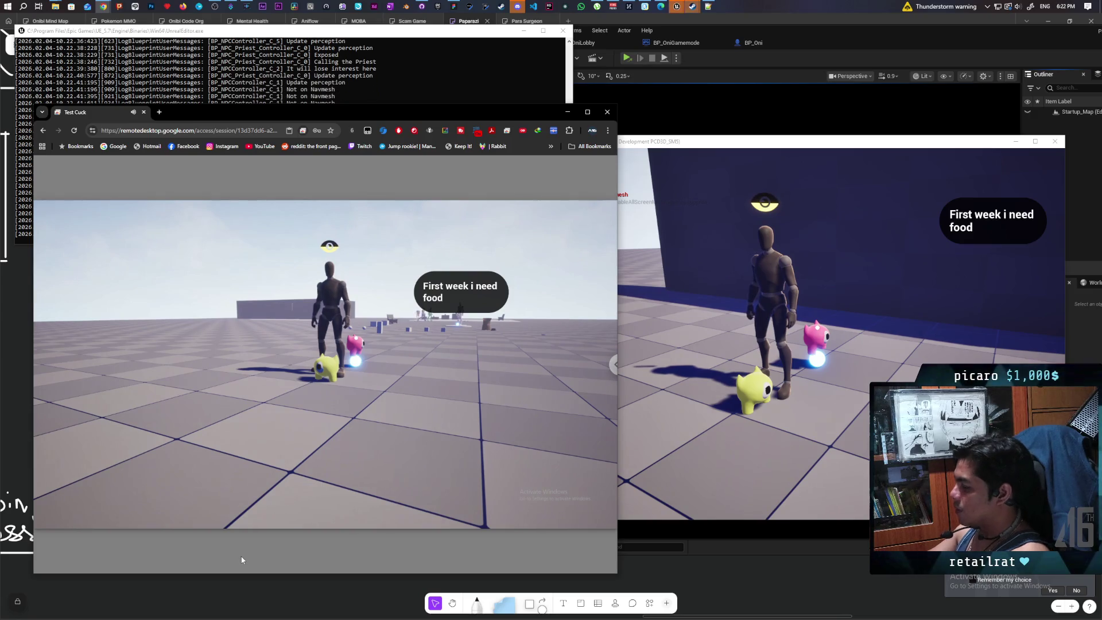
Step: Open the pause menu in the remote game
key(Escape)
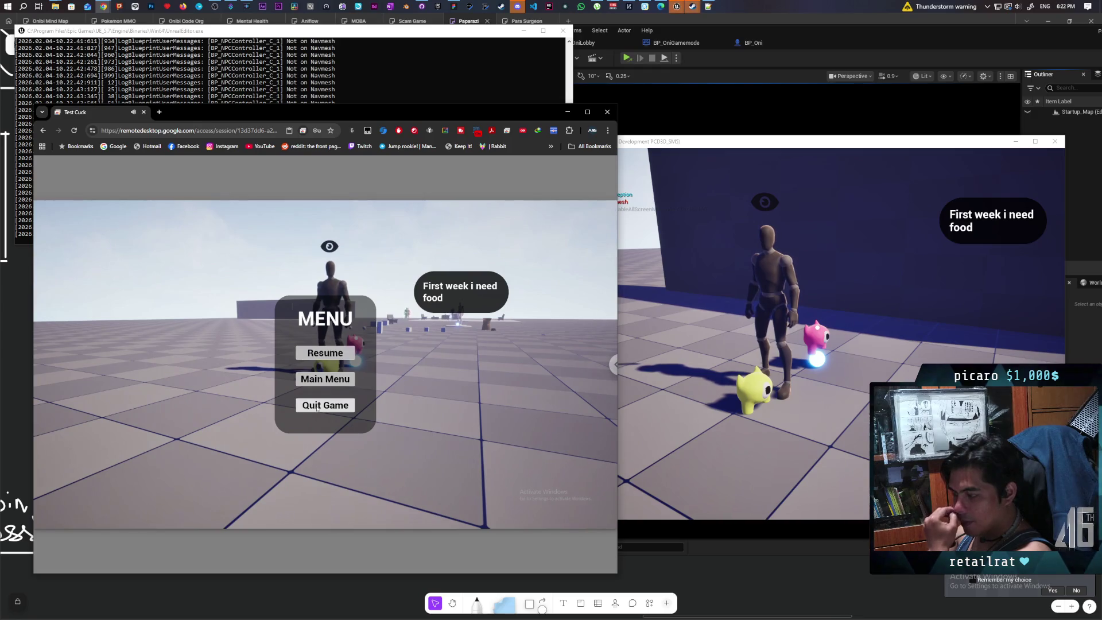
Step: Quit Game in both the remote and local copies, returning to BP_Oni in the editor
click(317, 407)
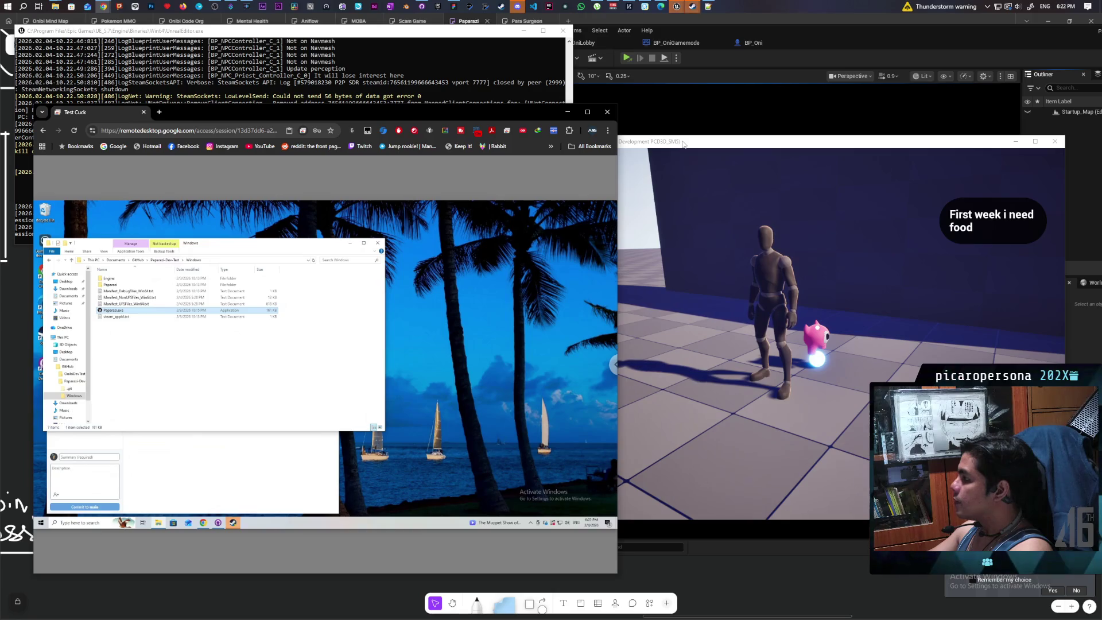
click(752, 248)
key(Escape)
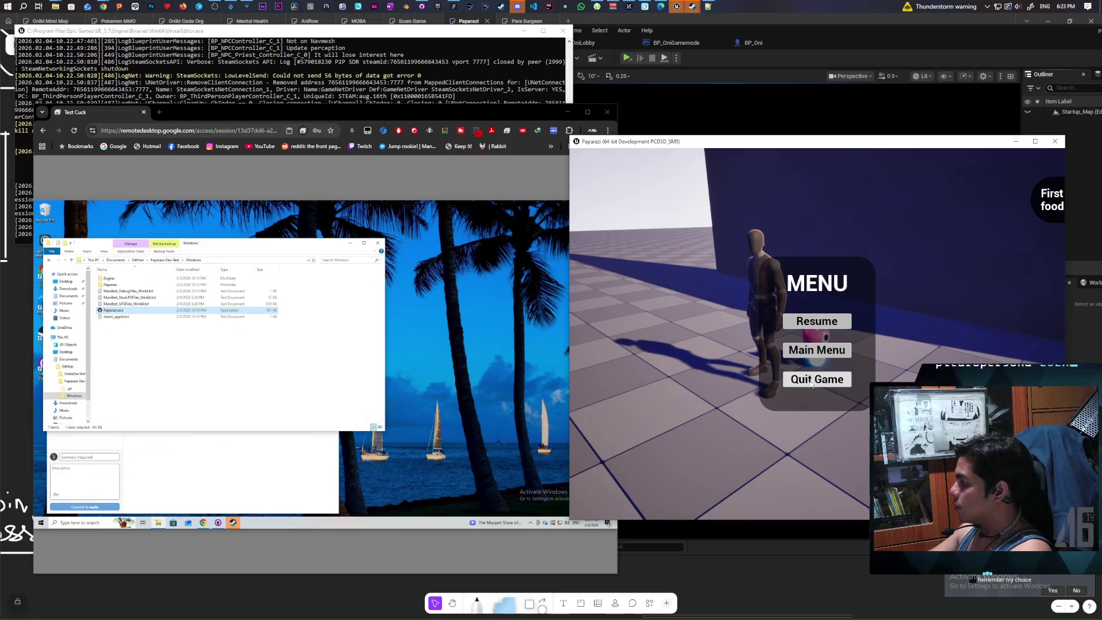
click(811, 383)
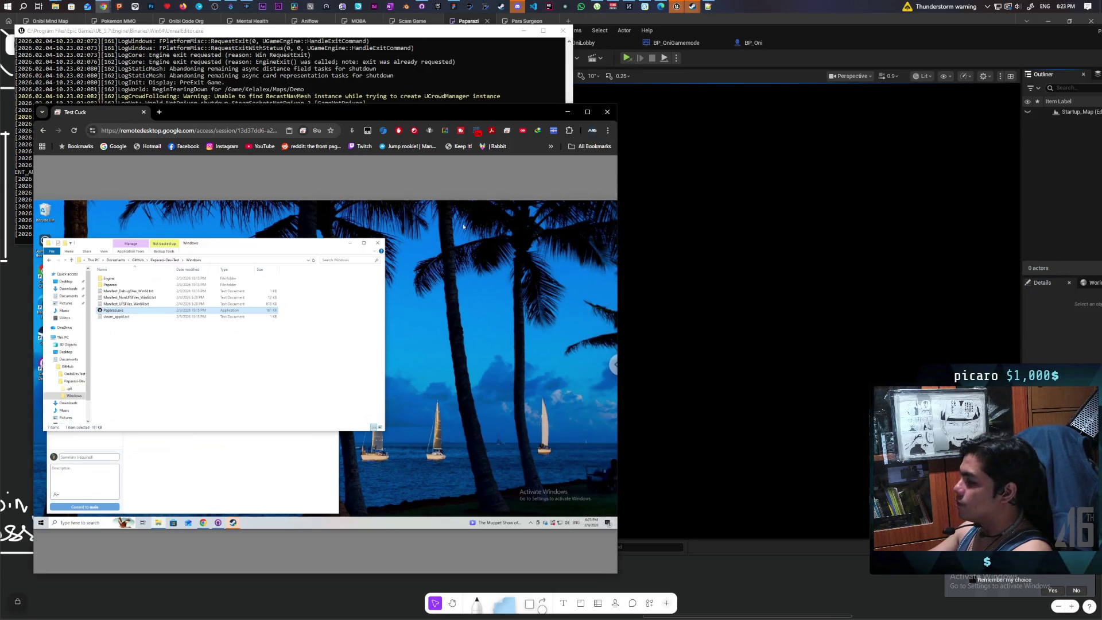
click(574, 112)
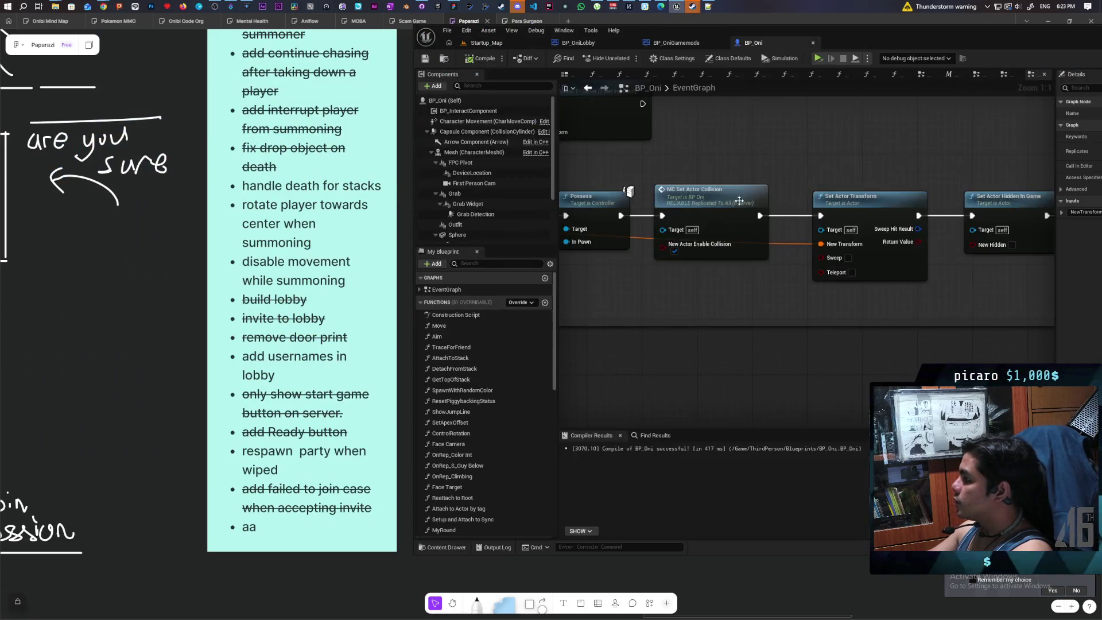
Step: Rearrange BP_Oni's wipe-check nodes and wire Get Client Camera Transform into MC Set Collision
scroll(739, 227, down, 2)
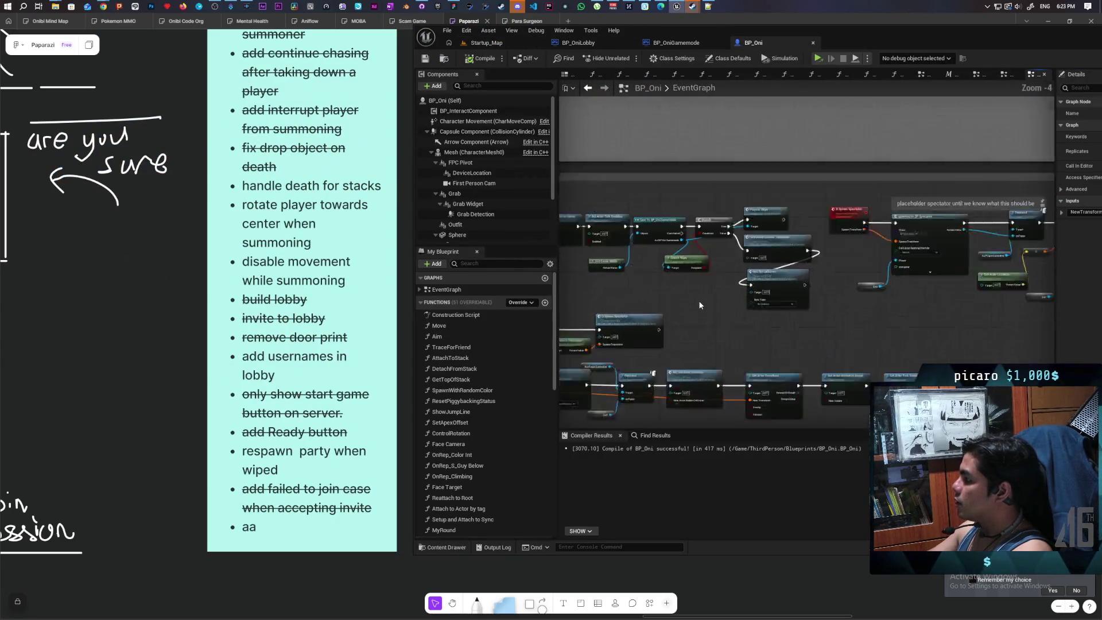
scroll(697, 307, up, 2)
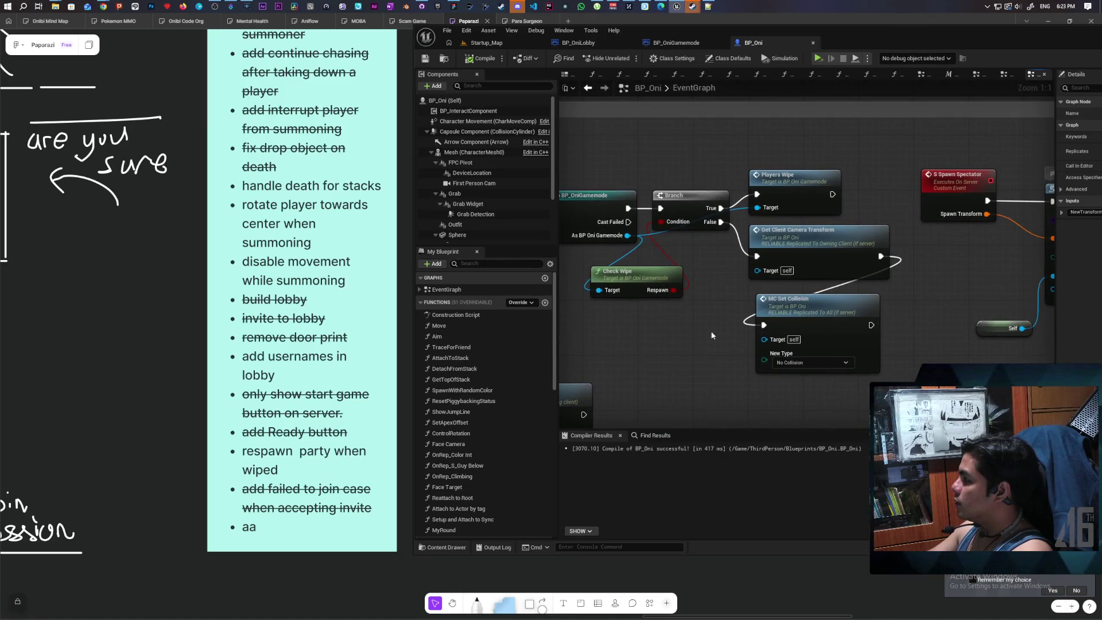
drag(712, 335, 672, 352)
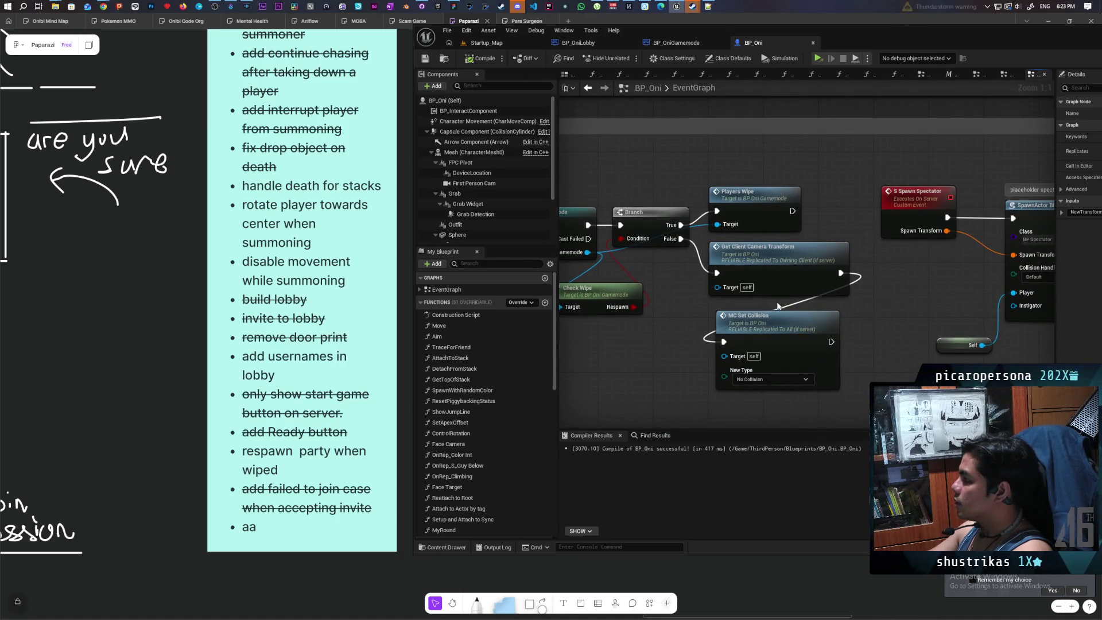
drag(715, 297, 748, 298)
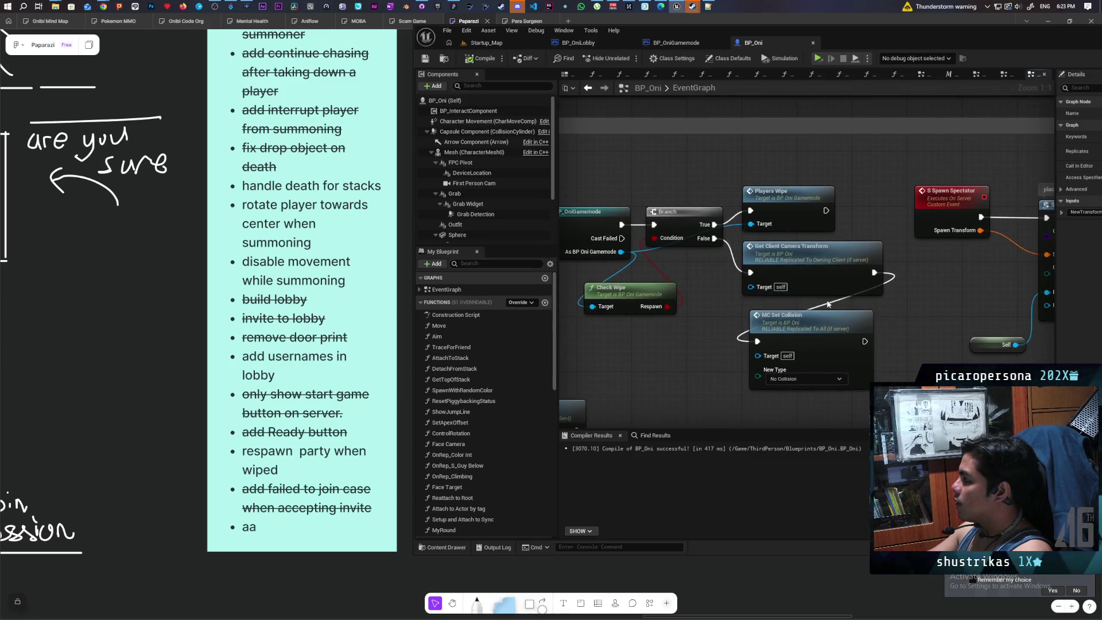
mouse_move(889, 334)
mouse_down()
mouse_move(657, 315)
mouse_move(758, 302)
mouse_move(837, 313)
mouse_up()
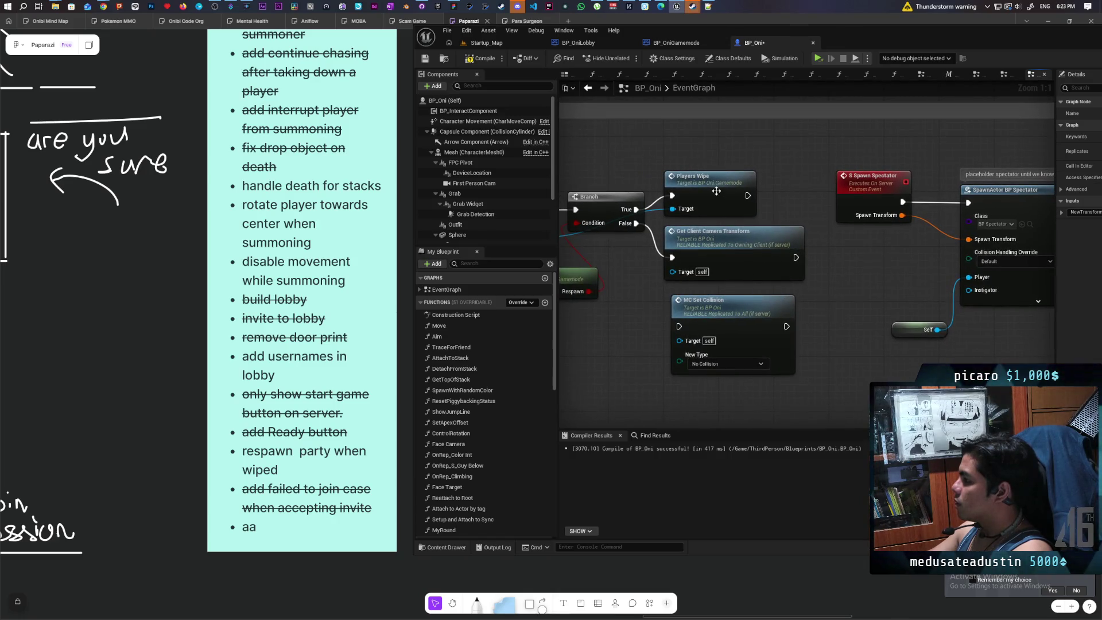
drag(716, 191, 802, 167)
mouse_move(742, 310)
mouse_down()
mouse_move(694, 159)
mouse_move(721, 131)
mouse_up()
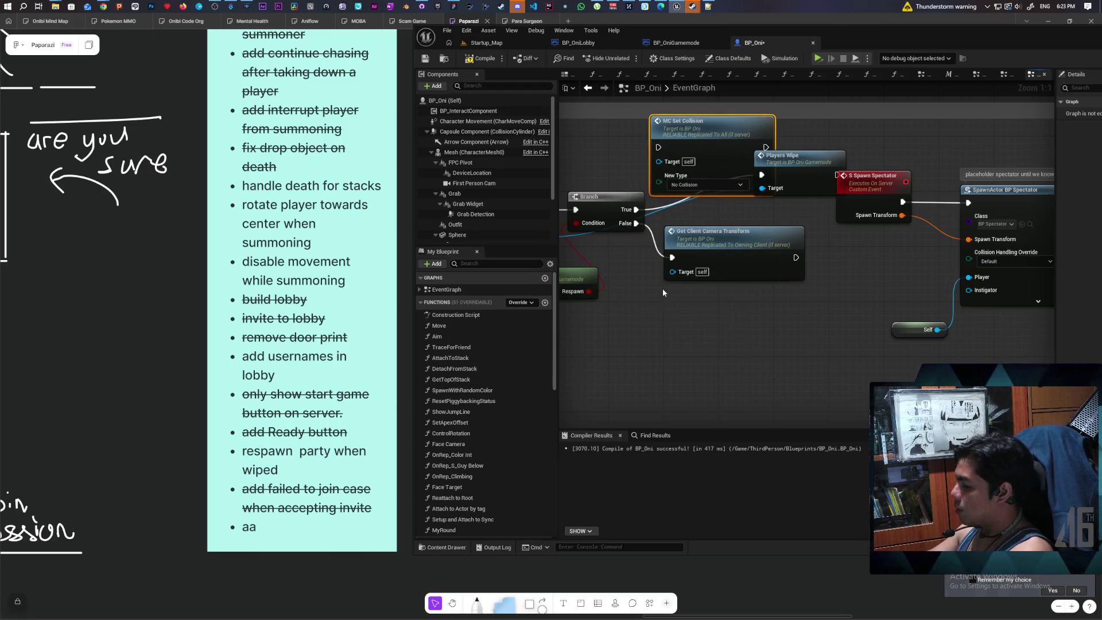
drag(697, 172, 708, 324)
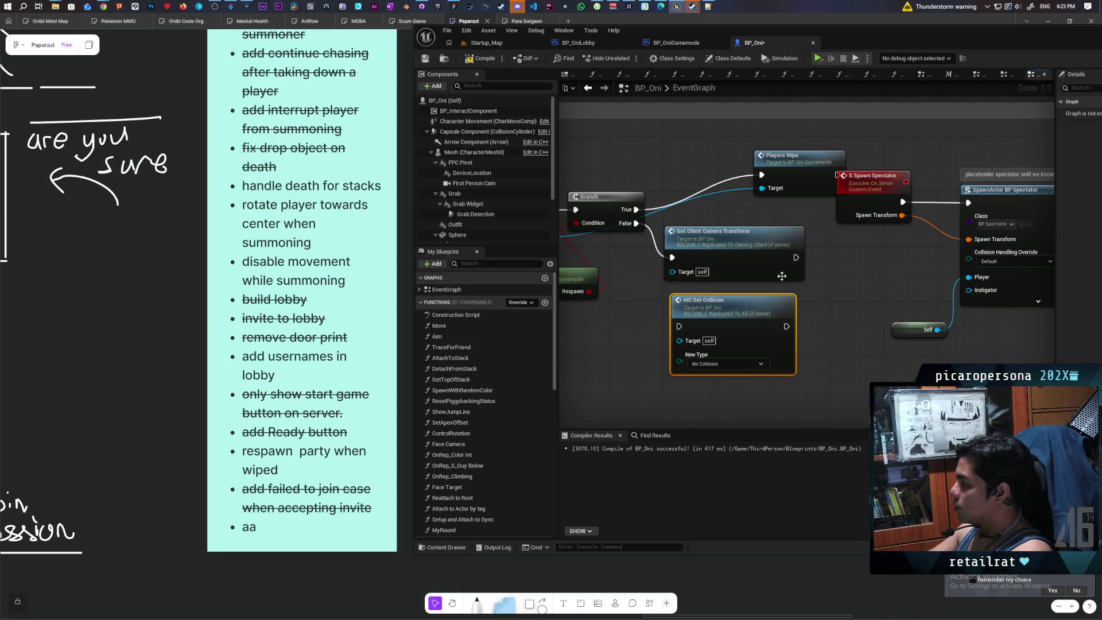
mouse_move(796, 257)
mouse_down()
mouse_move(712, 325)
mouse_move(680, 327)
mouse_up()
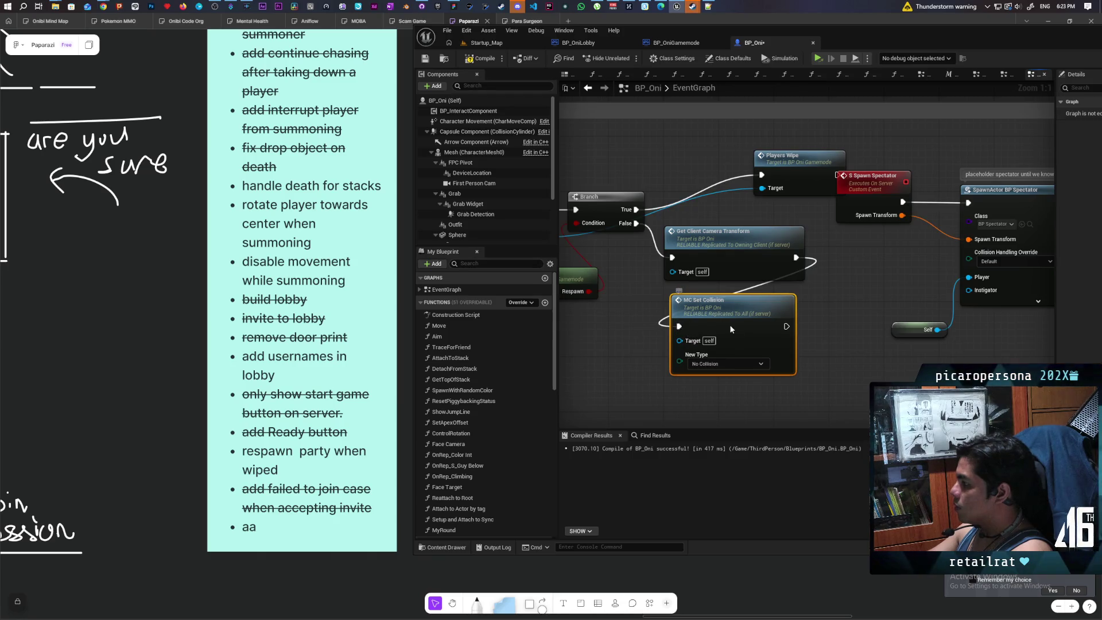
Step: Paste a copy of MC Set Collision above Branch and wire Branch True into it
click(665, 219)
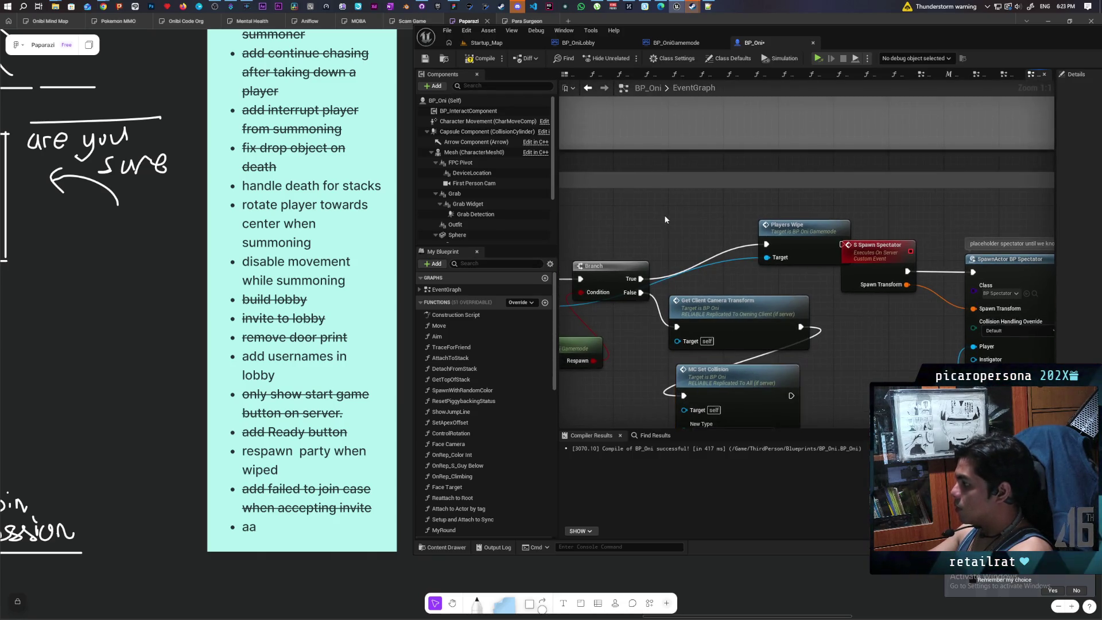
key(ctrl+v)
drag(710, 236, 709, 208)
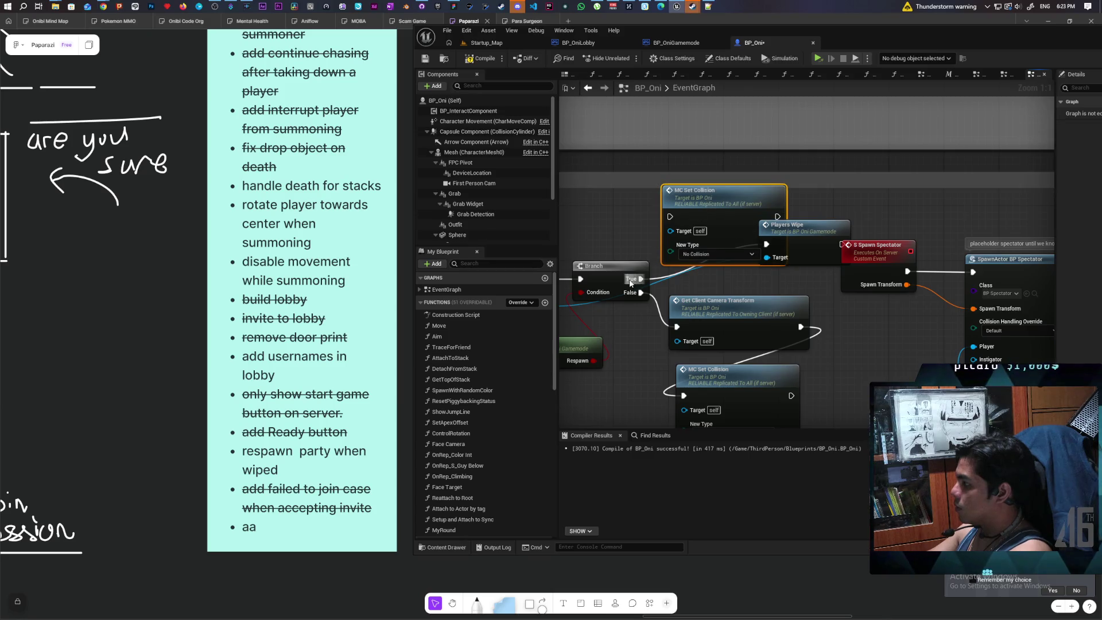
mouse_move(630, 282)
mouse_down()
mouse_move(670, 216)
mouse_move(632, 212)
mouse_up()
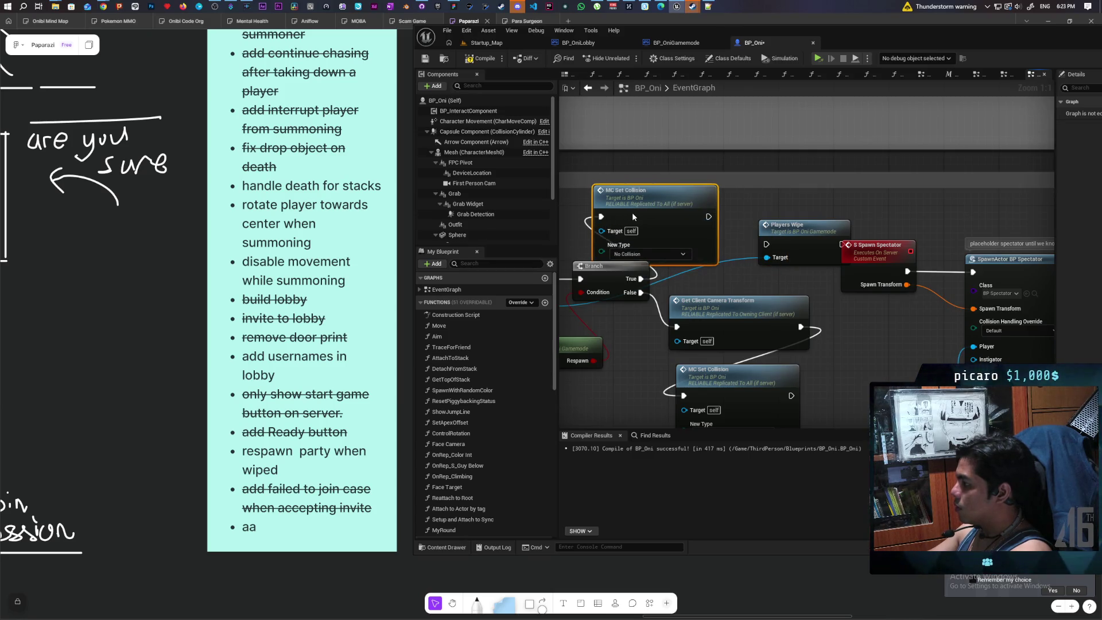
Step: Insert a 1-second Delay between MC Set Collision and Players Wipe, then save BP_Oni
mouse_move(800, 236)
mouse_down()
mouse_move(861, 204)
mouse_move(891, 203)
mouse_up()
key(ctrl+v)
click(787, 238)
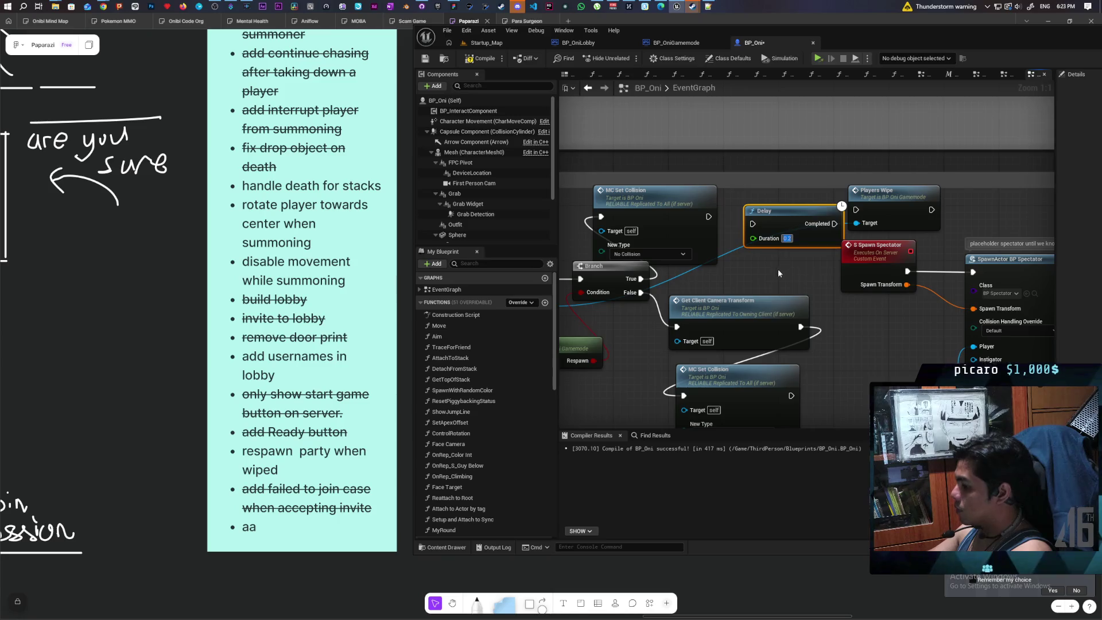
text(1)
mouse_move(769, 210)
mouse_down()
mouse_move(753, 204)
mouse_move(739, 217)
mouse_up()
drag(820, 217, 856, 210)
drag(884, 203, 877, 210)
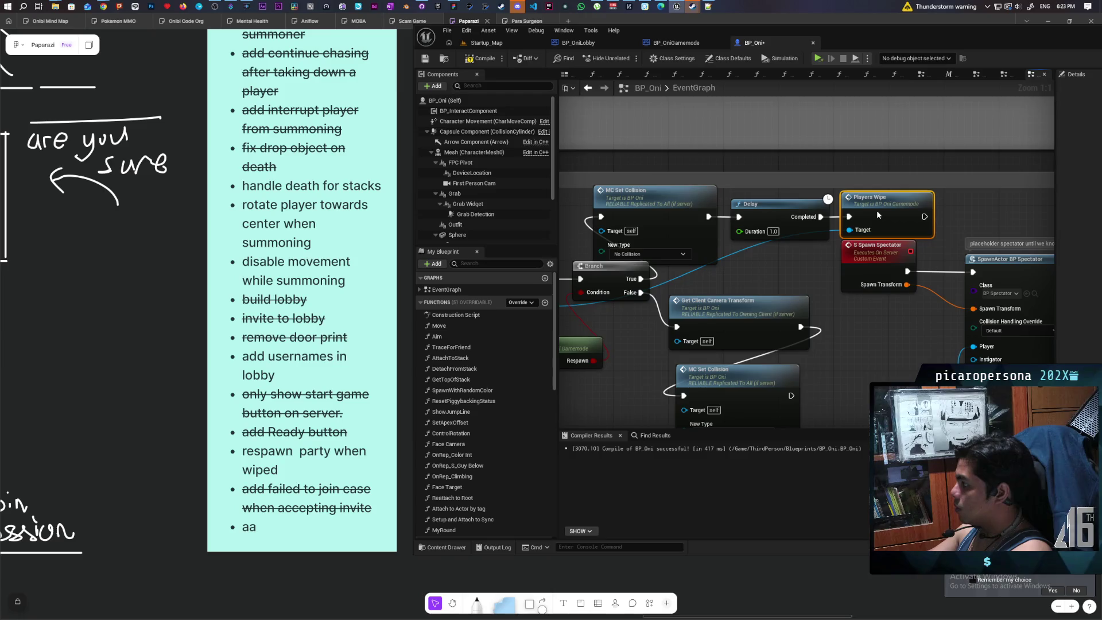
scroll(799, 268, down, 1)
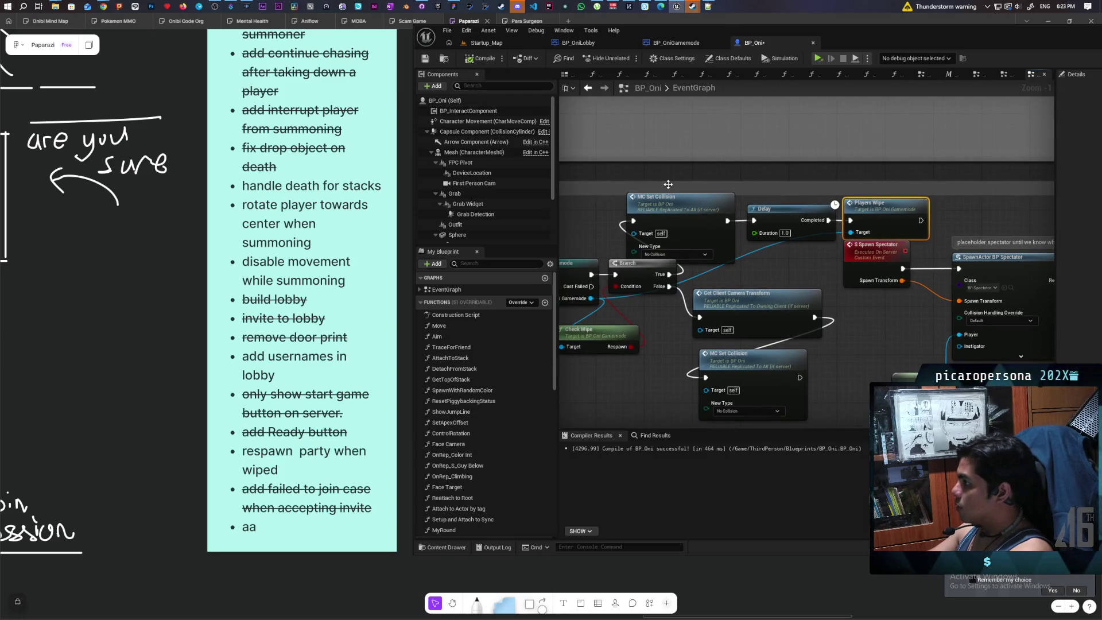
key(ctrl+s)
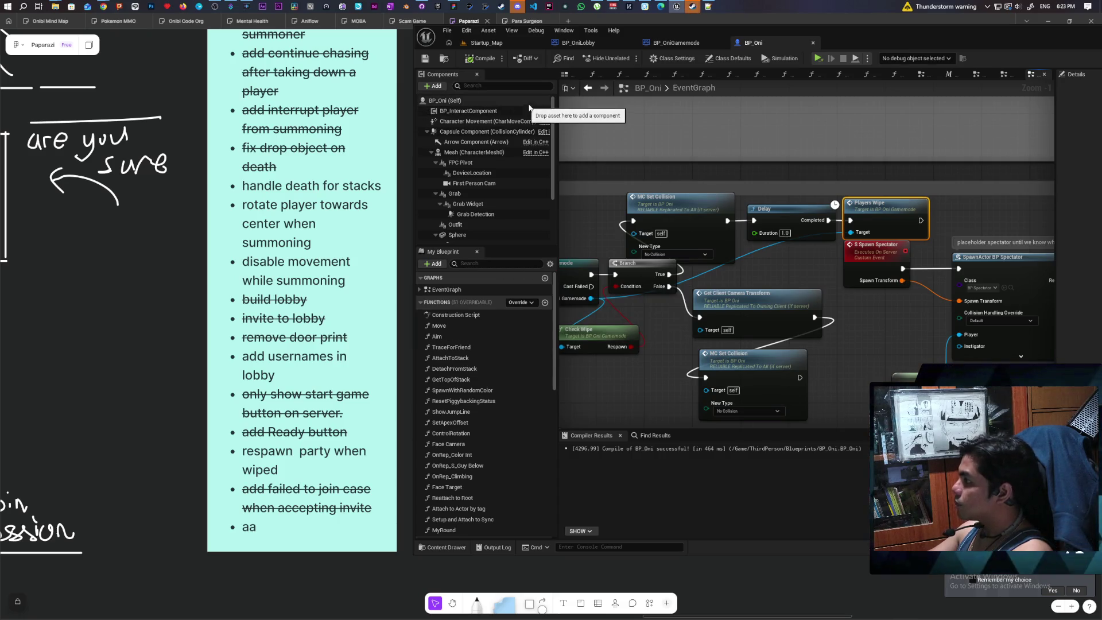
click(428, 6)
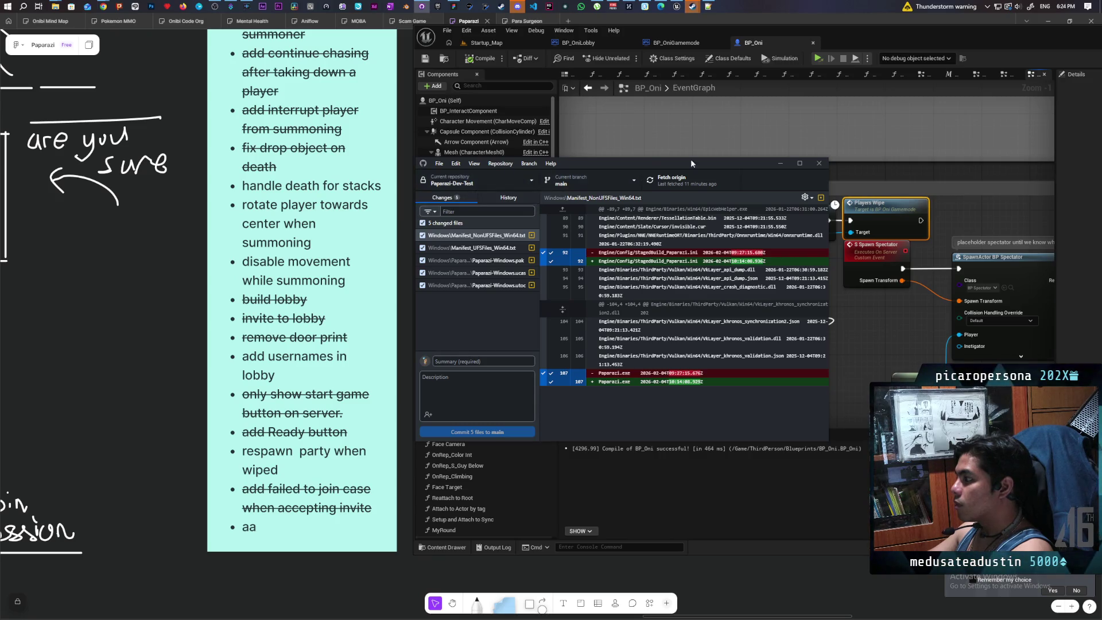
click(780, 163)
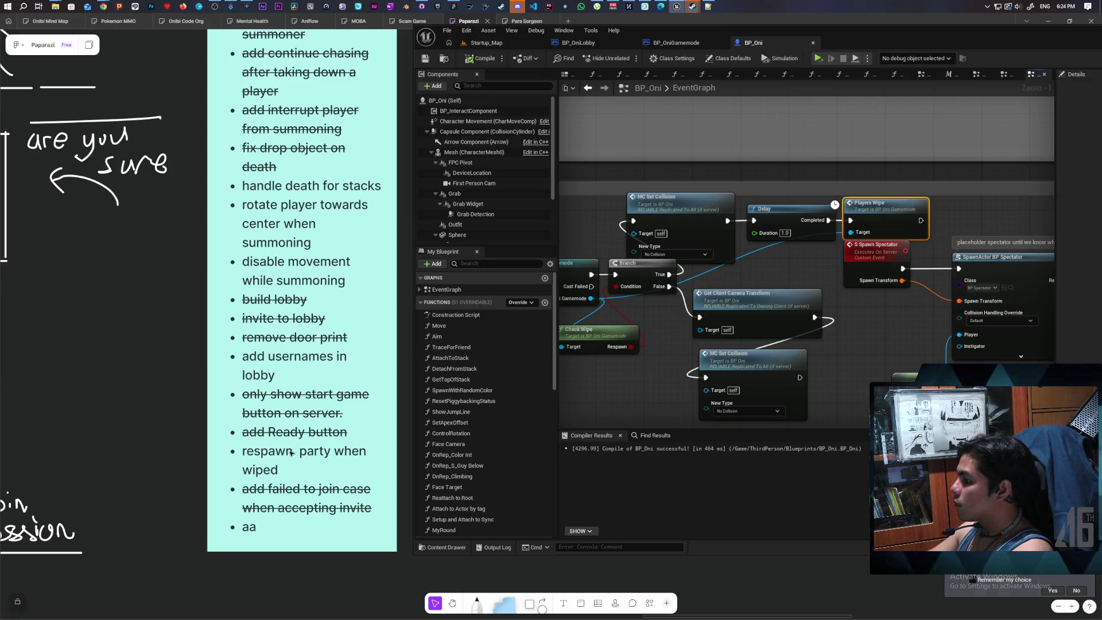
Step: Cross off the 'respawn party when wiped' bullet on the whiteboard to-do list
click(453, 7)
triple_click(294, 451)
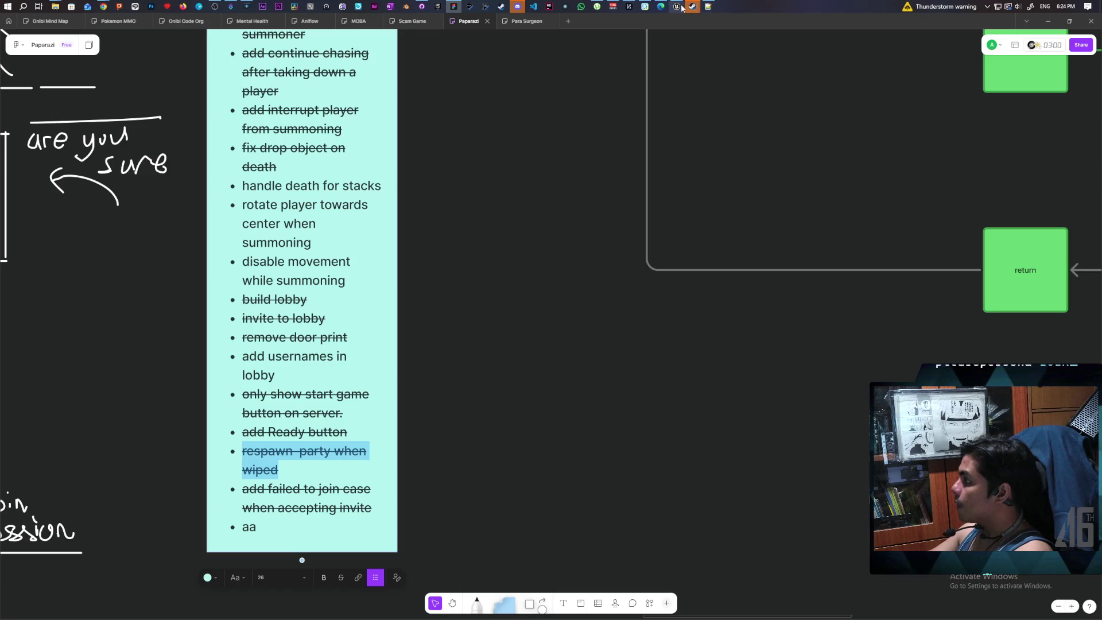
mouse_move(678, 7)
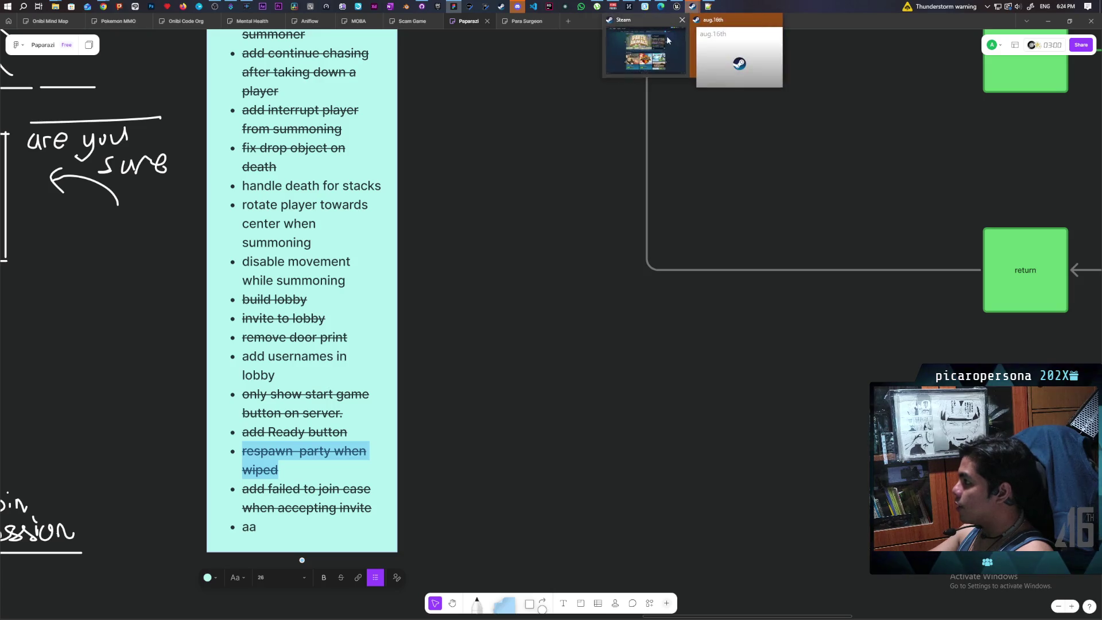
click(678, 7)
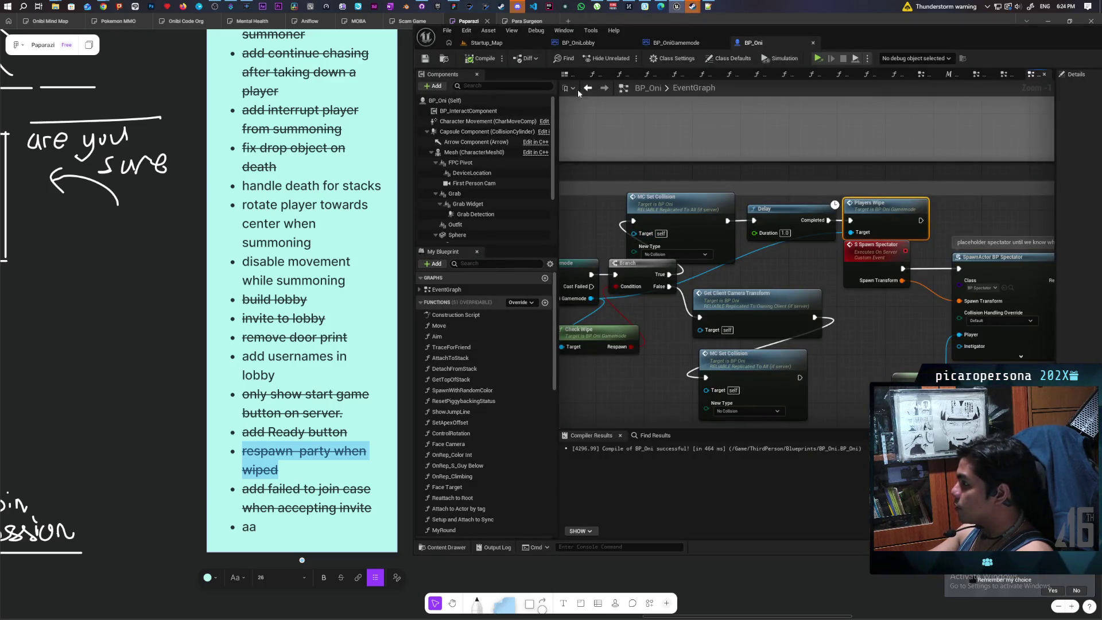
Step: From Startup_Map, run Platforms > Package Project into the chosen output folder for Windows
click(487, 43)
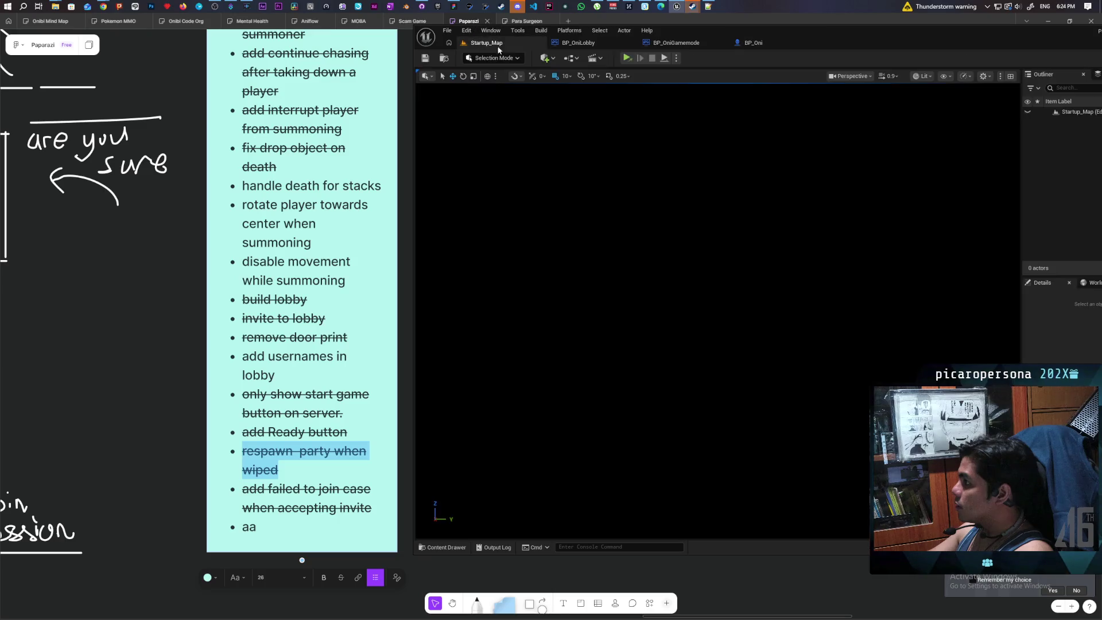
click(569, 31)
mouse_move(632, 121)
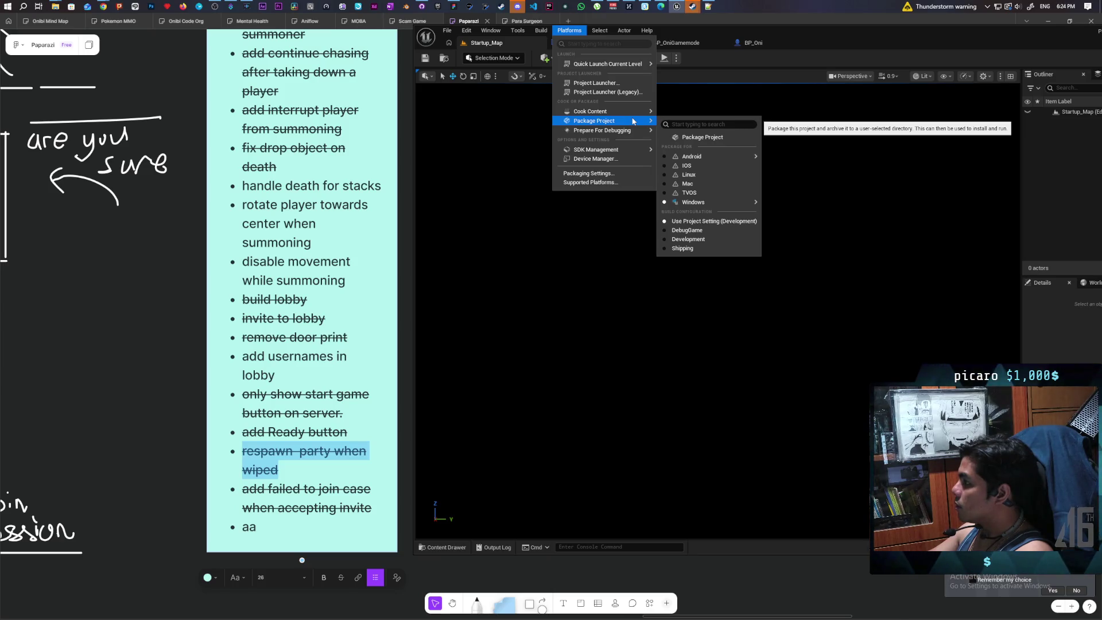
click(692, 137)
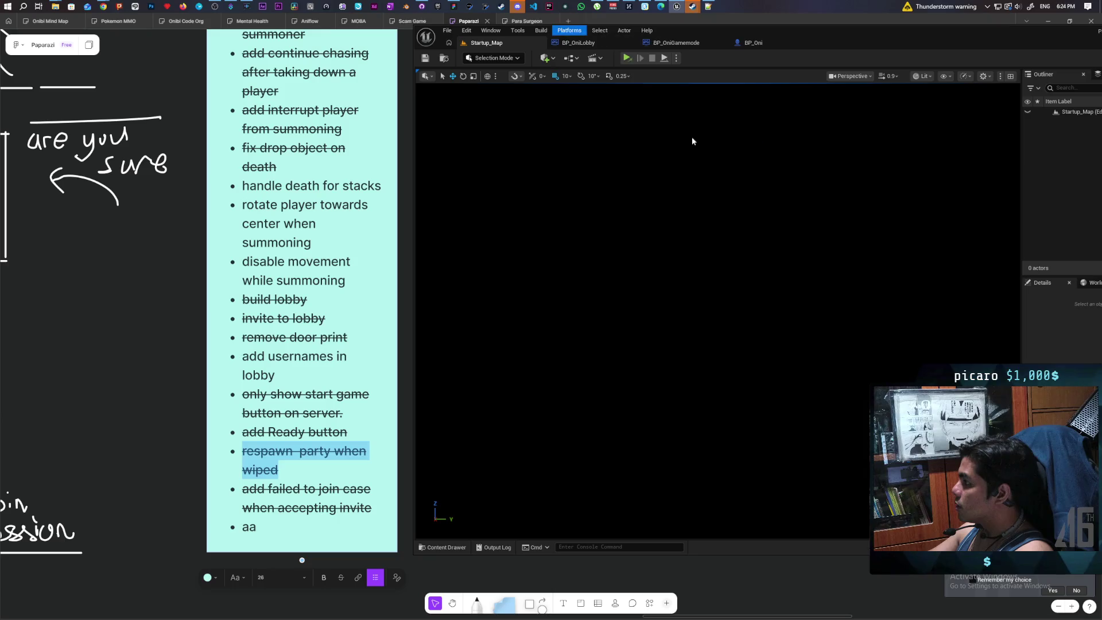
click(845, 320)
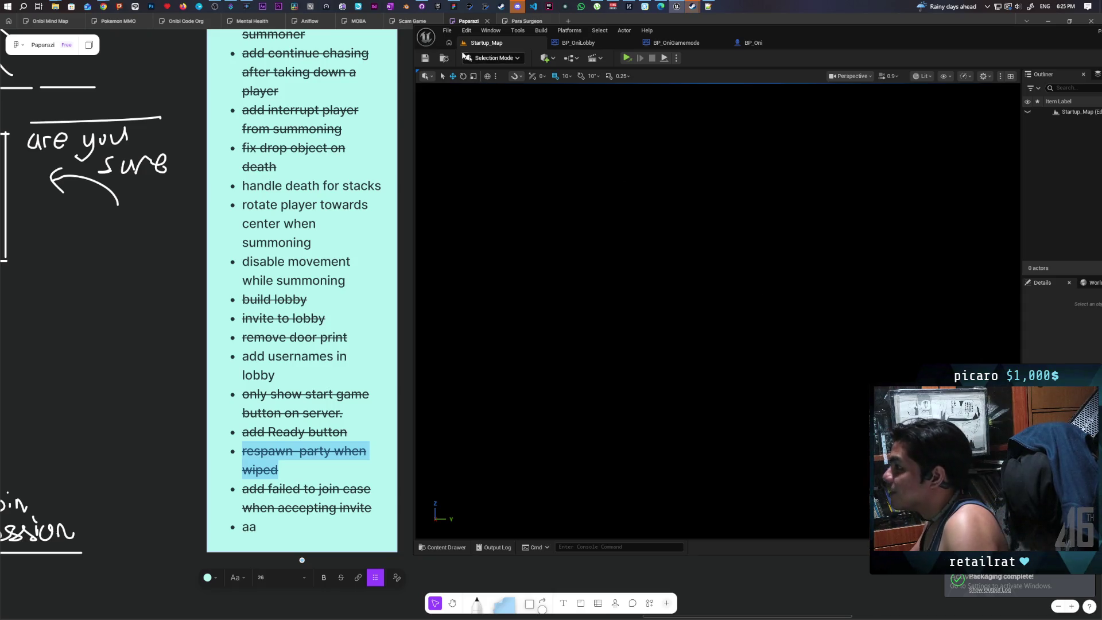
click(422, 7)
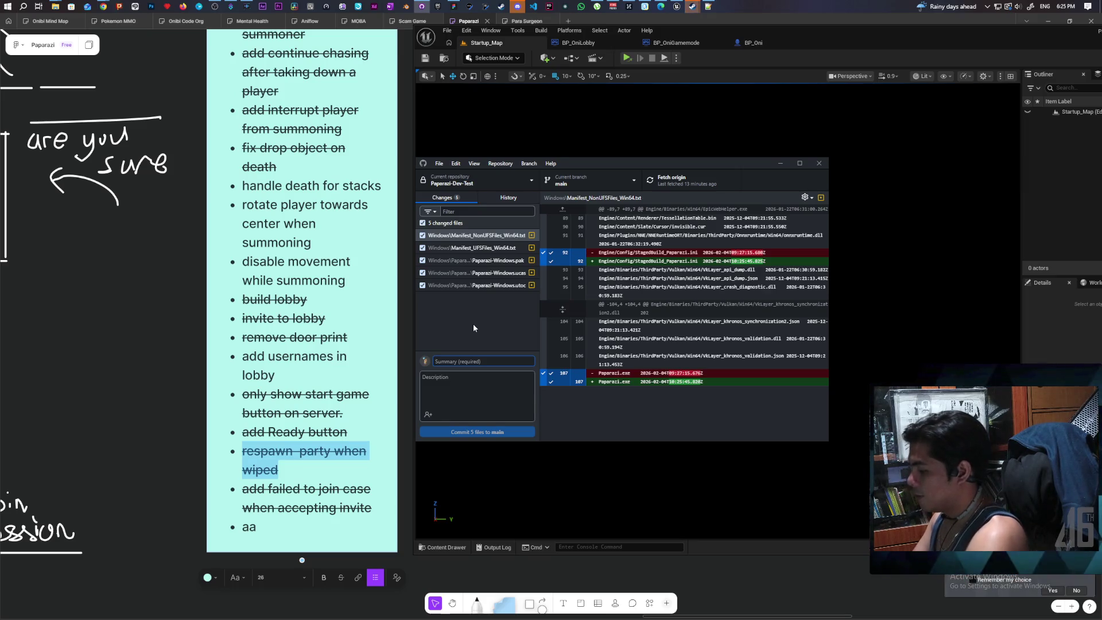
Step: Commit the 5 changed files to main as 'added respawn after wipe' and push to origin
text(added)
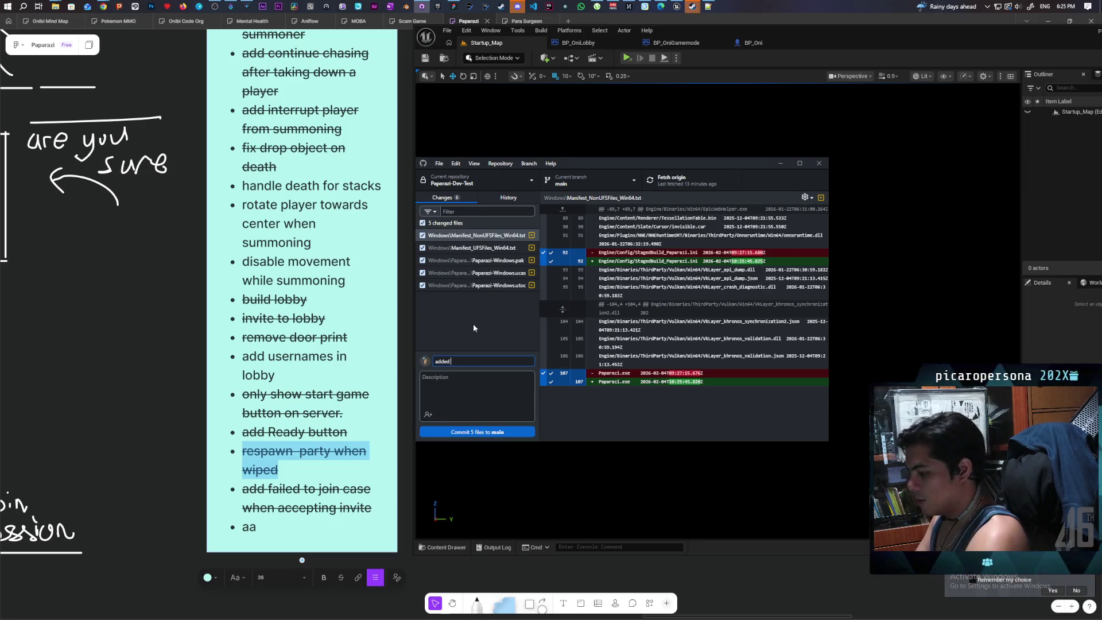
text( respawn )
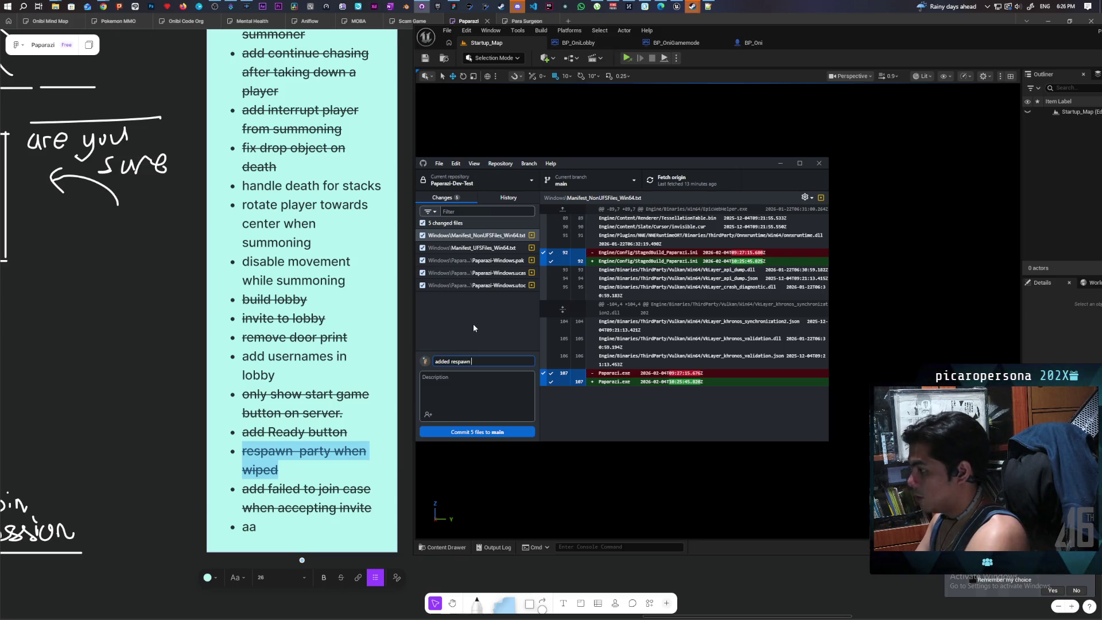
text(after wipe)
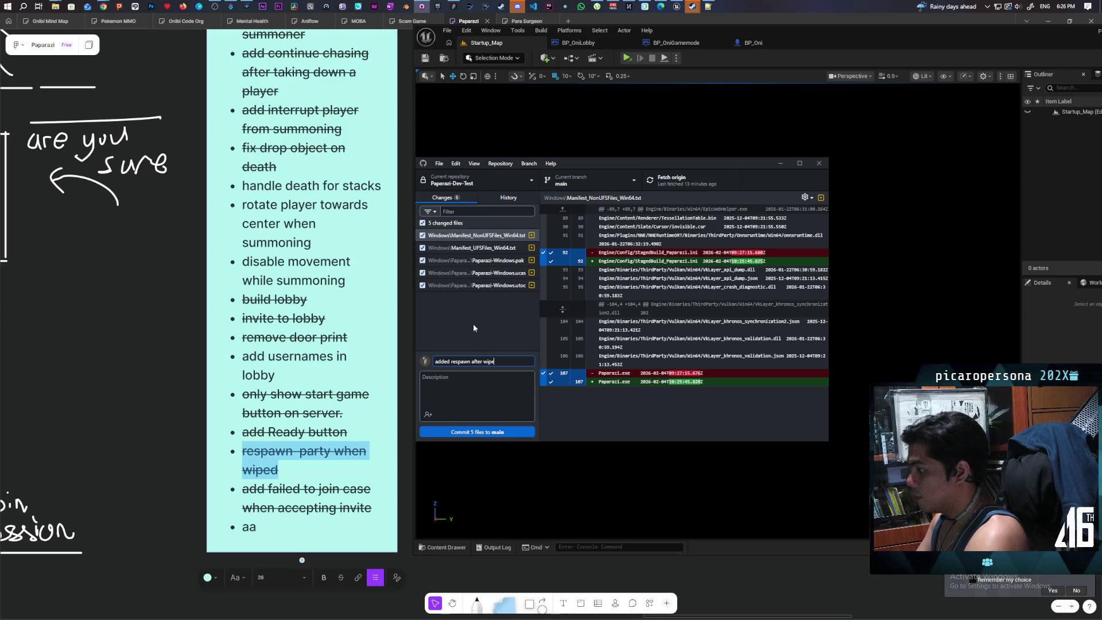
key(ctrl+Return)
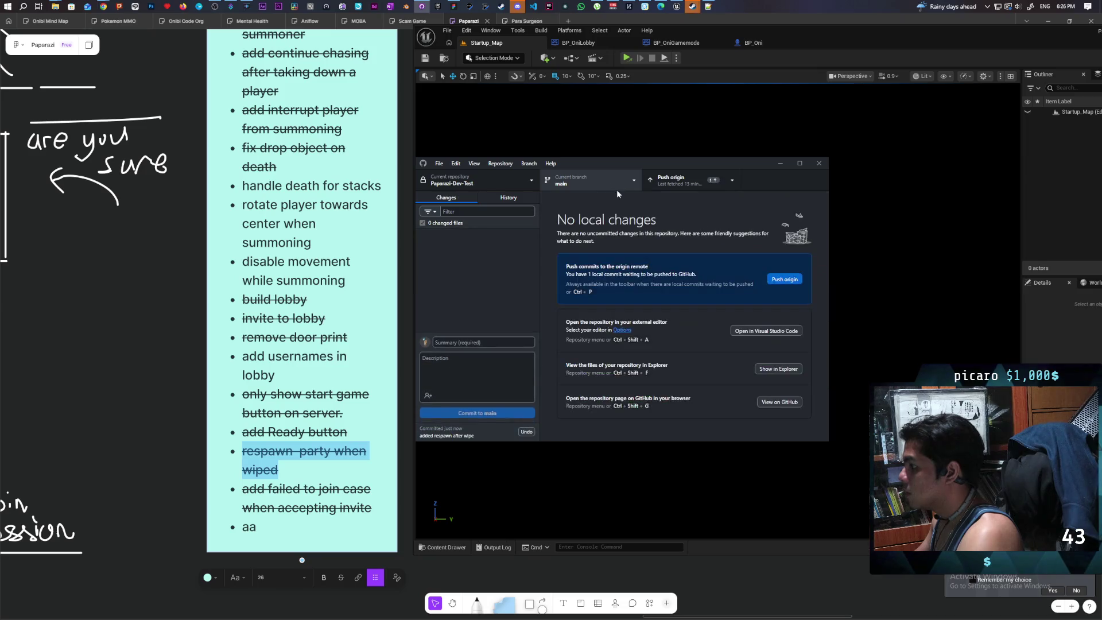
key(ctrl+p)
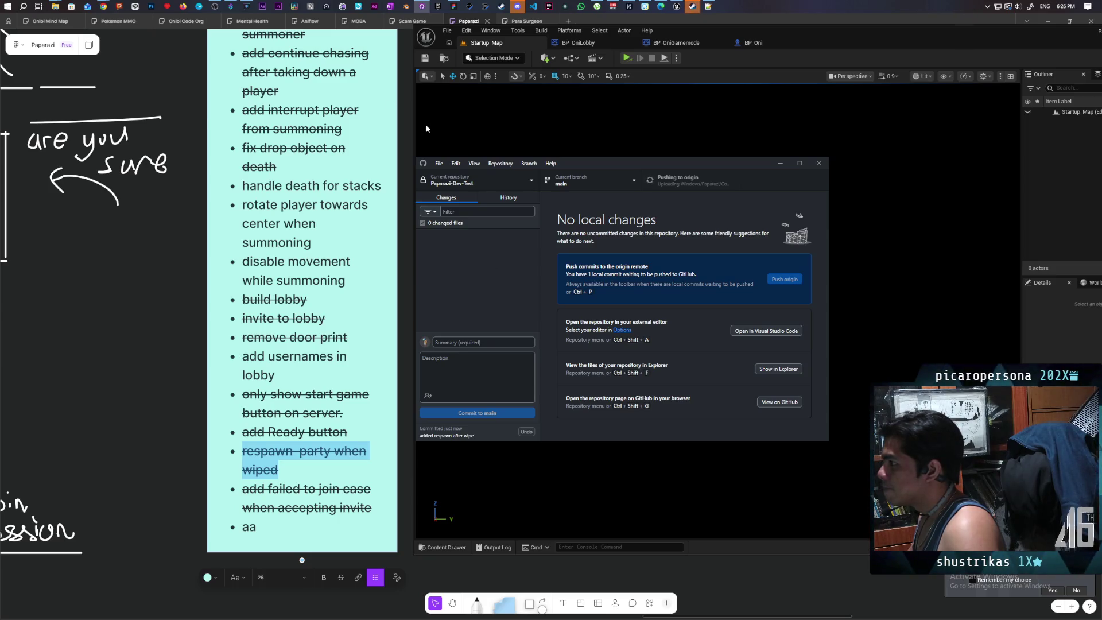
Step: On the remote PC via Chrome Remote Desktop, fetch origin and pull the new commit in GitHub Desktop
mouse_move(108, 9)
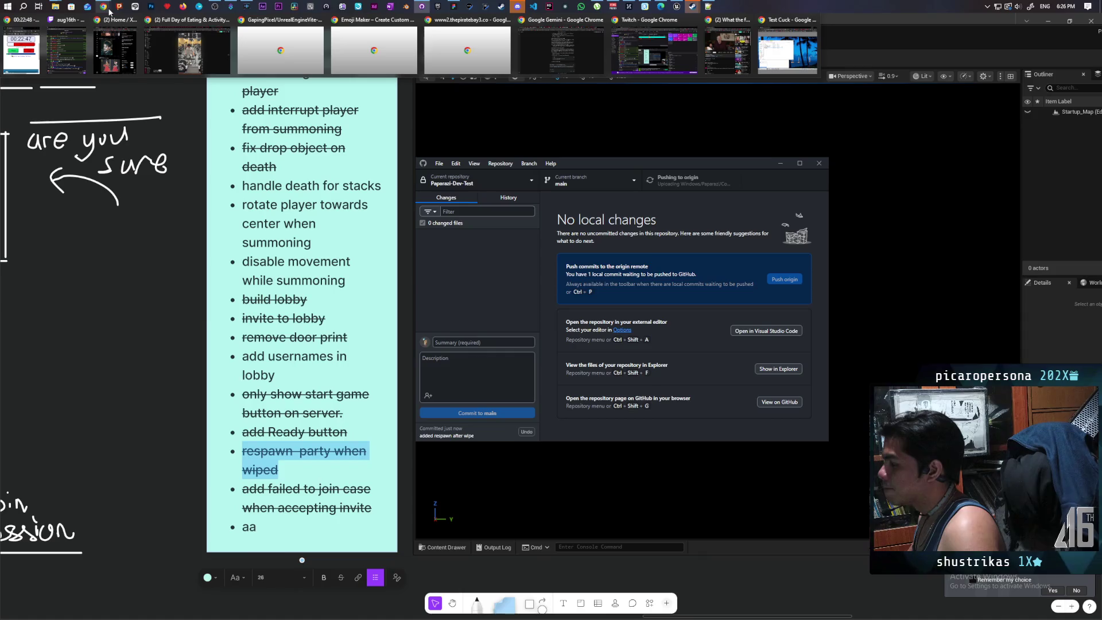
click(788, 49)
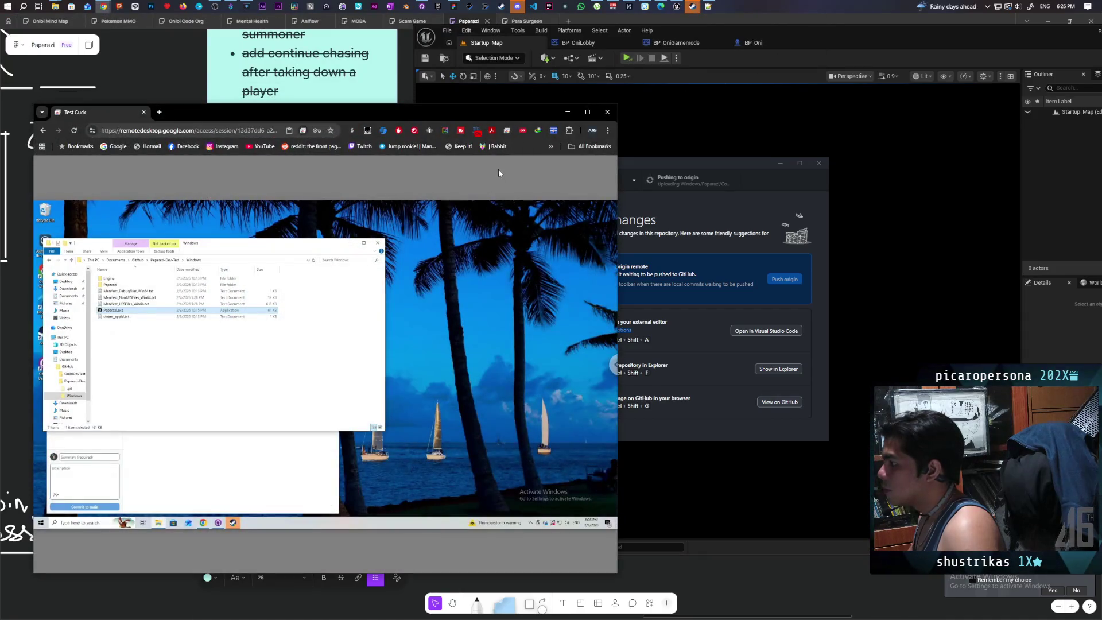
click(233, 522)
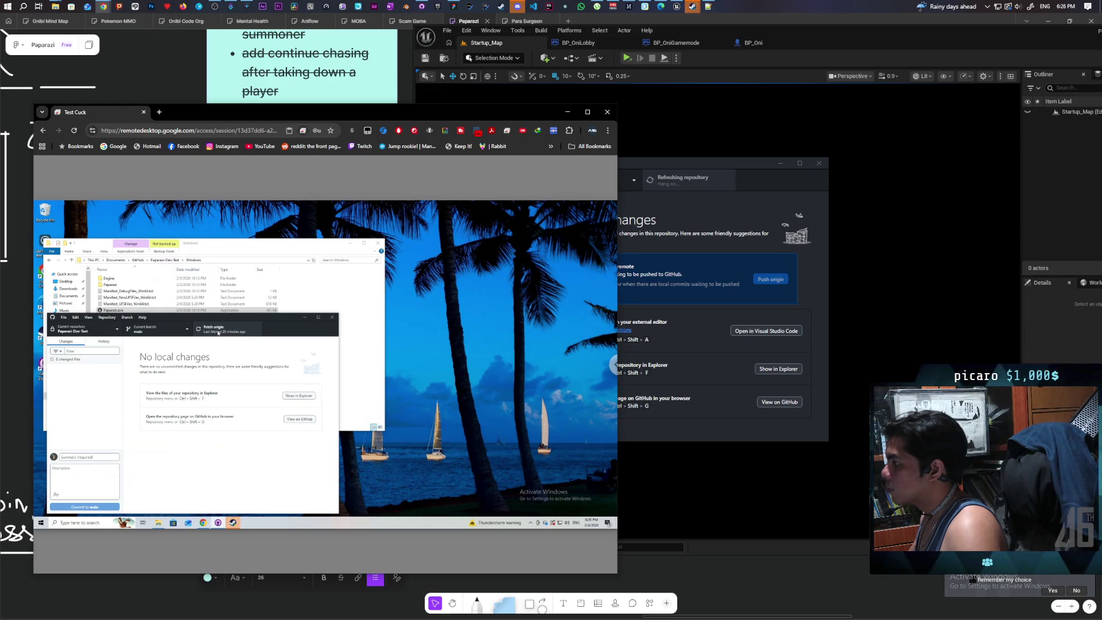
click(218, 332)
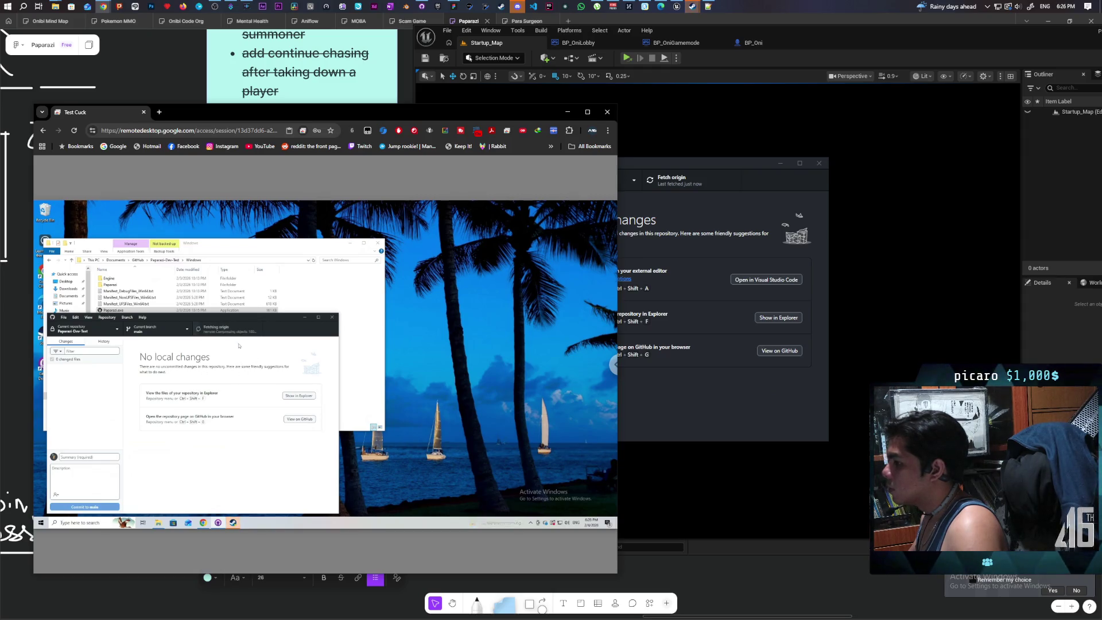
click(215, 329)
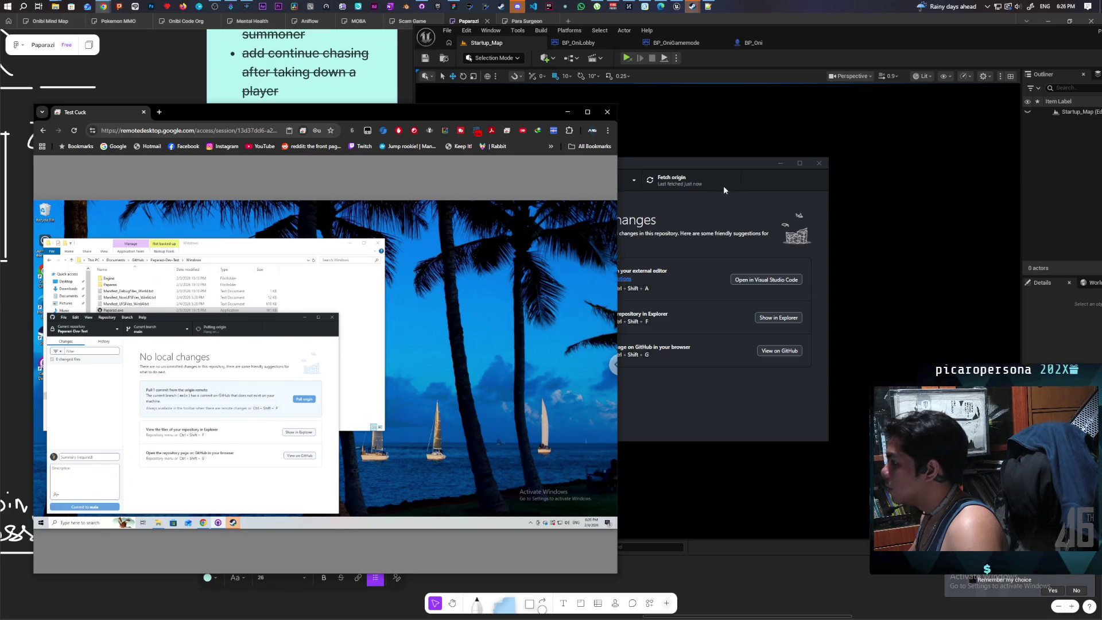
Step: Switch to the Paparazi repository and commit its 6 changed files to main as 'added respawn after'
click(745, 162)
click(528, 179)
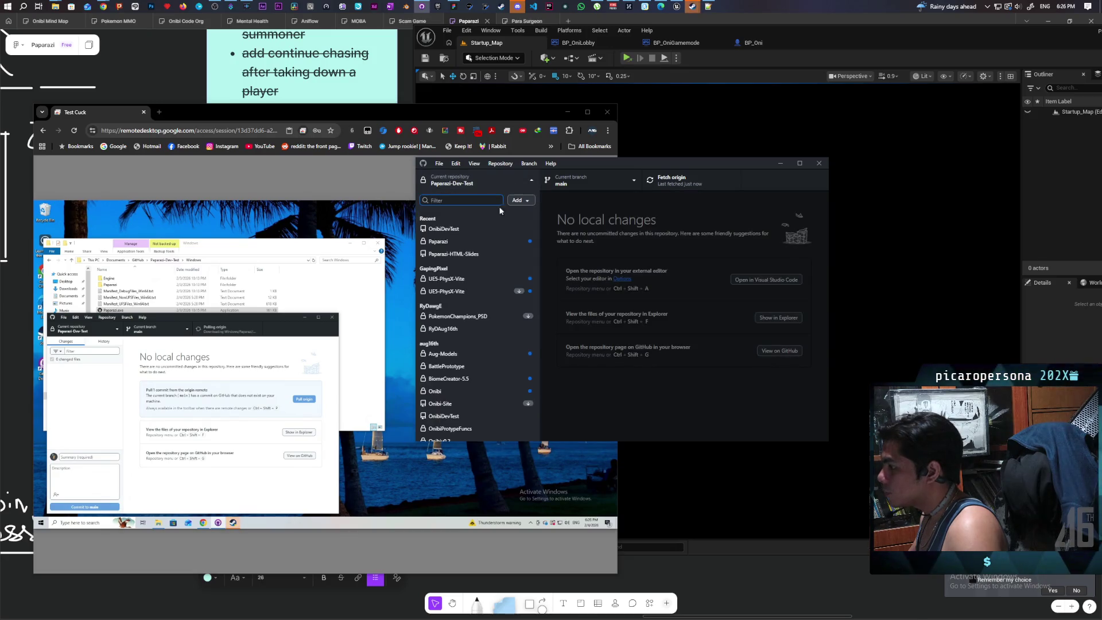
click(462, 248)
click(454, 361)
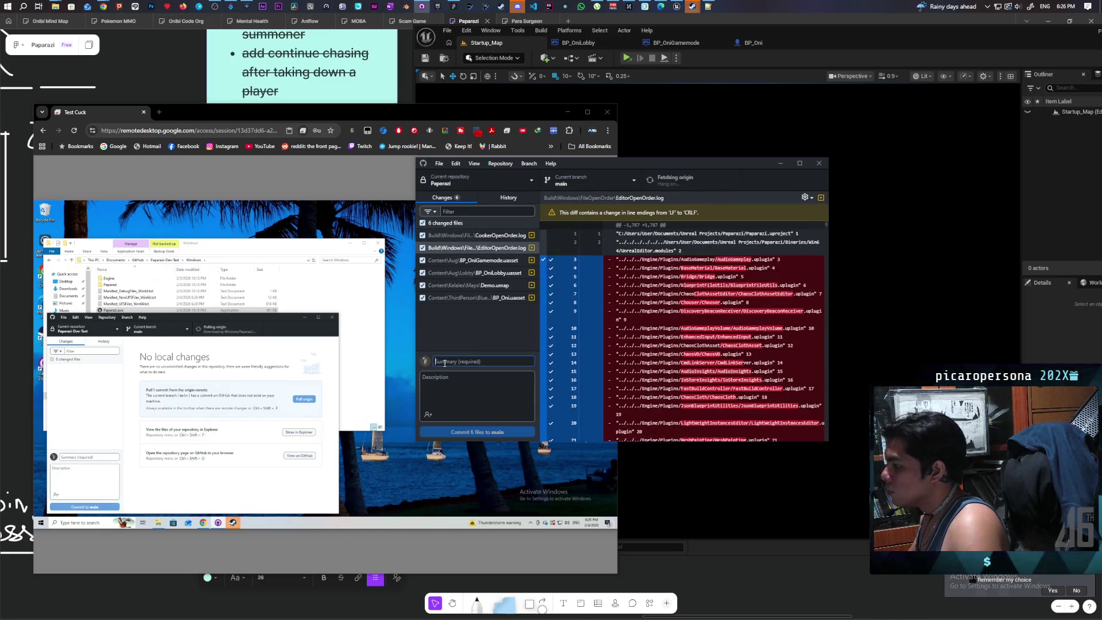
text(added)
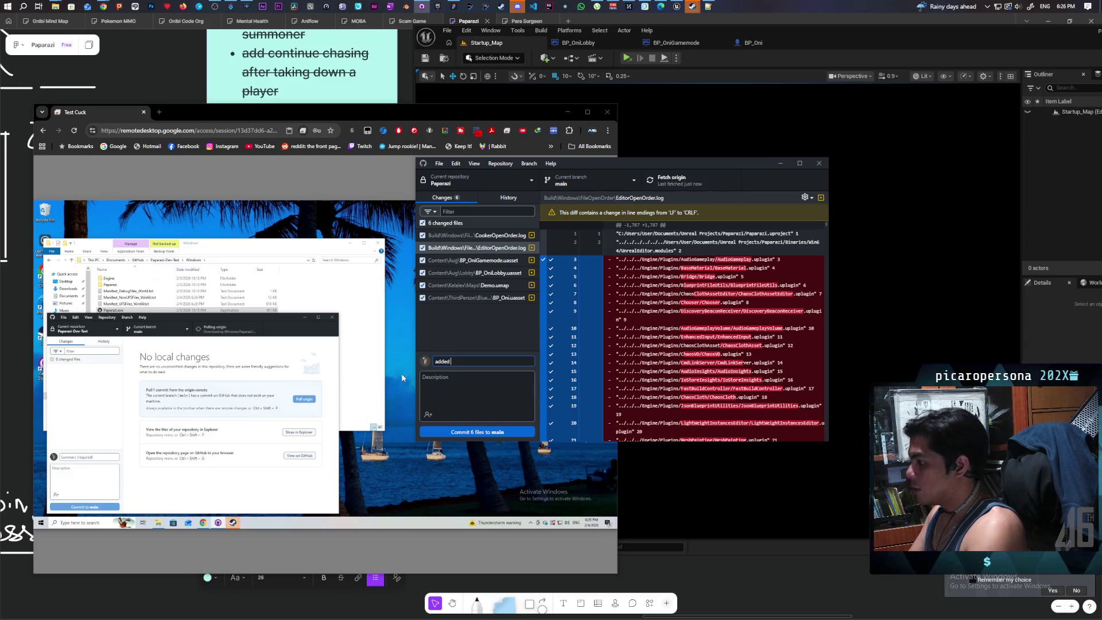
text( respaw)
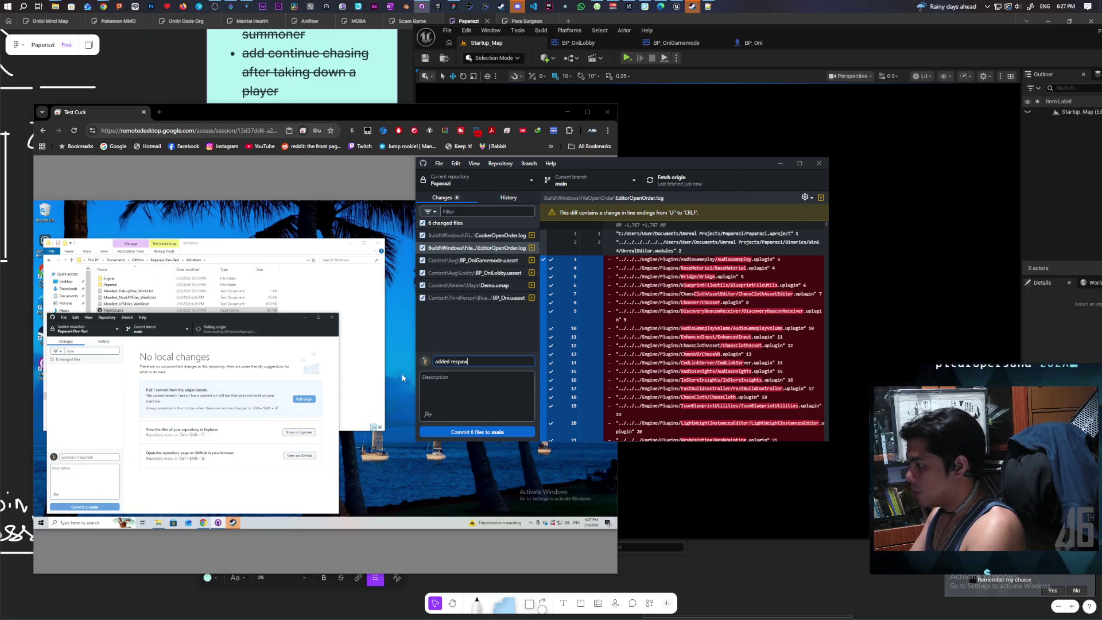
text(n after wipe)
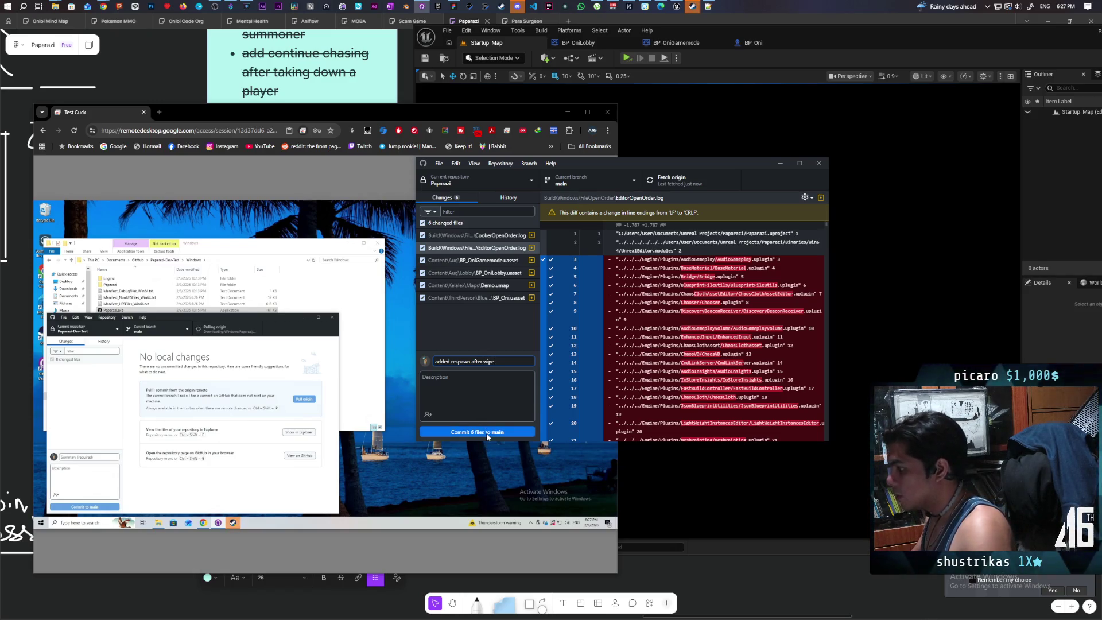
click(488, 432)
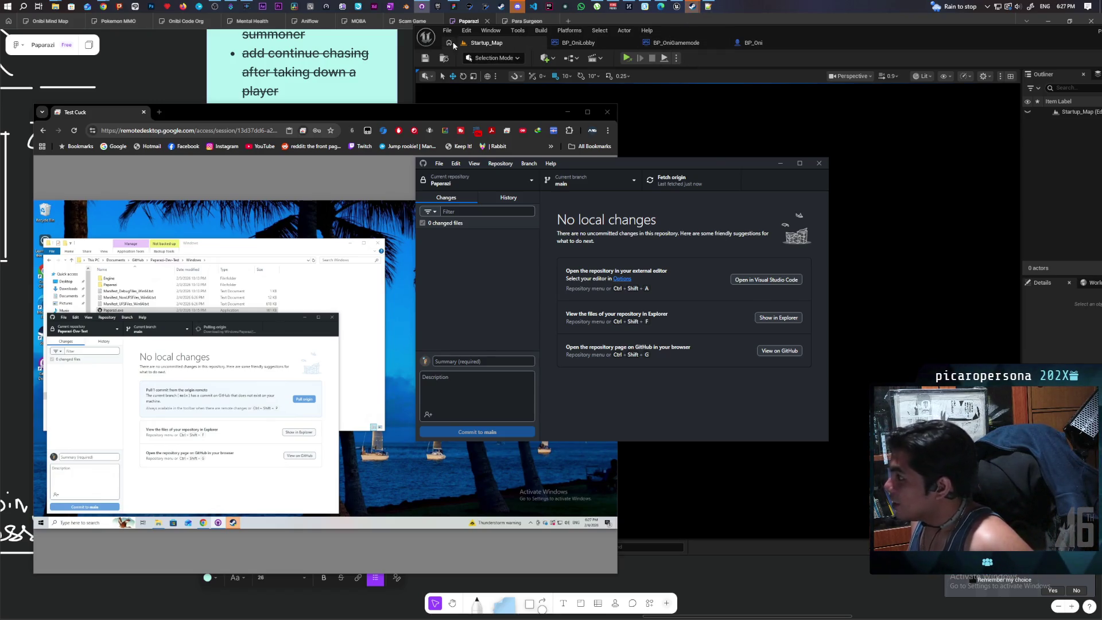
mouse_move(454, 9)
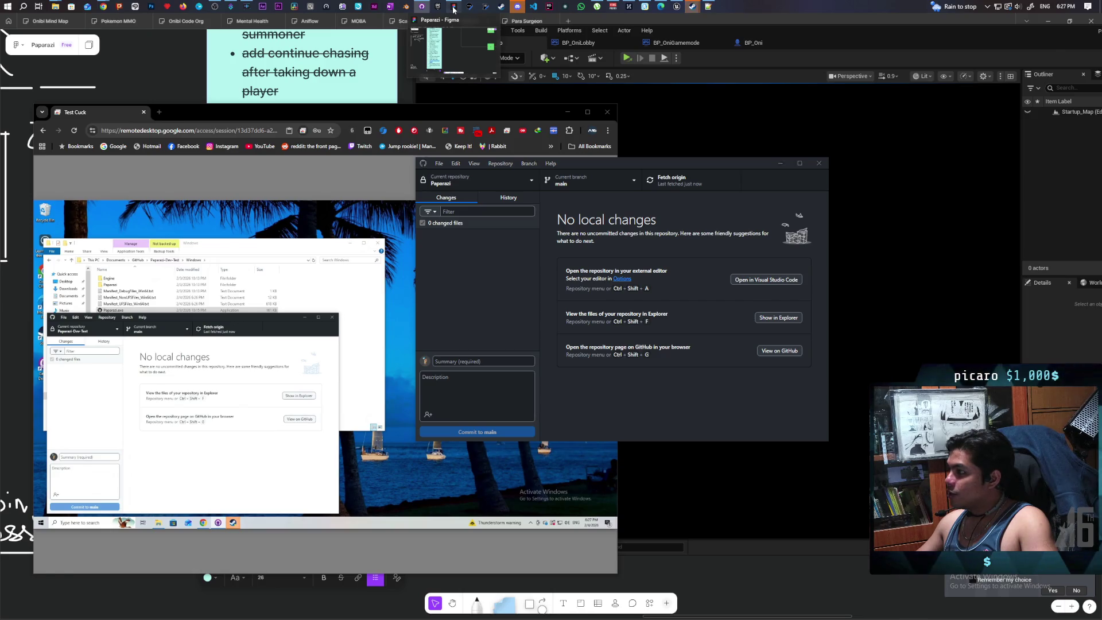
Step: Strike through the 'movement on client stuttery' bug line and turn its linked follow-up note green
click(454, 9)
scroll(603, 270, up, 10)
scroll(510, 462, up, 7)
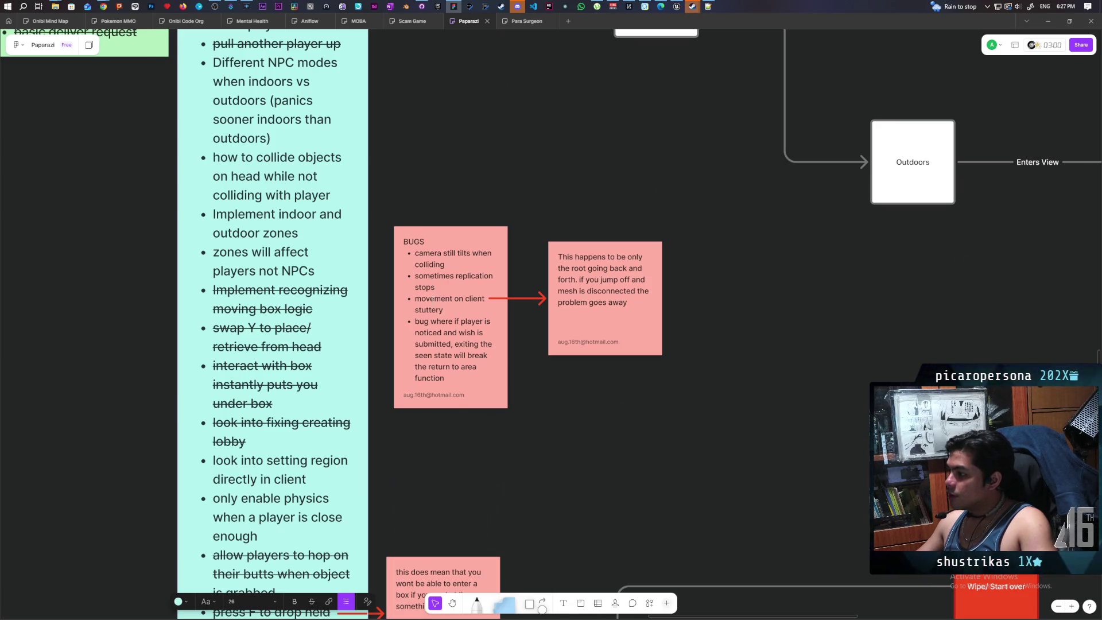
triple_click(455, 310)
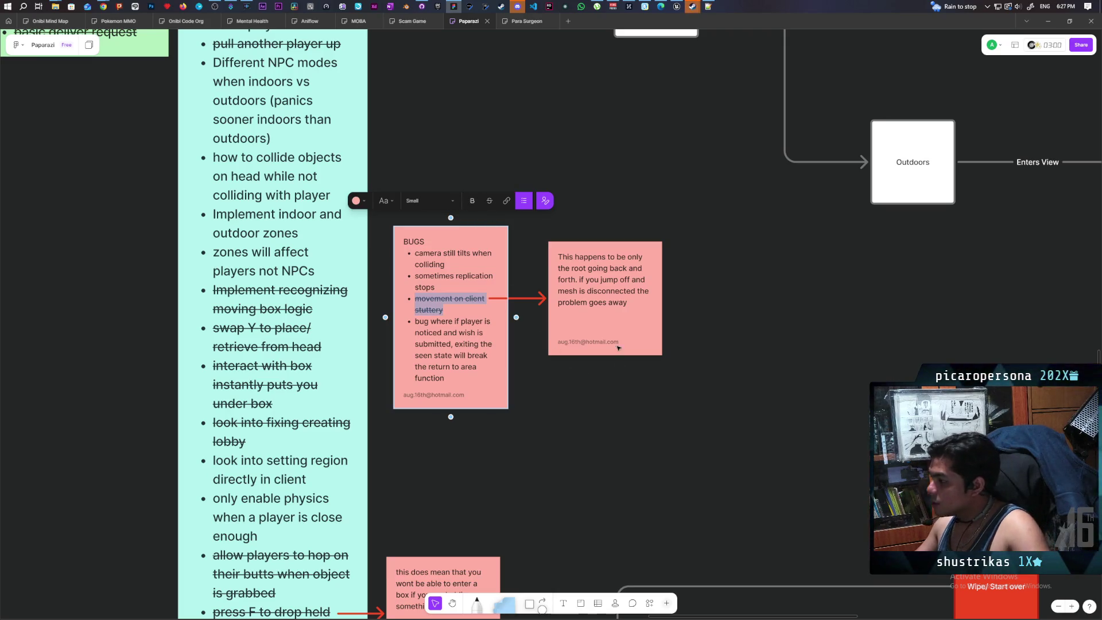
click(608, 331)
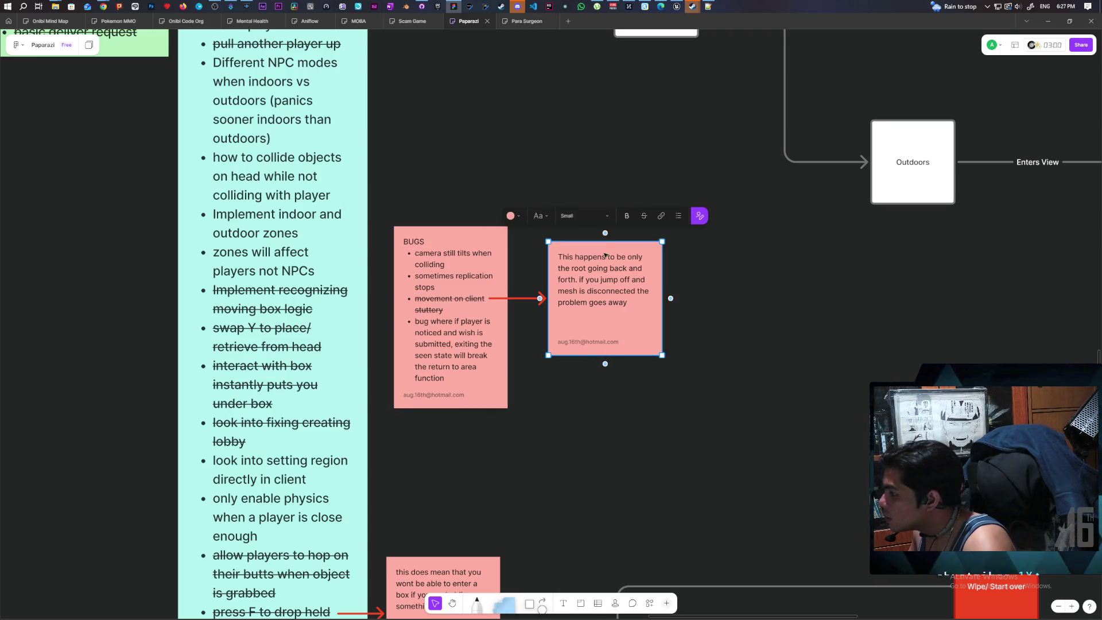
click(522, 215)
click(521, 194)
Step: Add a bullet 'nvm this was fixed when fps got limited to 60' to the green note
click(629, 309)
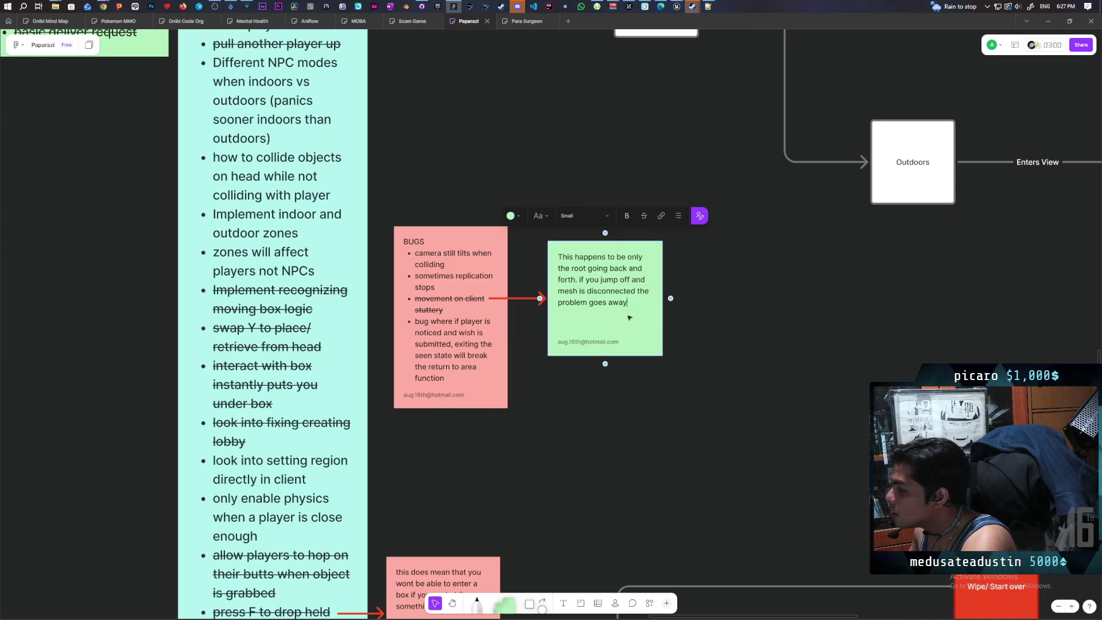
key(Return)
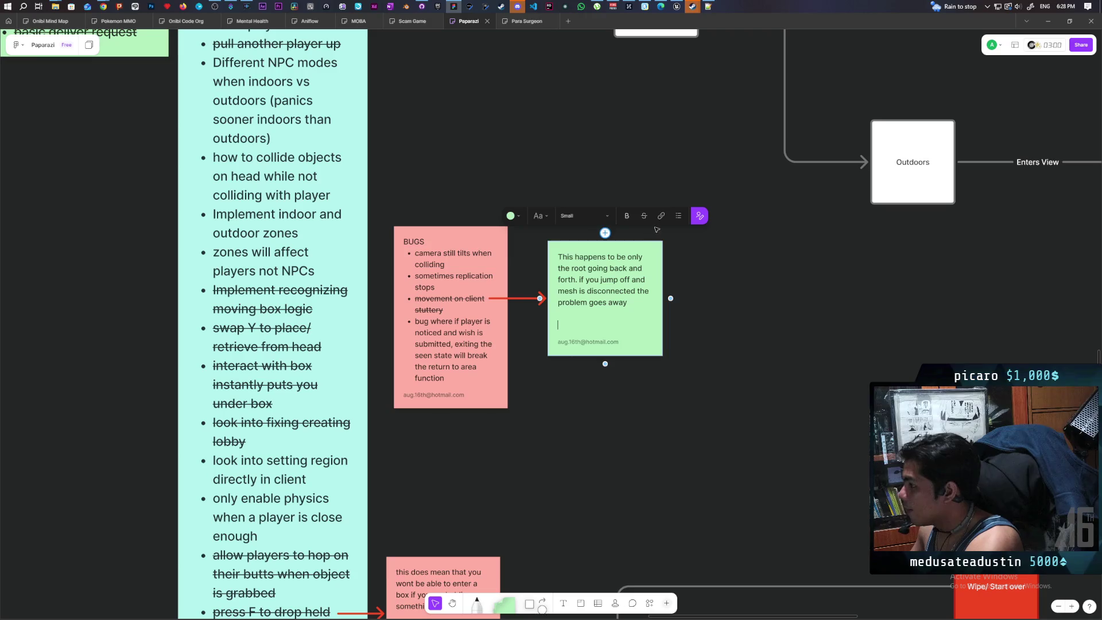
text(nvm )
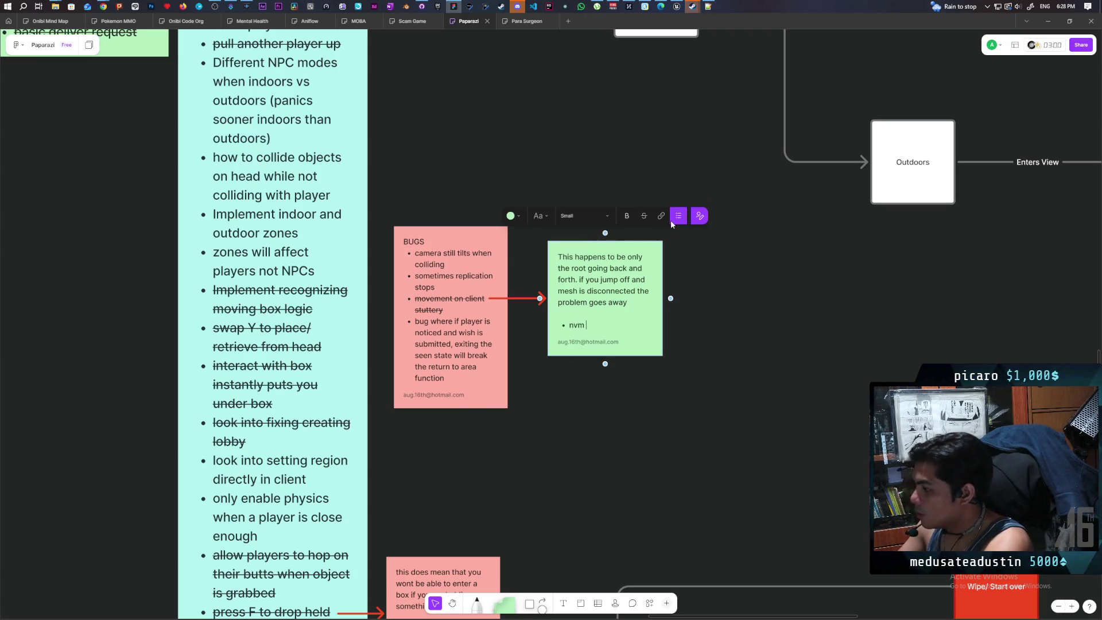
text(this was fixed )
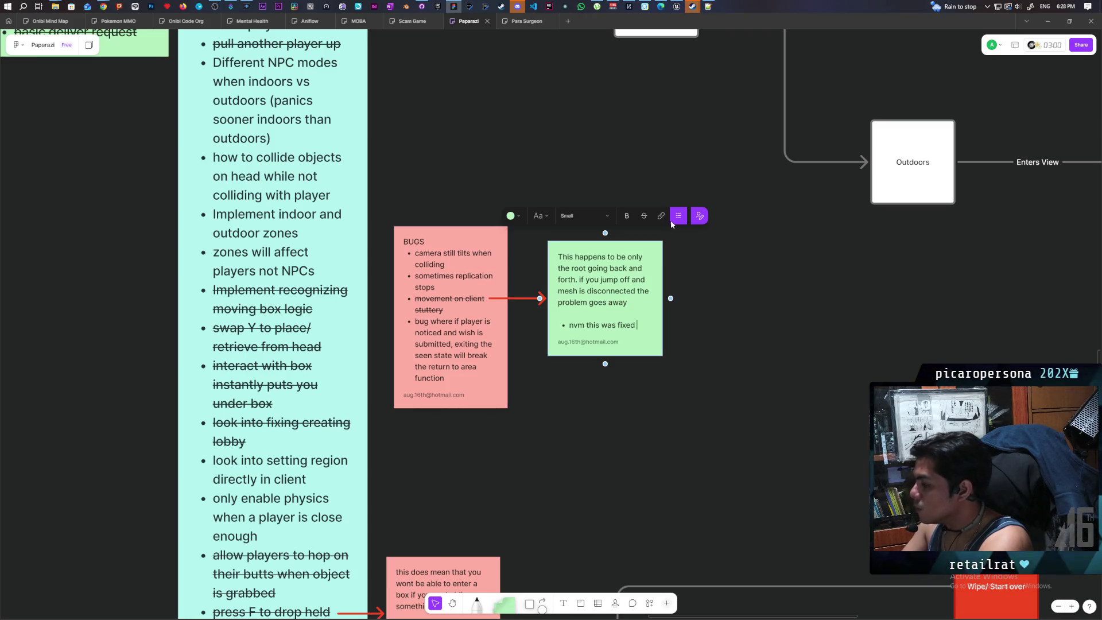
text(when fps )
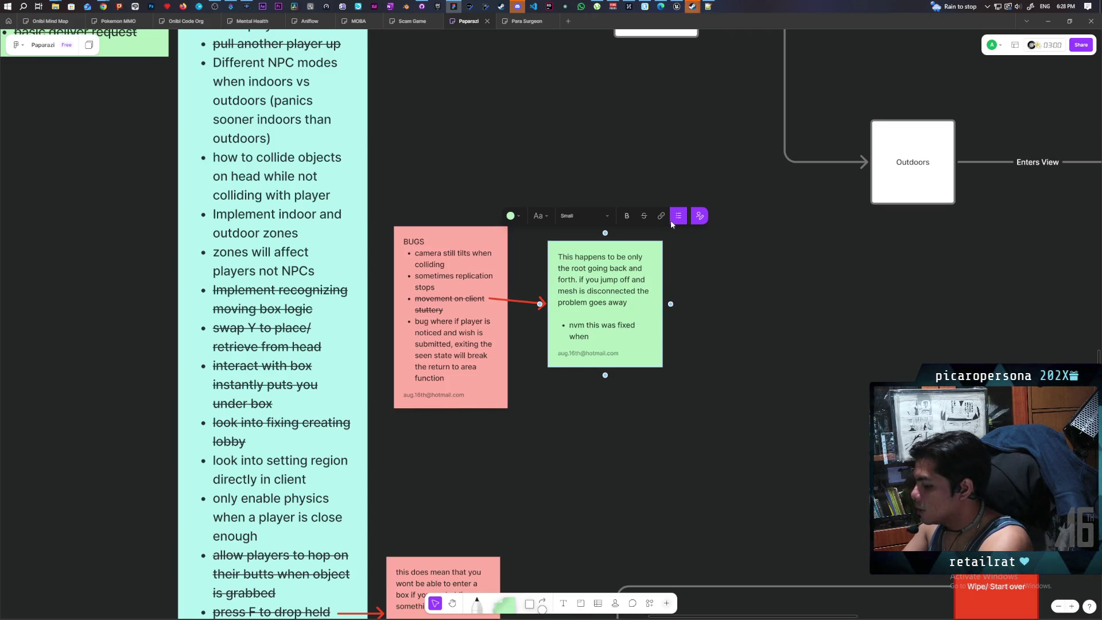
text(got limited to 60)
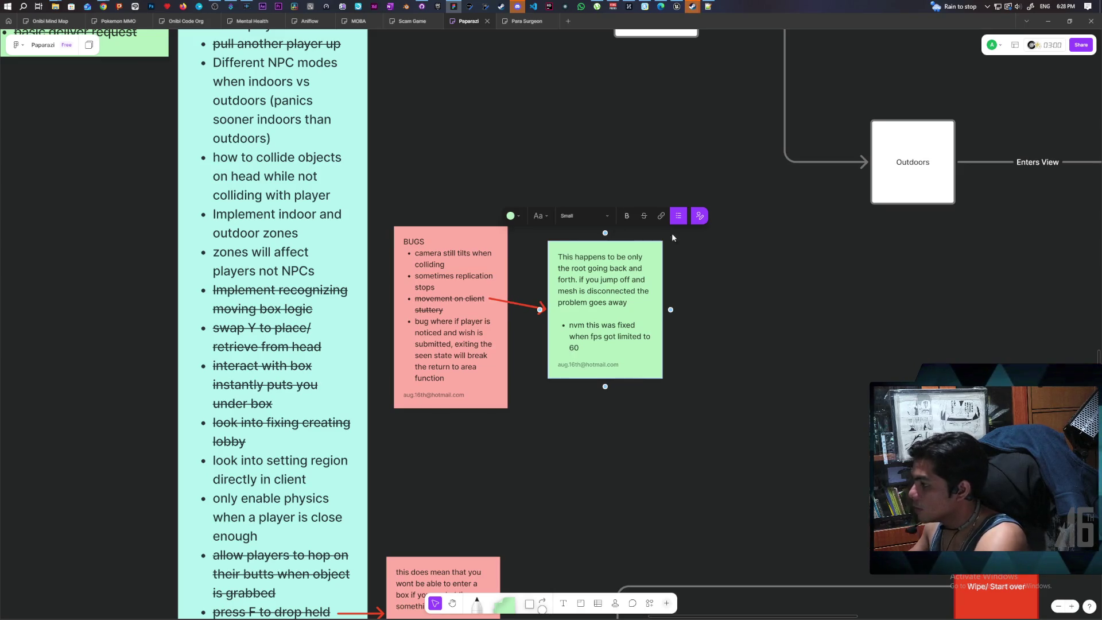
click(672, 237)
scroll(674, 320, down, 5)
scroll(633, 369, down, 1)
scroll(652, 383, left, 1)
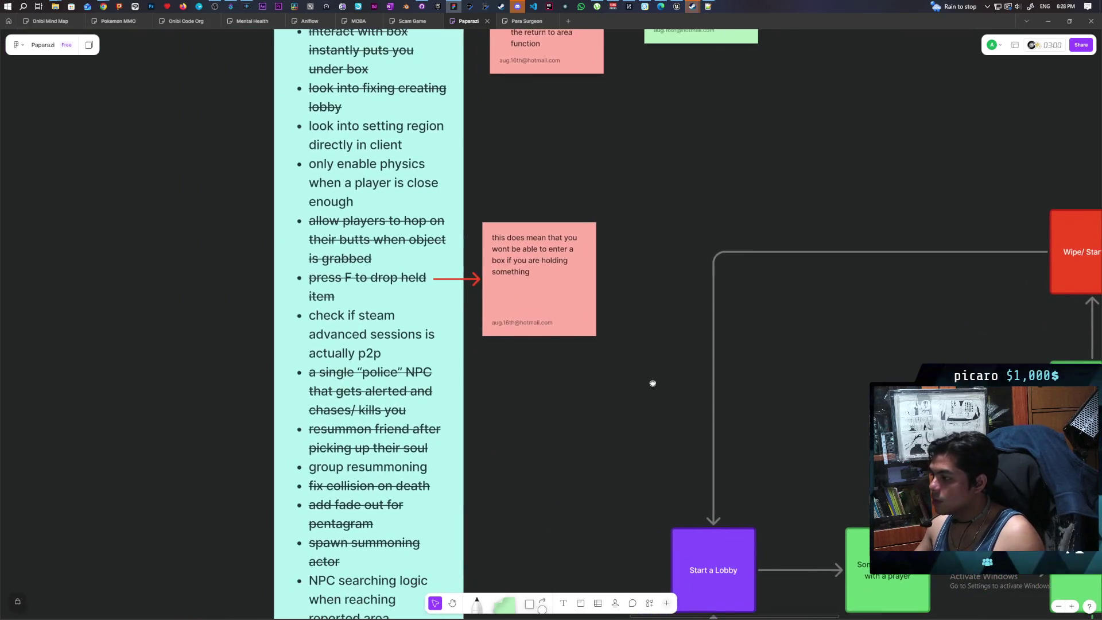
scroll(653, 399, up, 5)
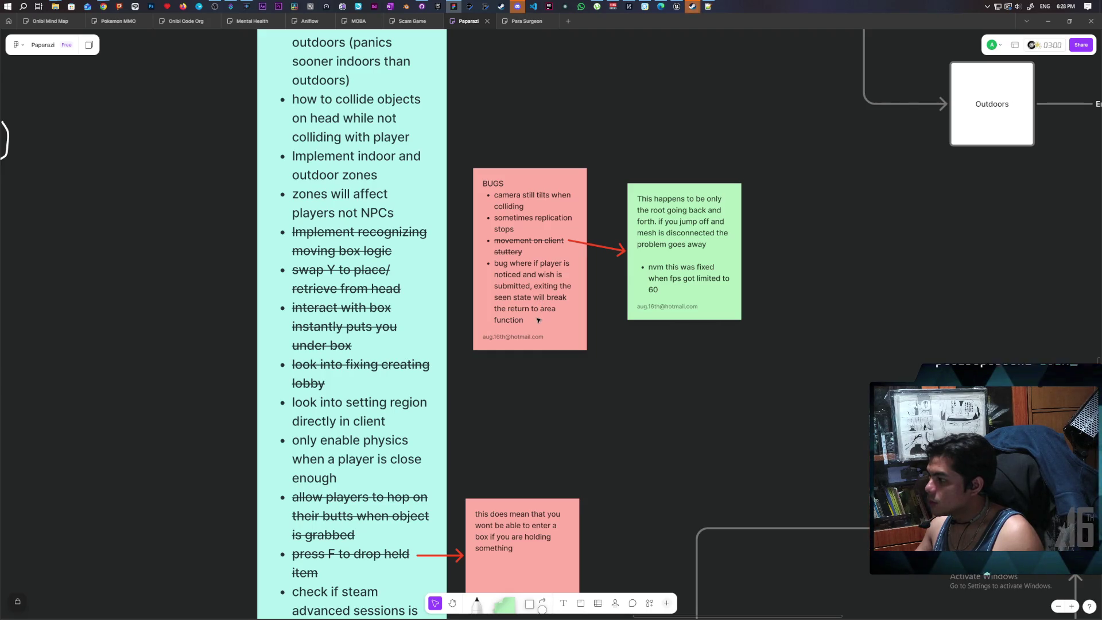
right_click(574, 372)
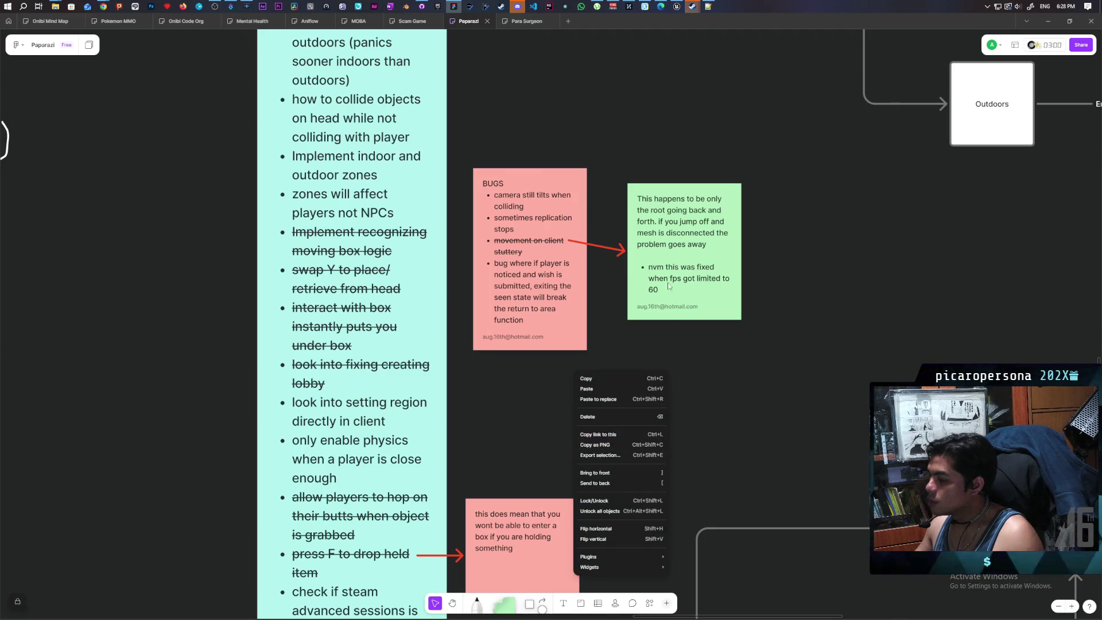
click(756, 345)
scroll(689, 298, down, 10)
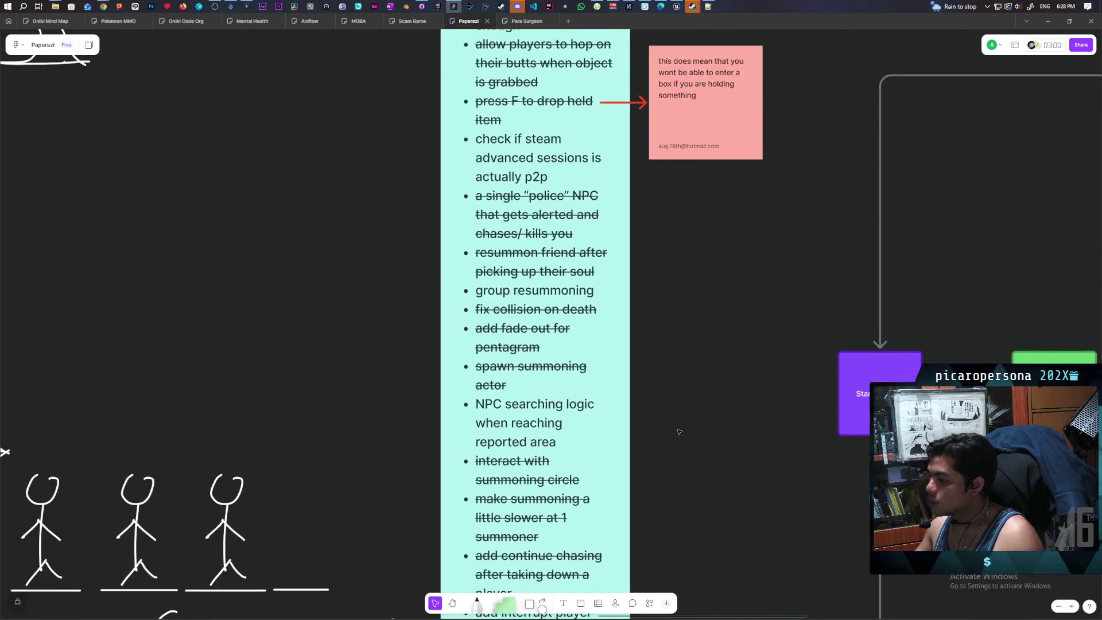
scroll(648, 266, down, 3)
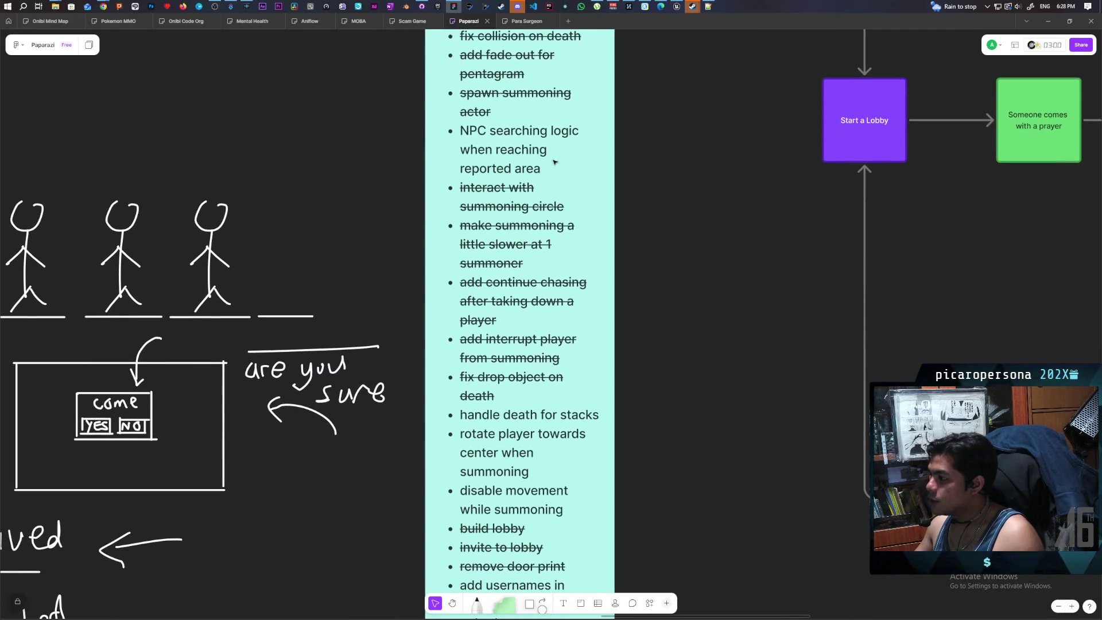
scroll(645, 366, down, 5)
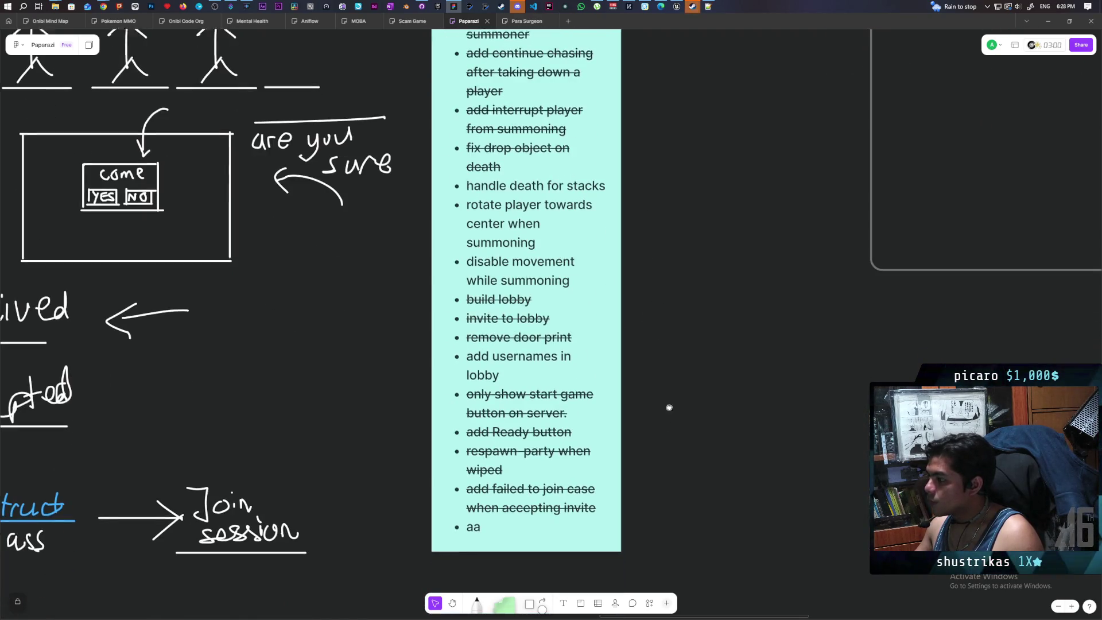
scroll(578, 425, down, 2)
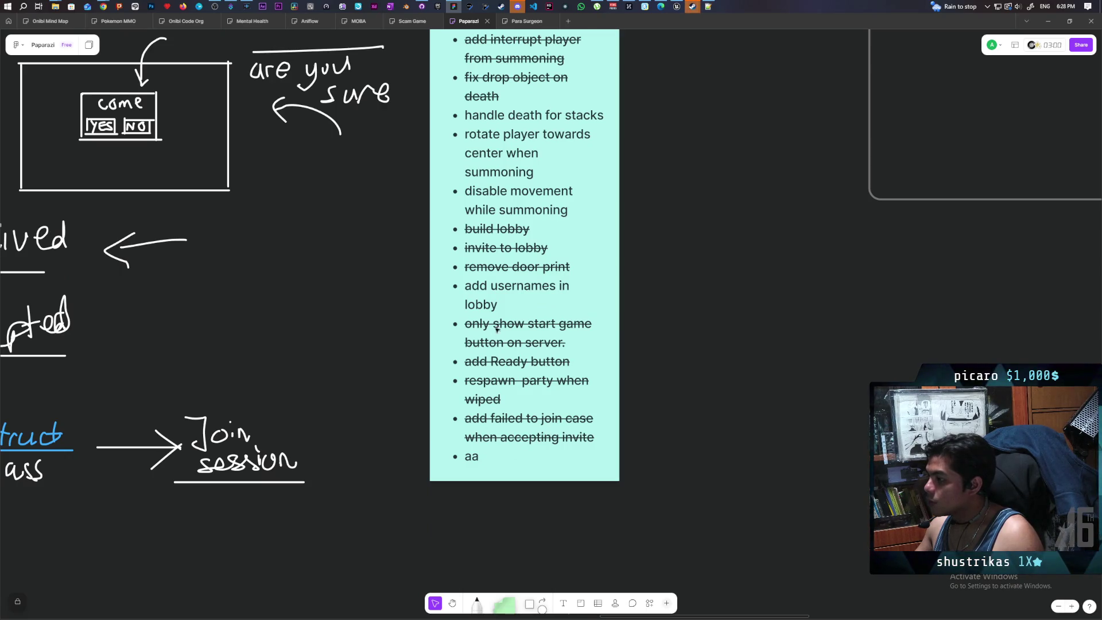
scroll(726, 243, up, 3)
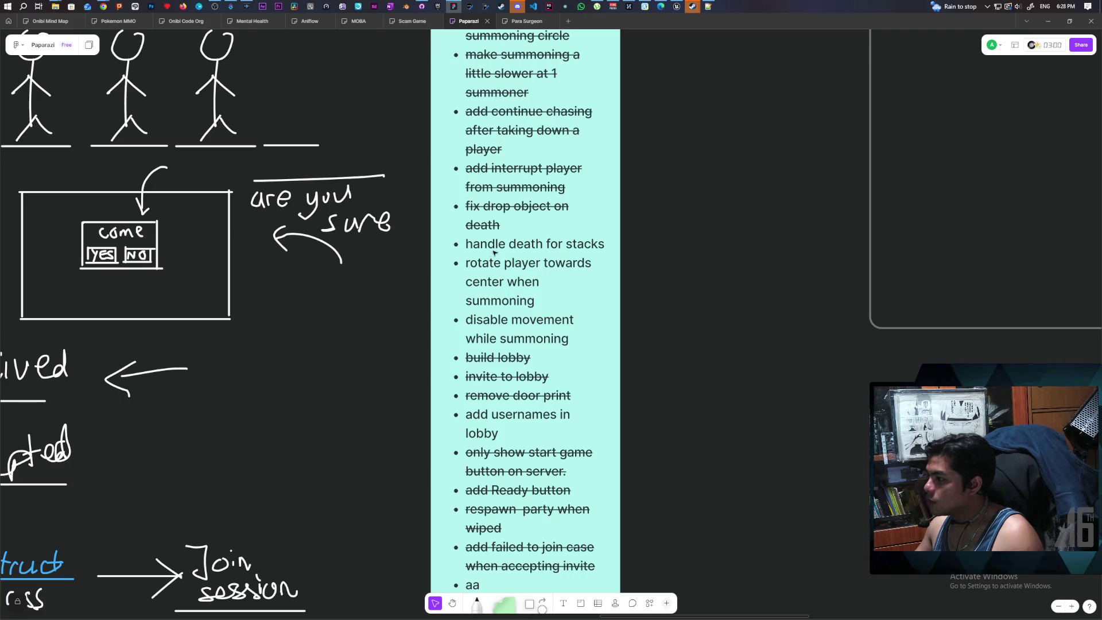
scroll(688, 225, up, 4)
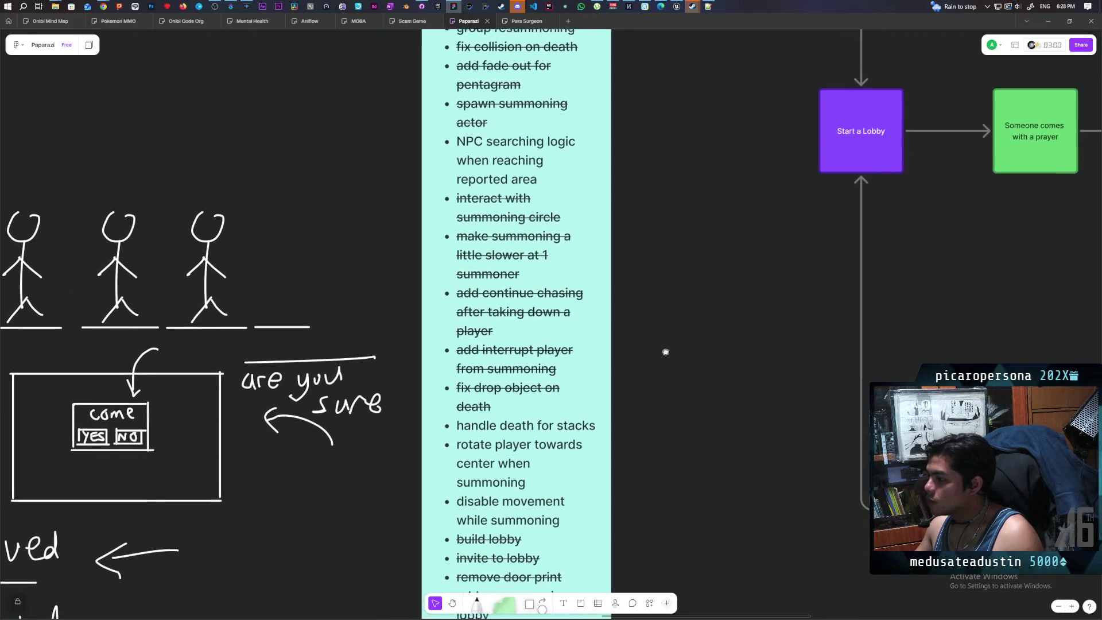
scroll(662, 364, up, 1)
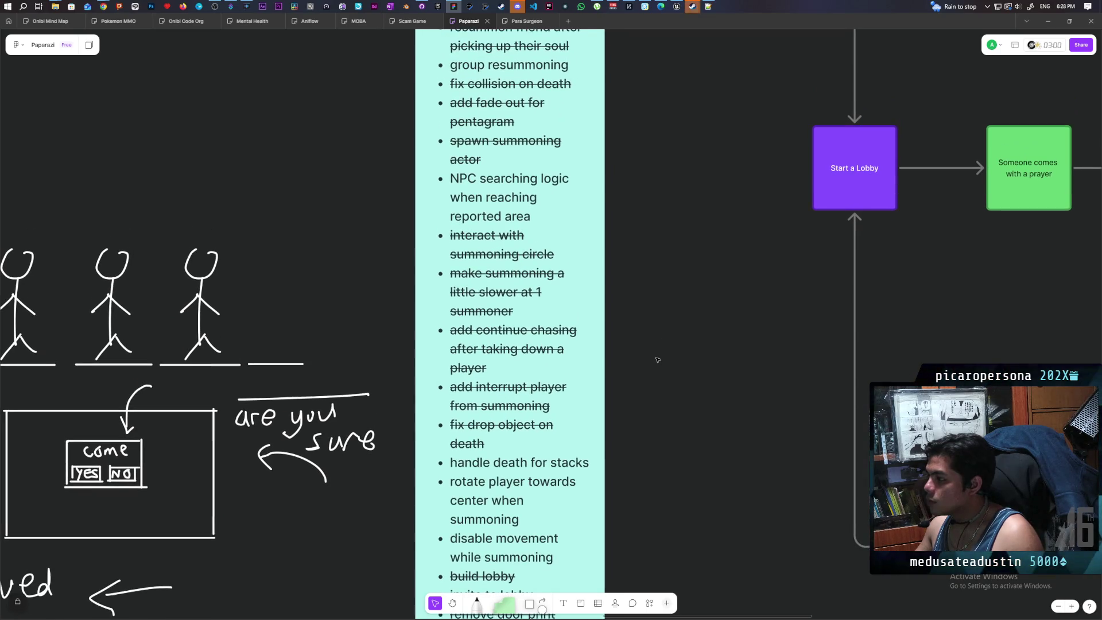
scroll(656, 381, up, 1)
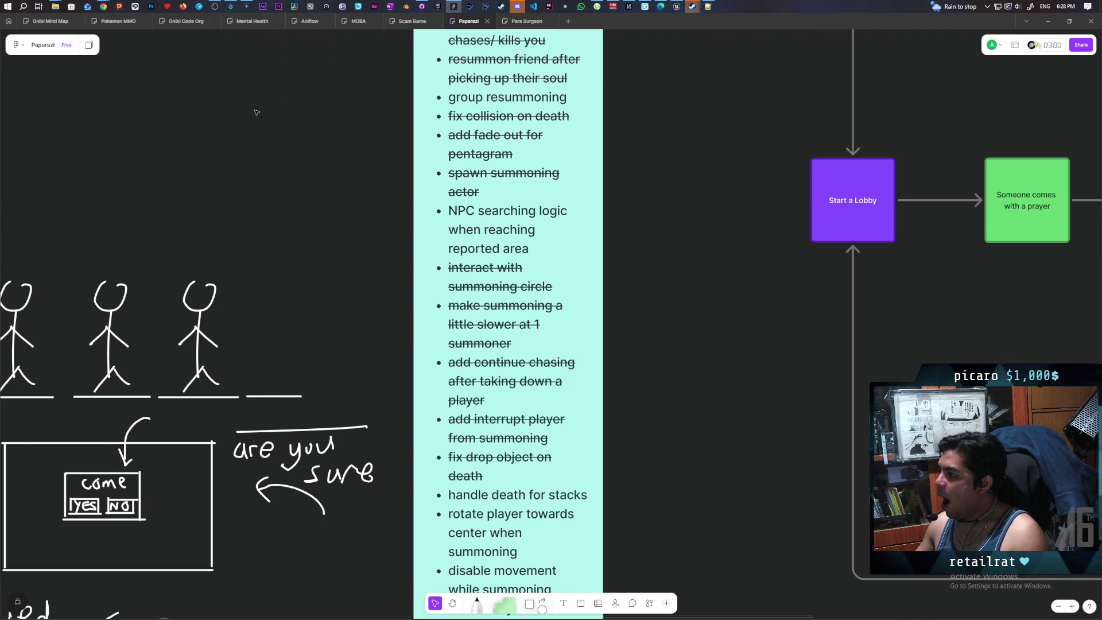
mouse_move(108, 5)
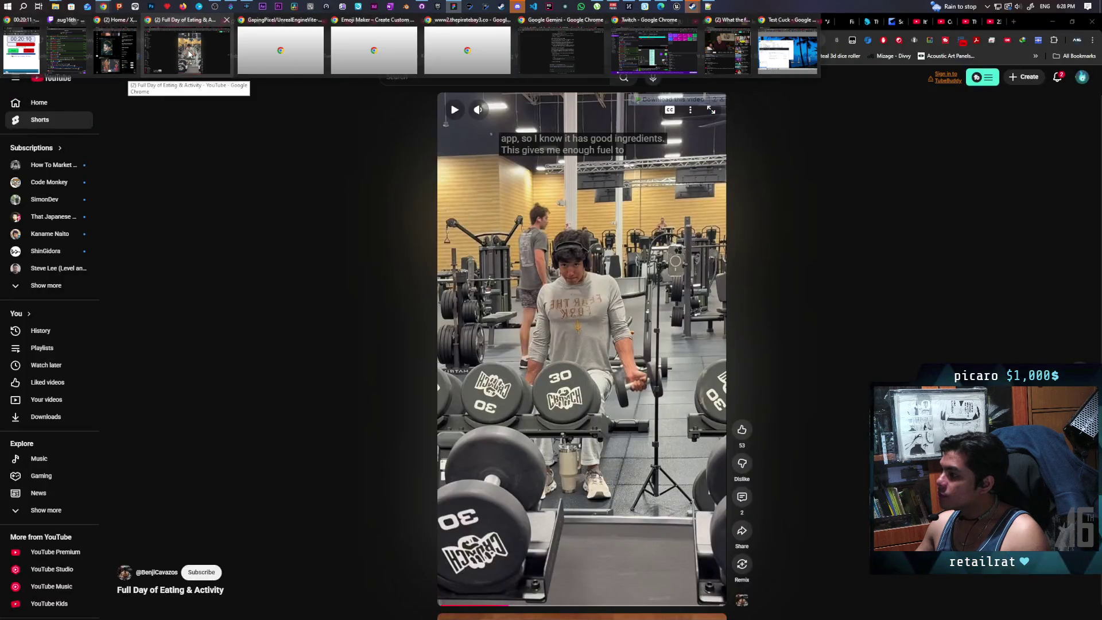
Step: Switch to the Kosenki Official Teaser Trailer tab, pause it, then resume playback to the end
click(189, 54)
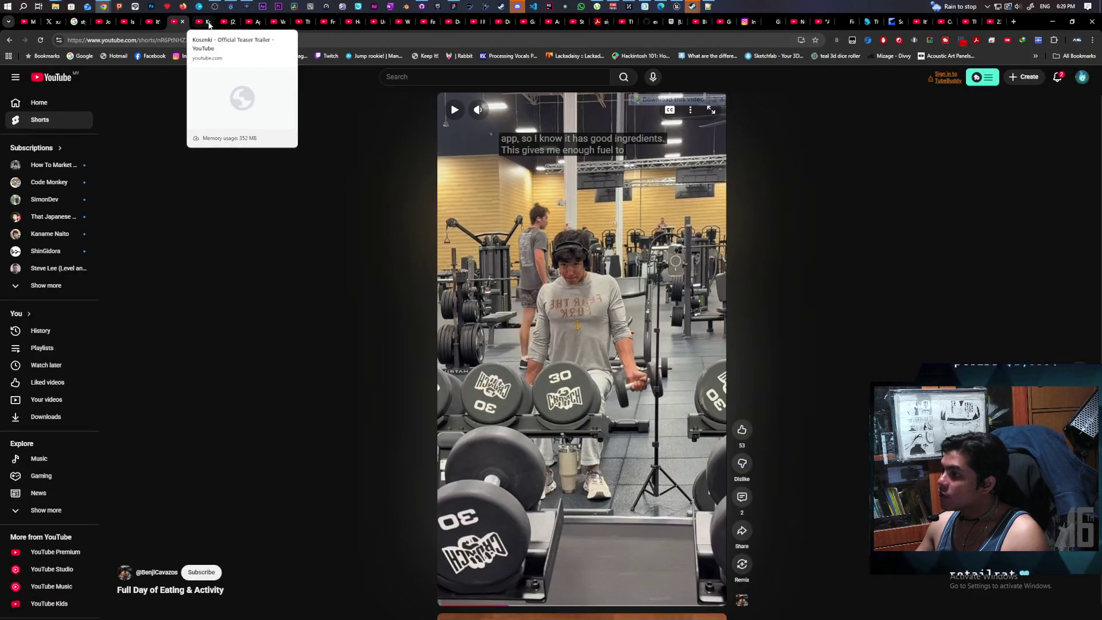
click(208, 23)
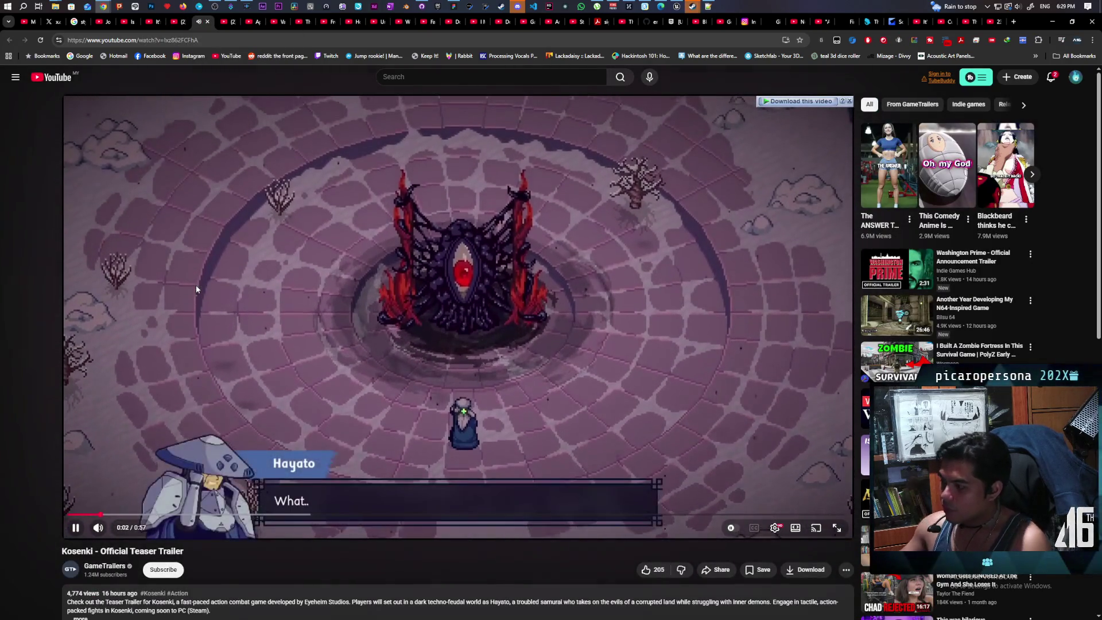
click(196, 285)
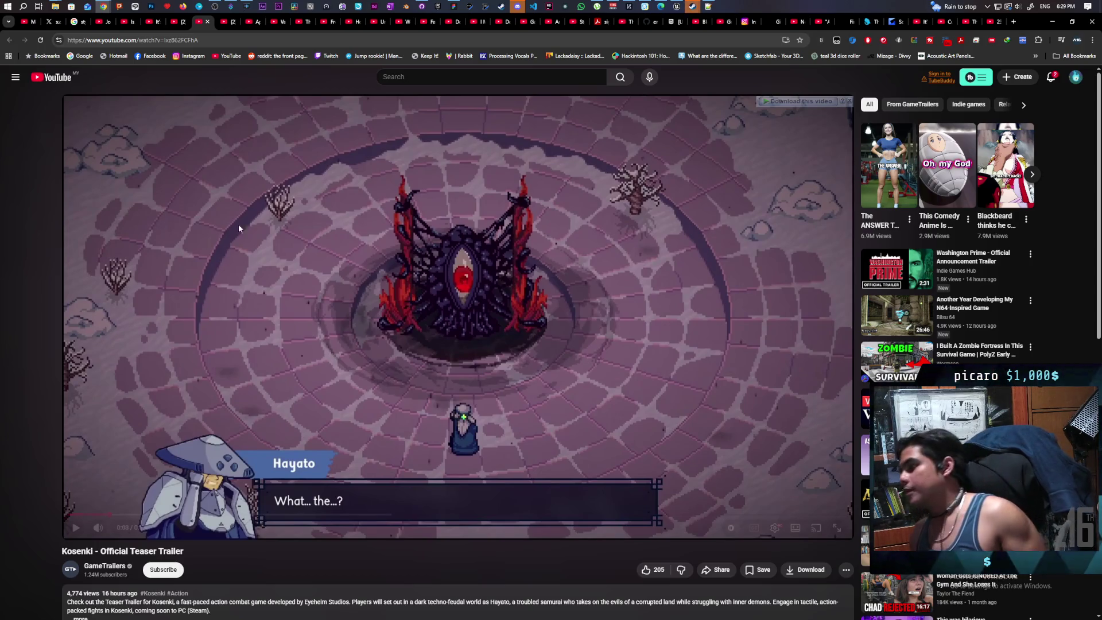
click(456, 316)
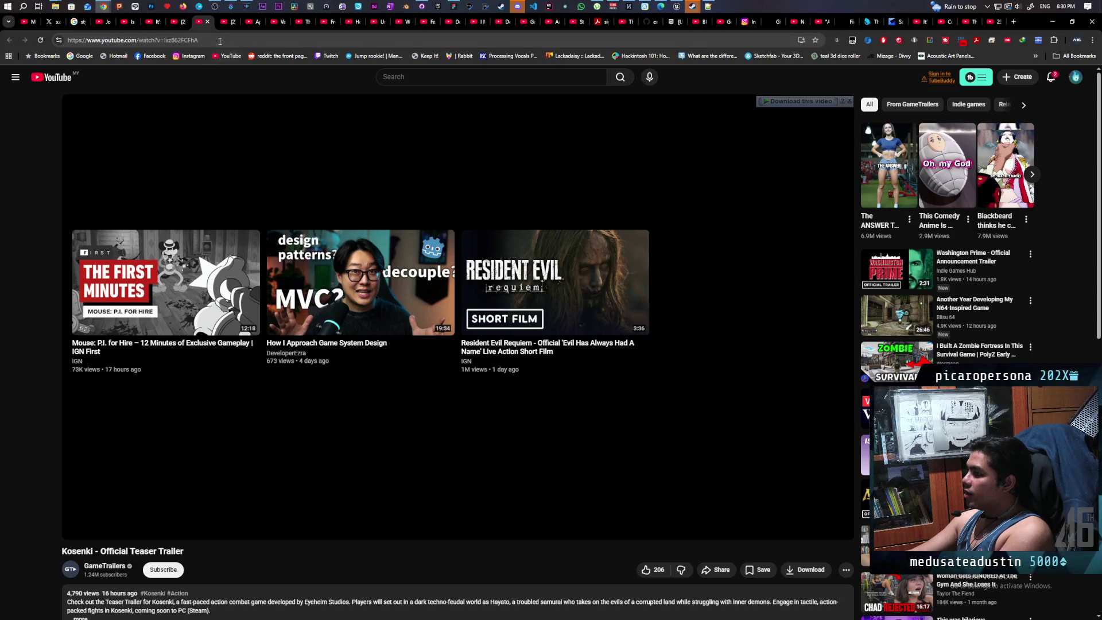
Step: Switch to the 'Tech CEOs can't tell you the truth...' tab and resume the video
click(232, 21)
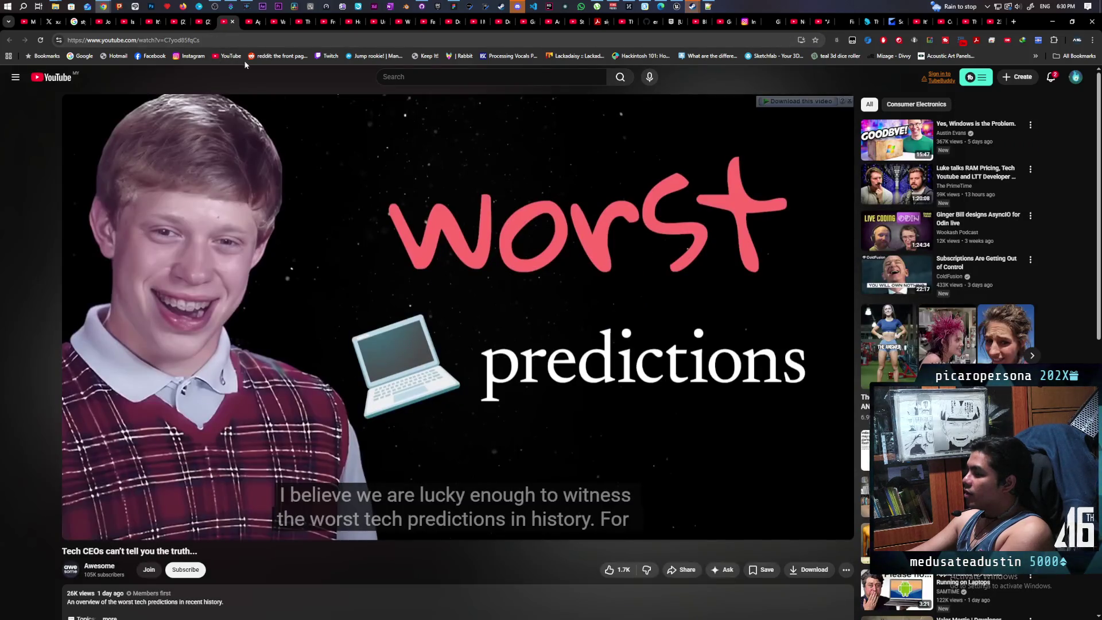
click(274, 314)
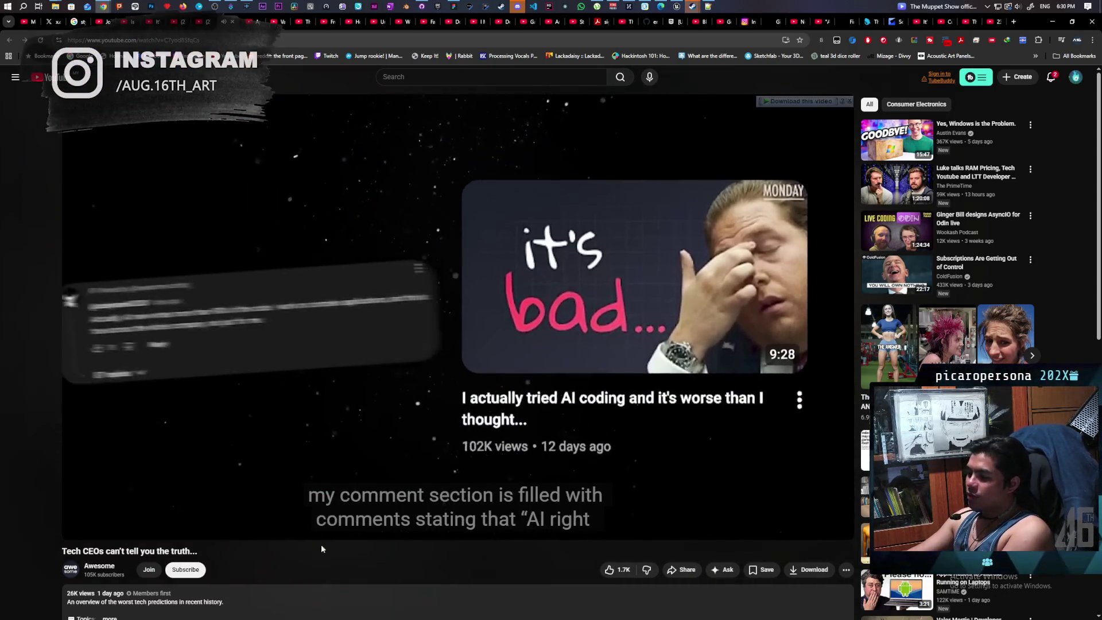
mouse_move(122, 532)
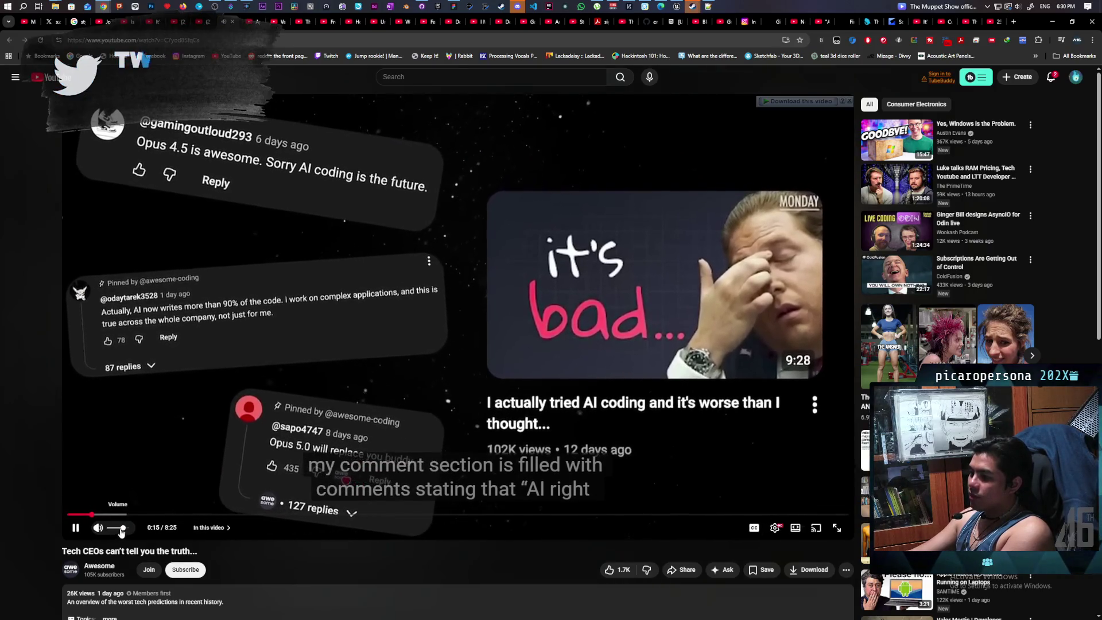